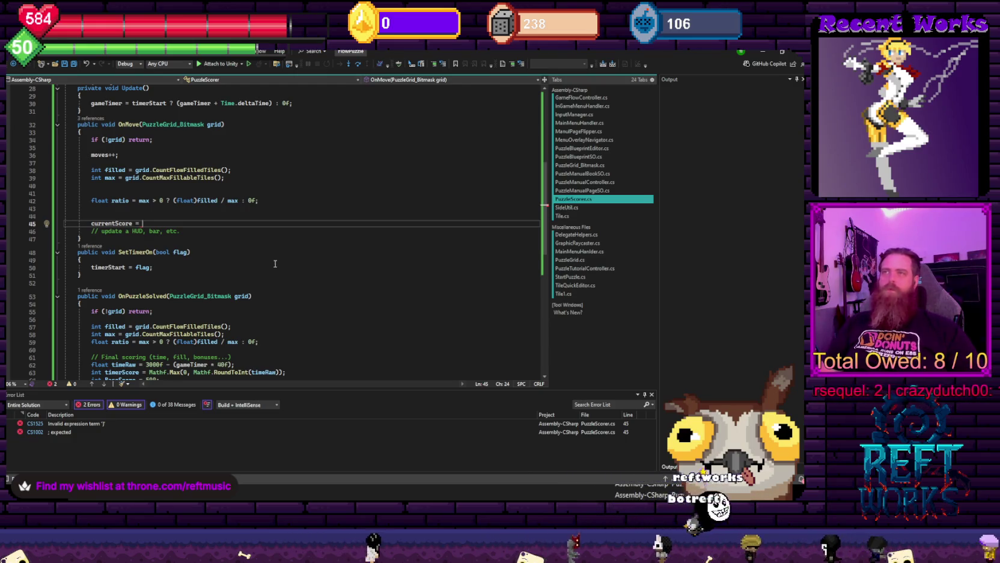
Make the currentScore assignment on line 45 read (filled * fillPointScale)
text(fill)
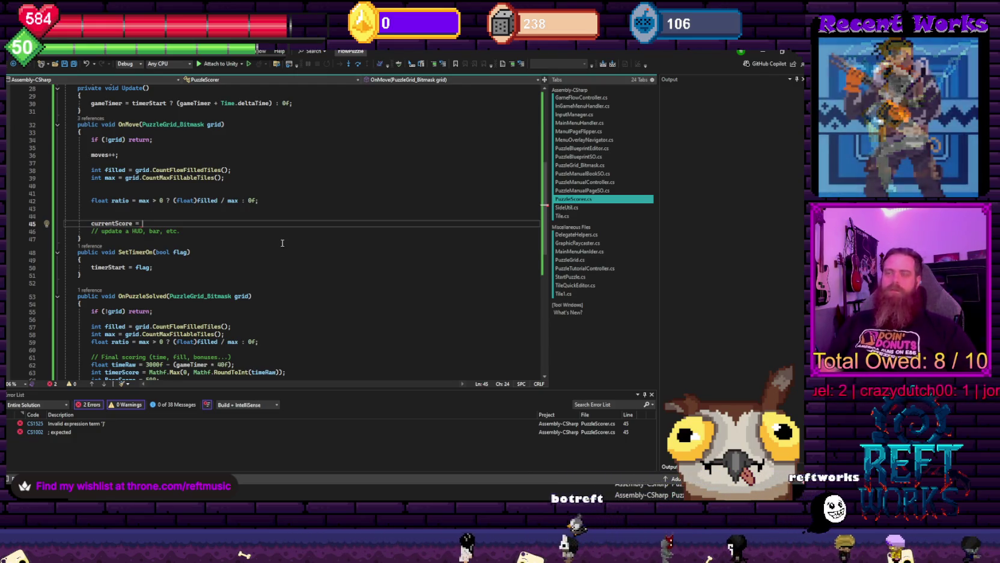
key(BackSpace)
key(BackSpace)
key(BackSpace)
text(()
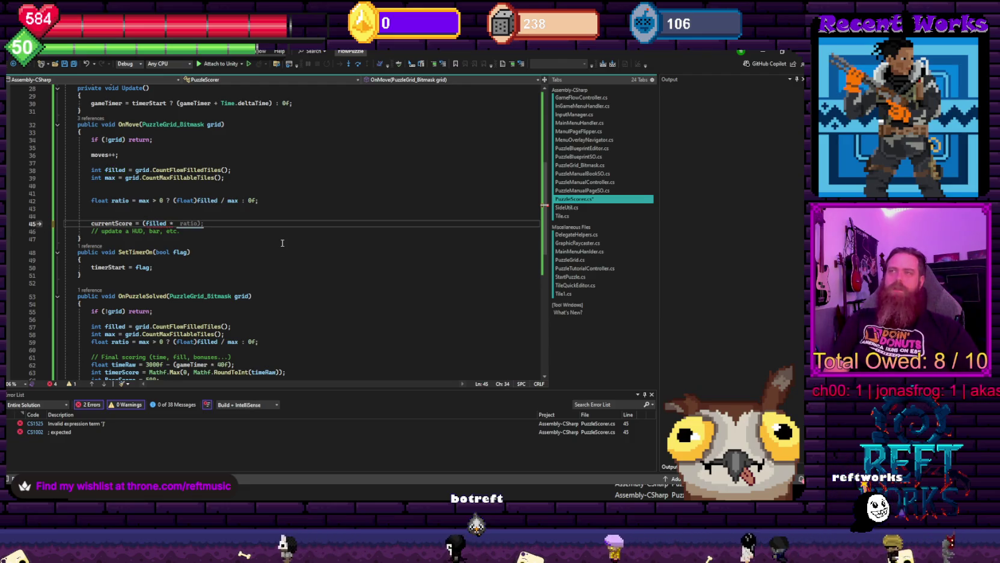
text(fill)
key(Tab)
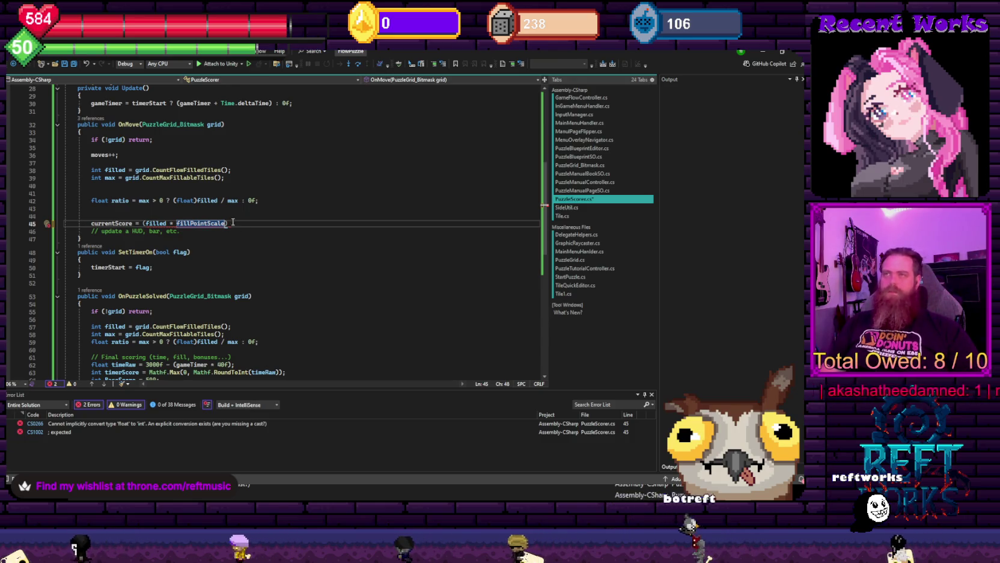
text())
Start a new int declaration on the blank line above the score assignment
click(128, 214)
text(int lie)
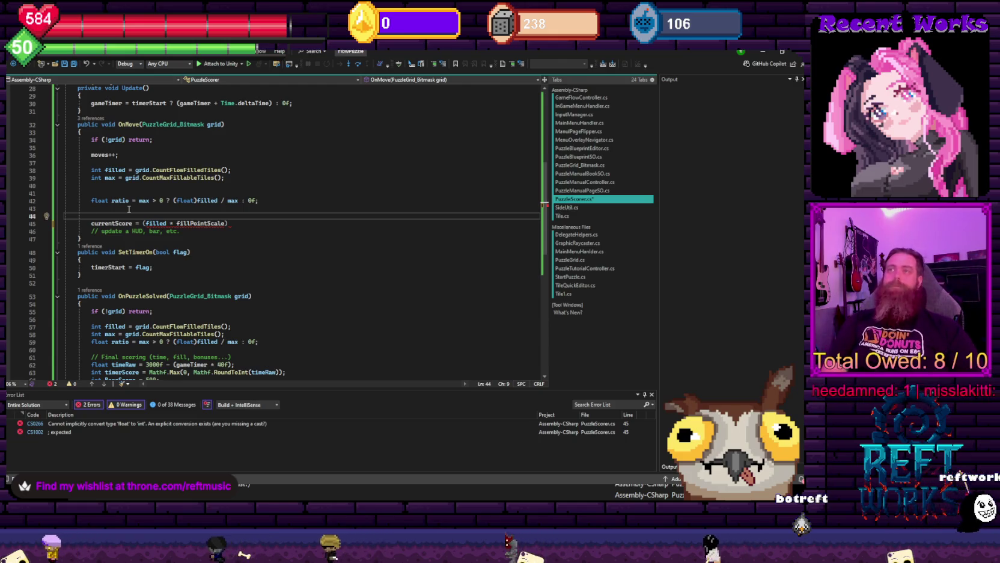
key(BackSpace)
text(ve)
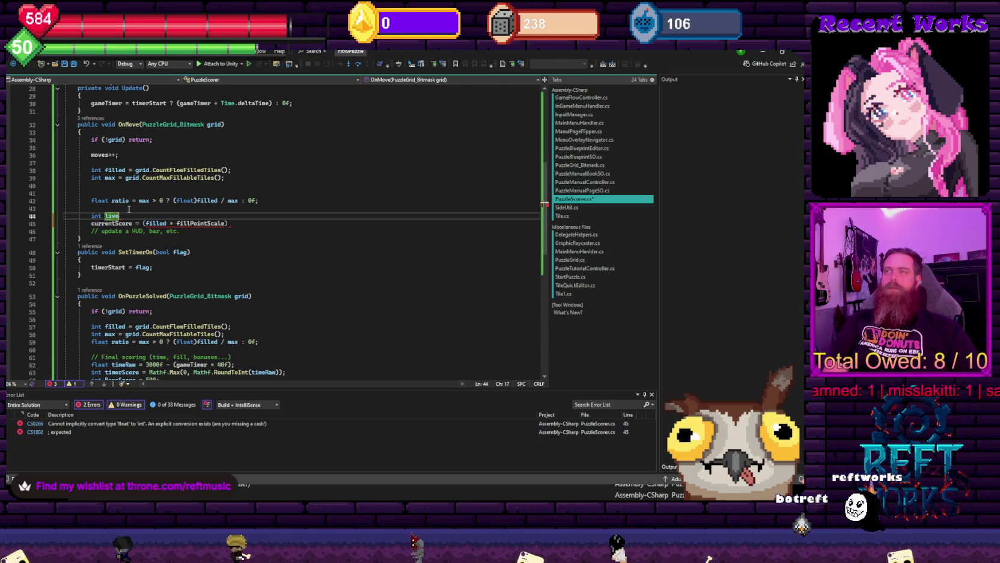
key(BackSpace)
key(BackSpace)
key(BackSpace)
text(float)
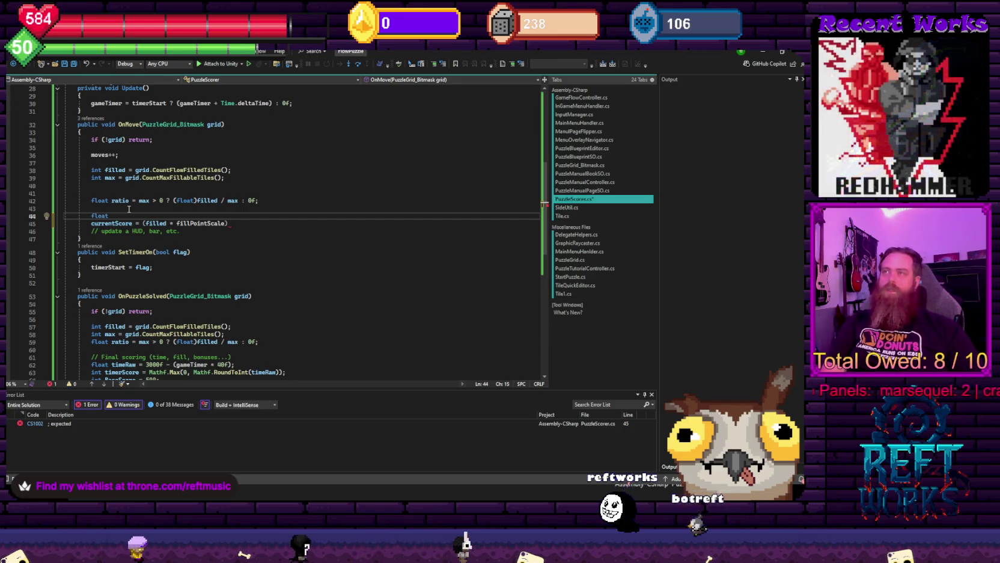
End the currentScore statement and rename the line-44 declaration to float rawScore =
click(241, 222)
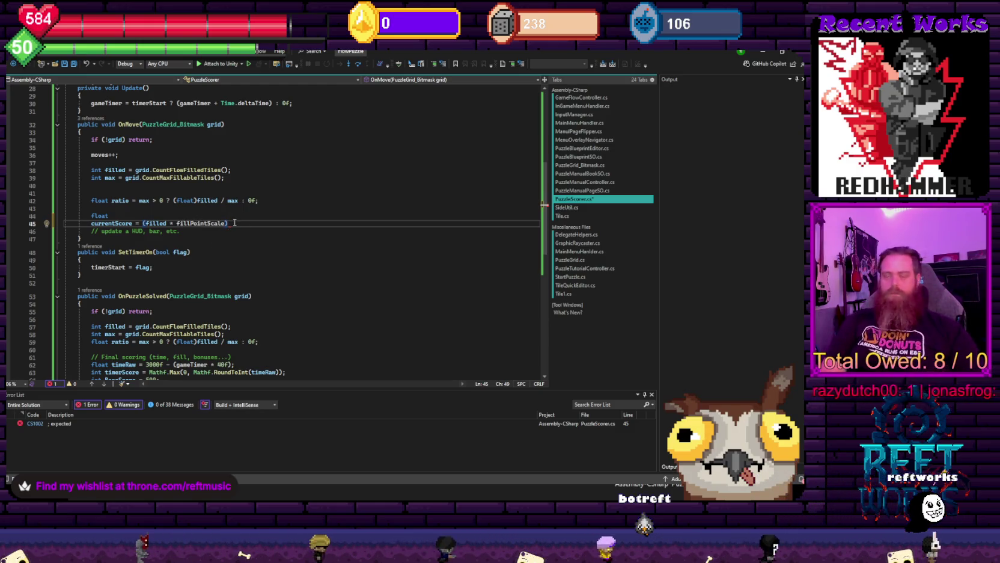
text(;)
key(Up)
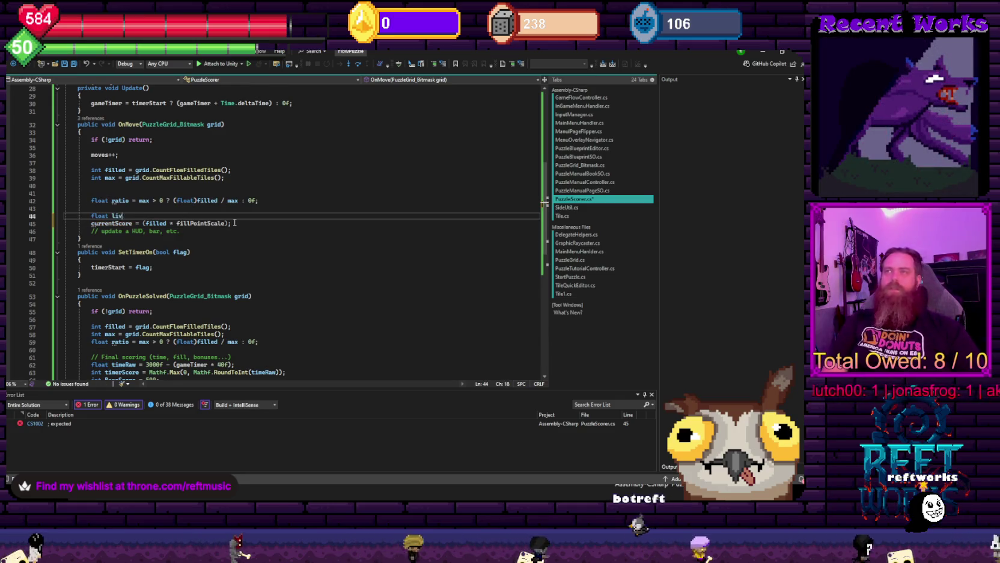
key(BackSpace)
text(ra)
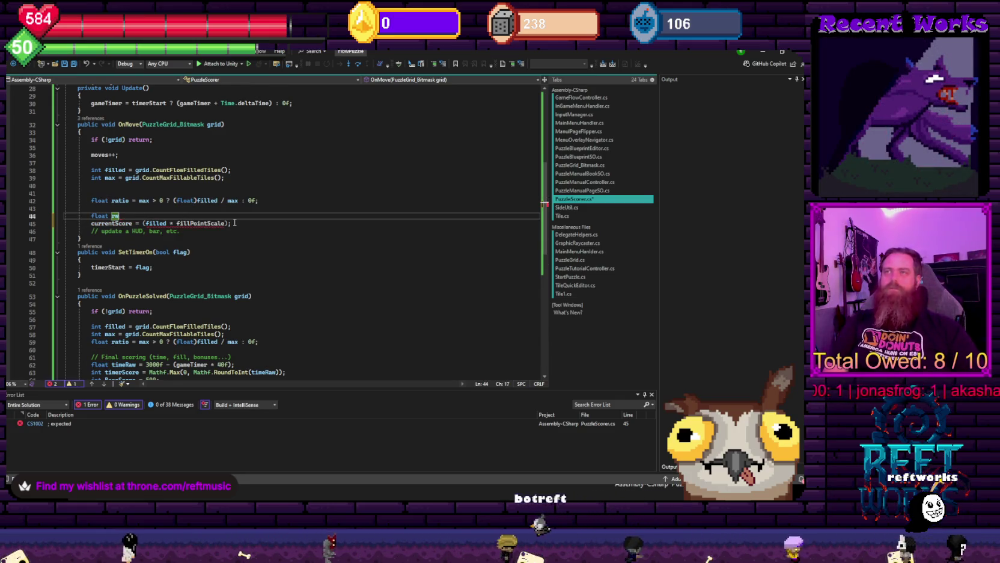
text(wScore =)
key(BackSpace)
key(BackSpace)
key(BackSpace)
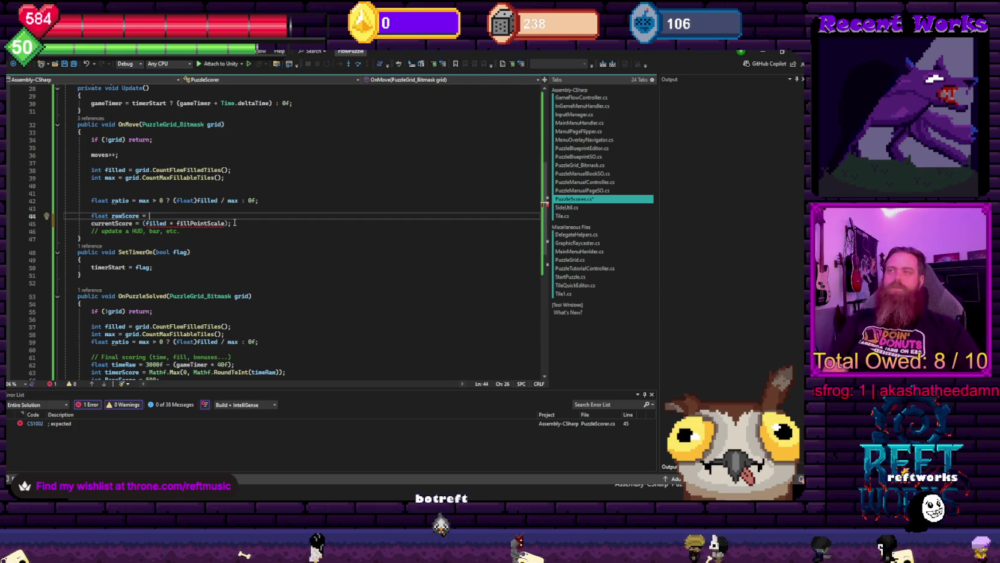
Move filled * fillPointScale into rawScore and add the suggested if (ratio > 0) check
click(176, 232)
drag(228, 223, 146, 223)
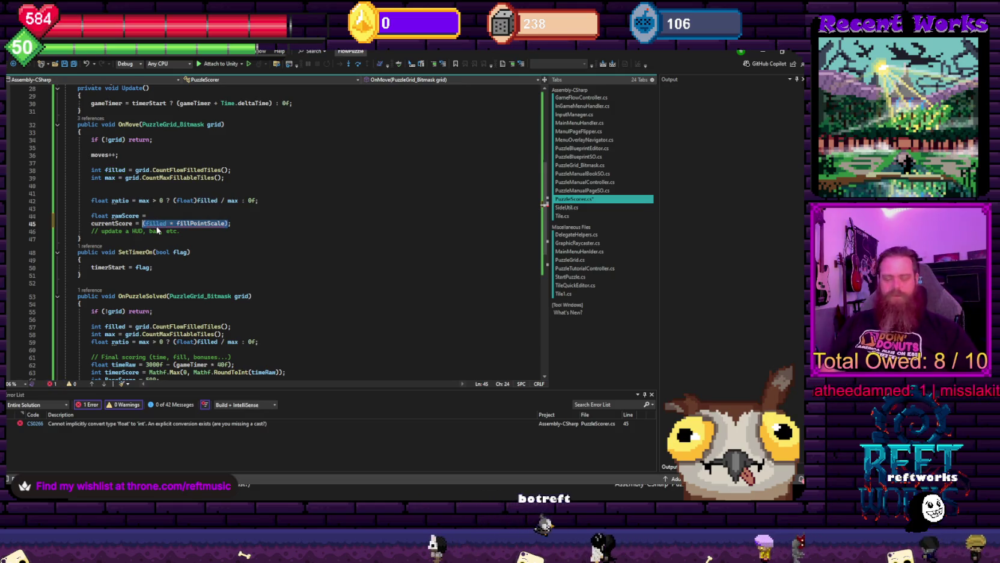
key(BackSpace)
key(BackSpace)
key(Up)
key(End)
text((filled * fillPointScale))
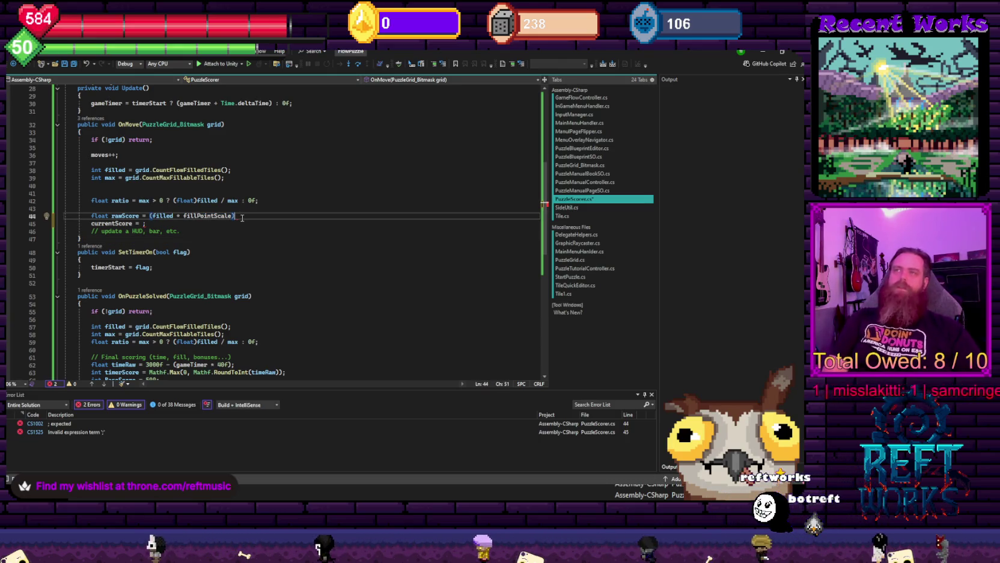
text(;)
key(Return)
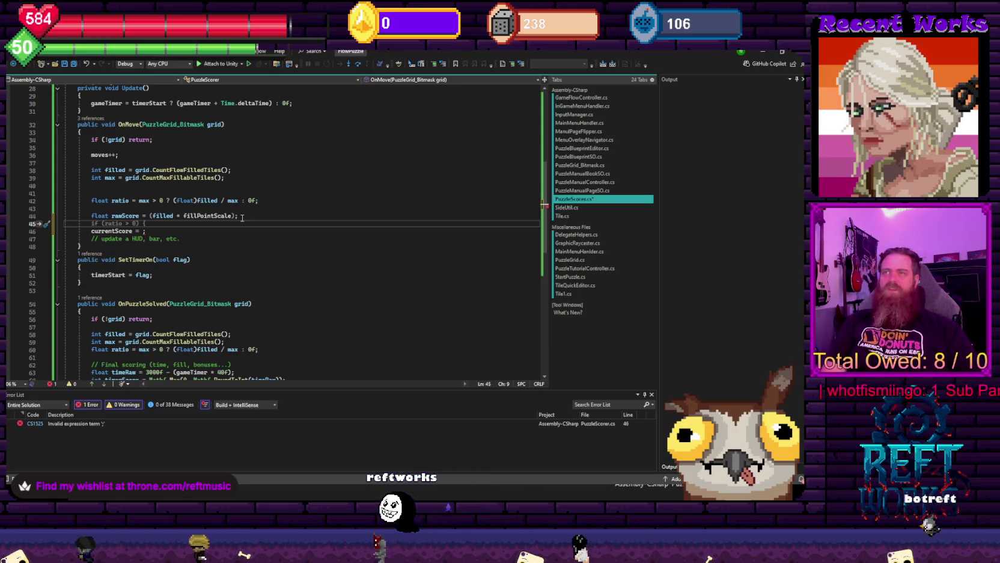
key(Tab)
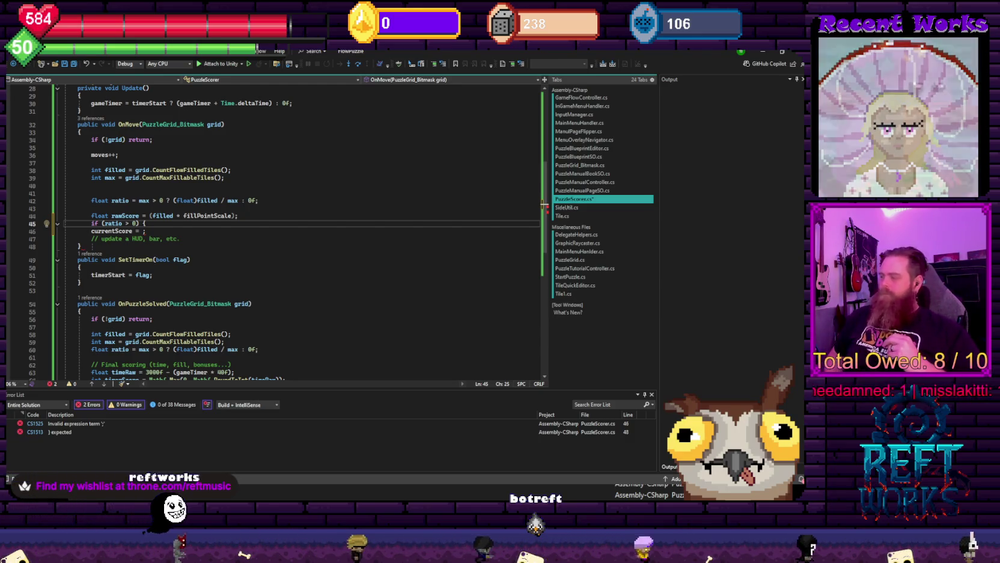
Close the if block, then delete the unfinished currentScore line and its brace
key(Down)
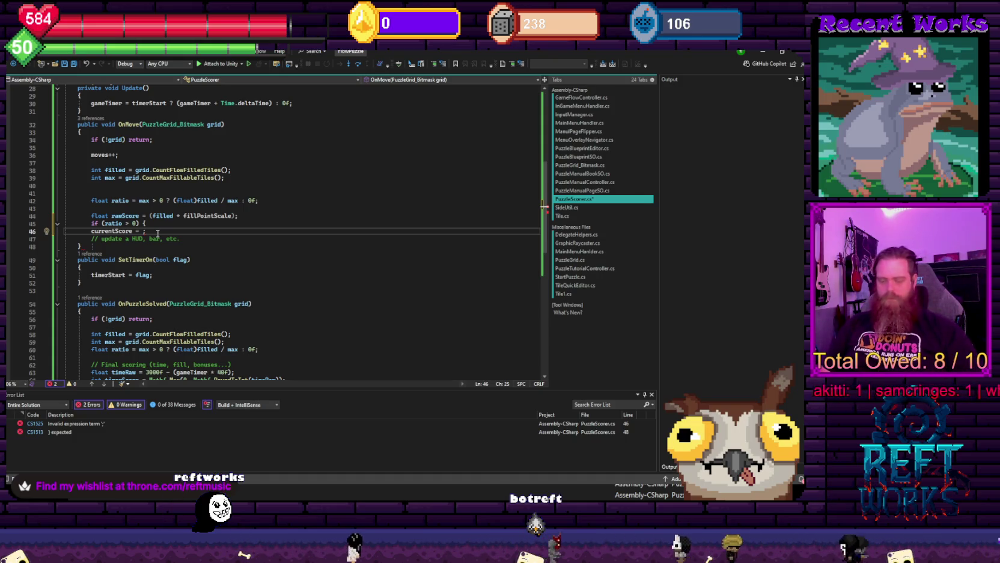
key(Return)
text(})
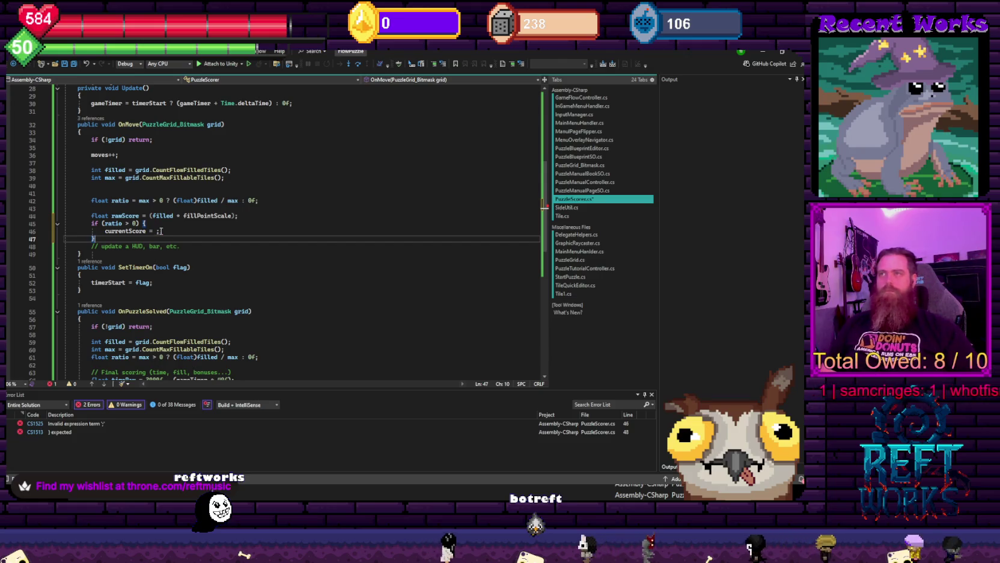
key(shift+Up)
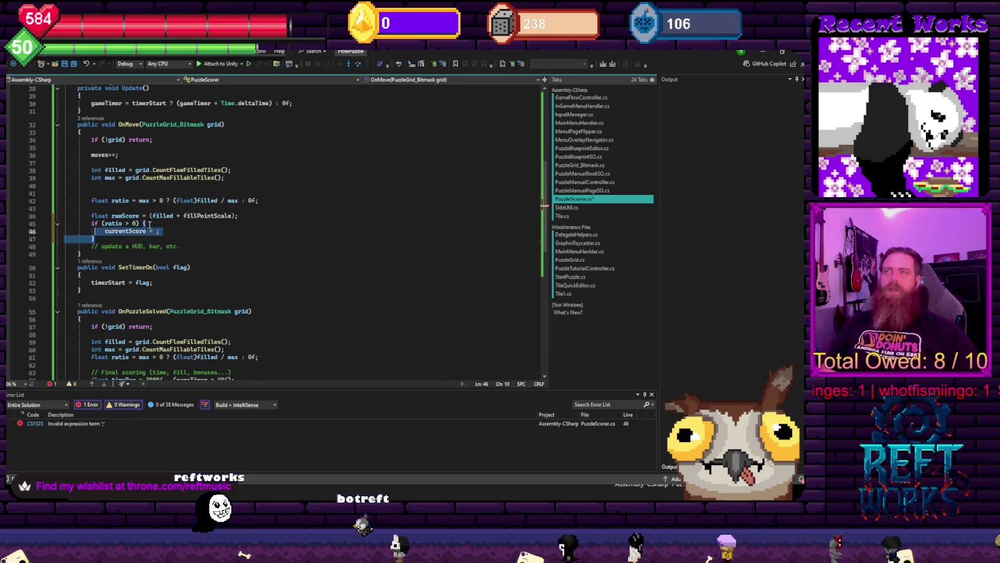
key(Delete)
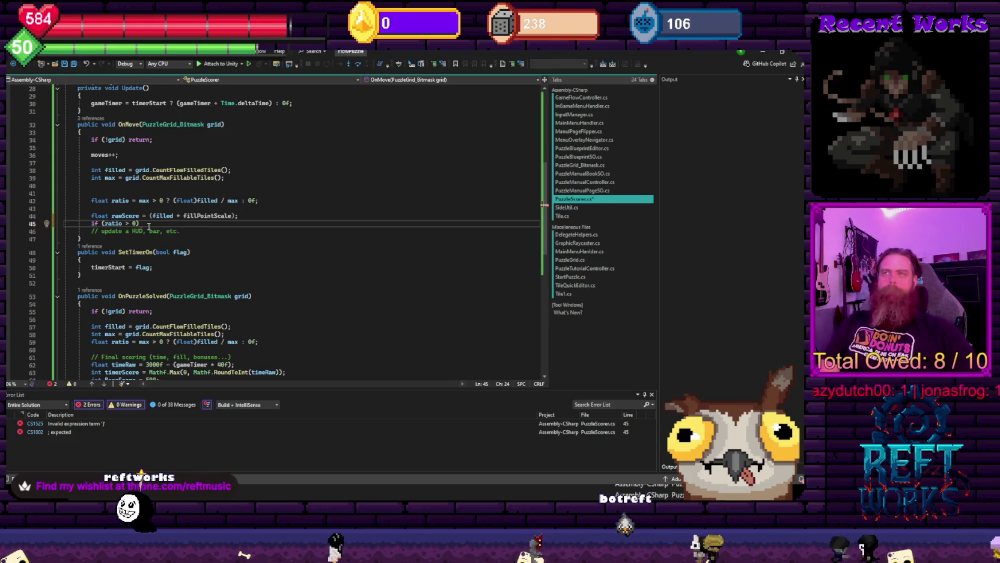
Change the OnMove condition from ratio > 0 to ratio >= 0.99f
key(BackSpace)
key(BackSpace)
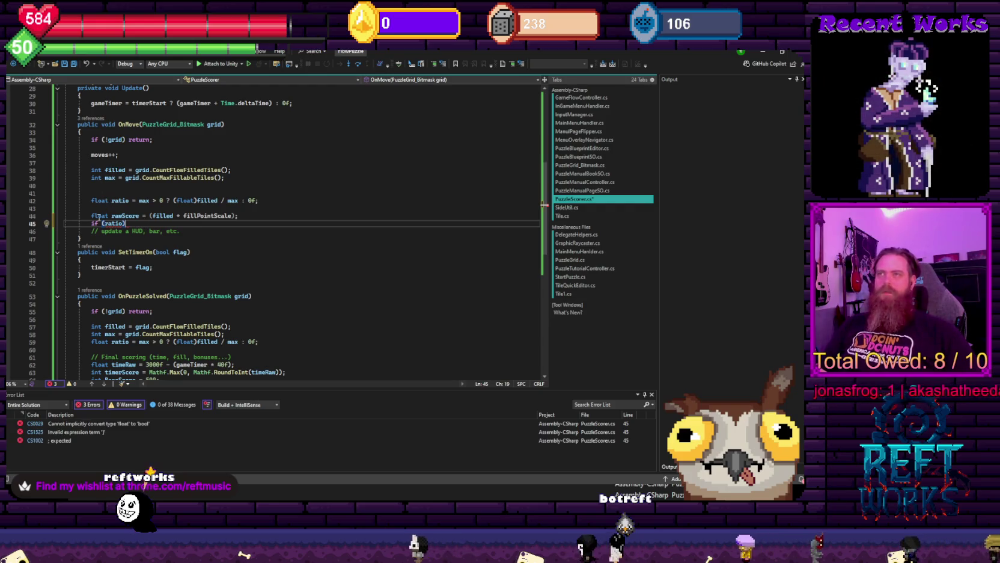
click(121, 224)
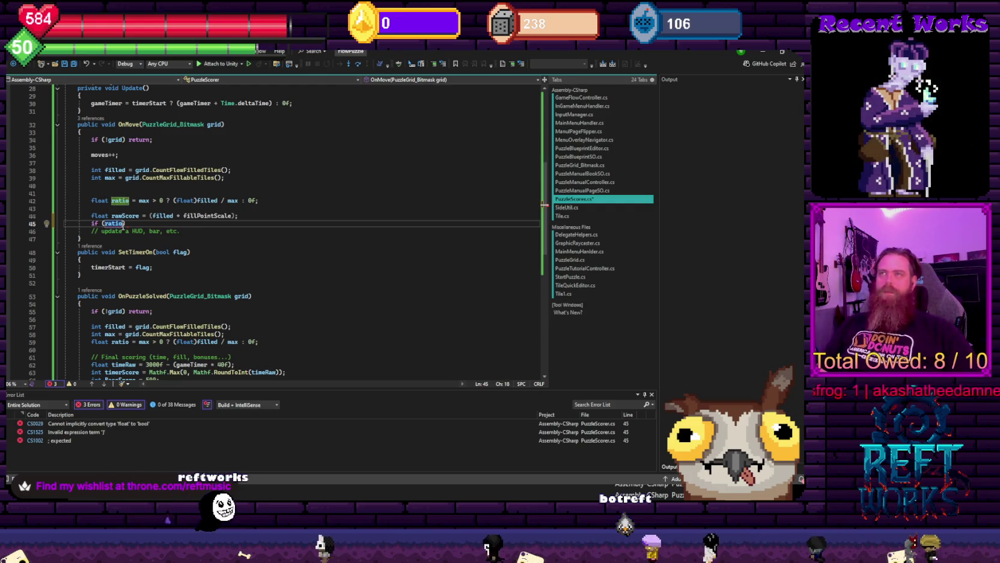
text(.)
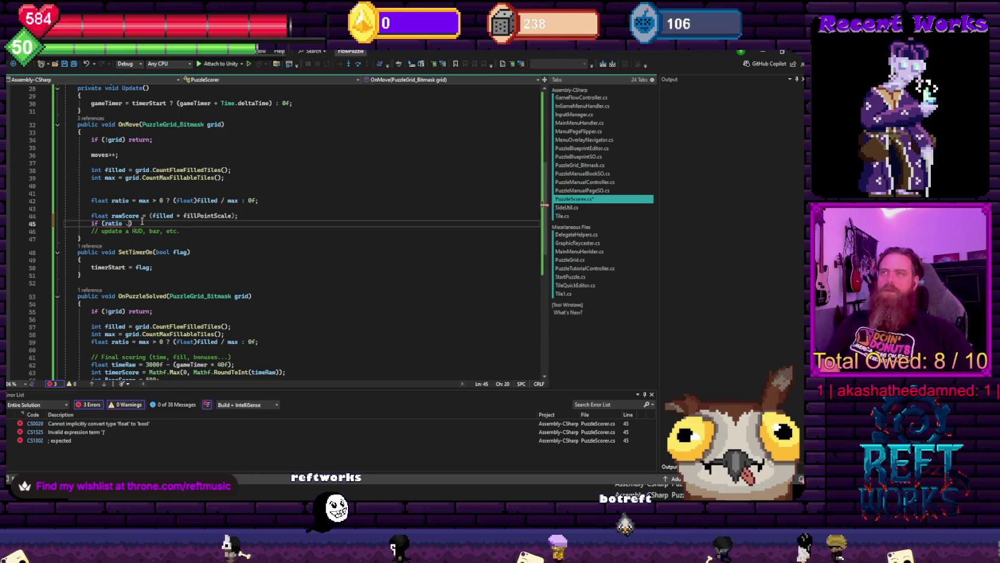
text( =)
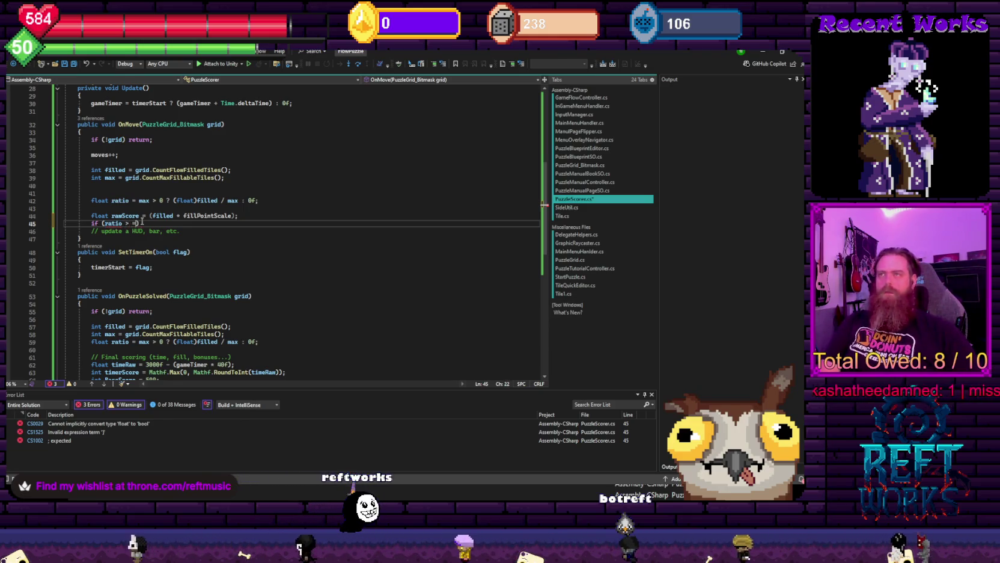
text(=)
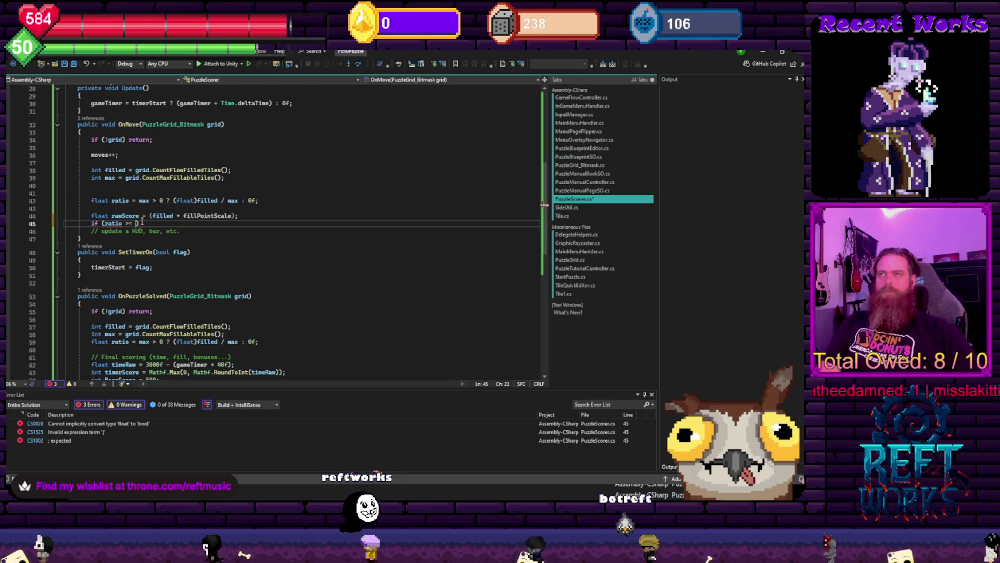
text(0.99)
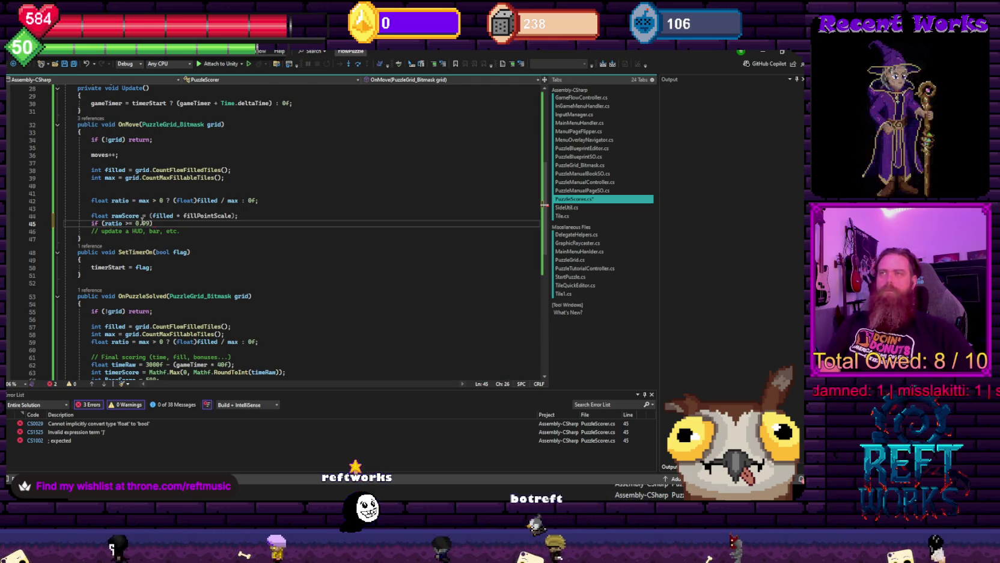
text(f)
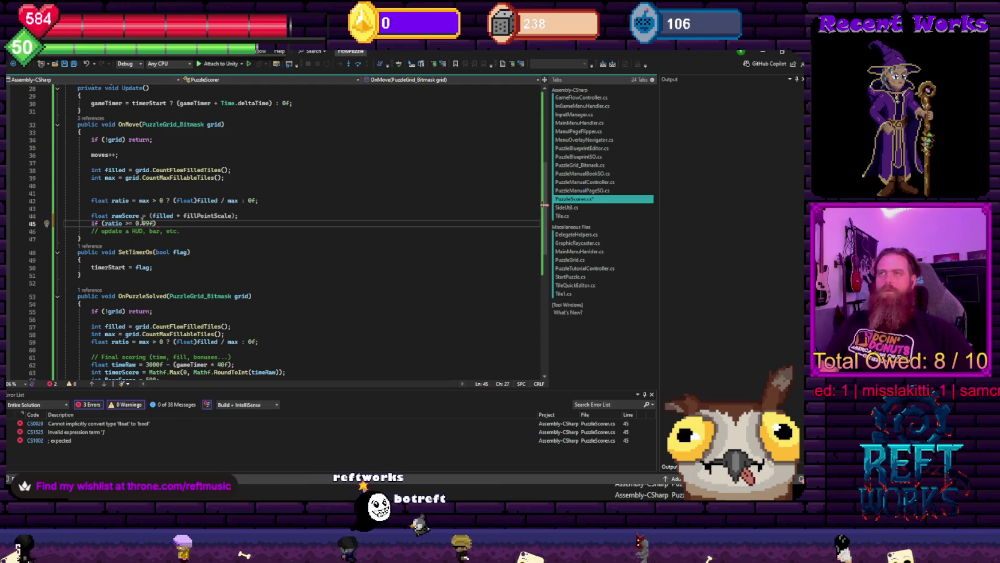
key(Return)
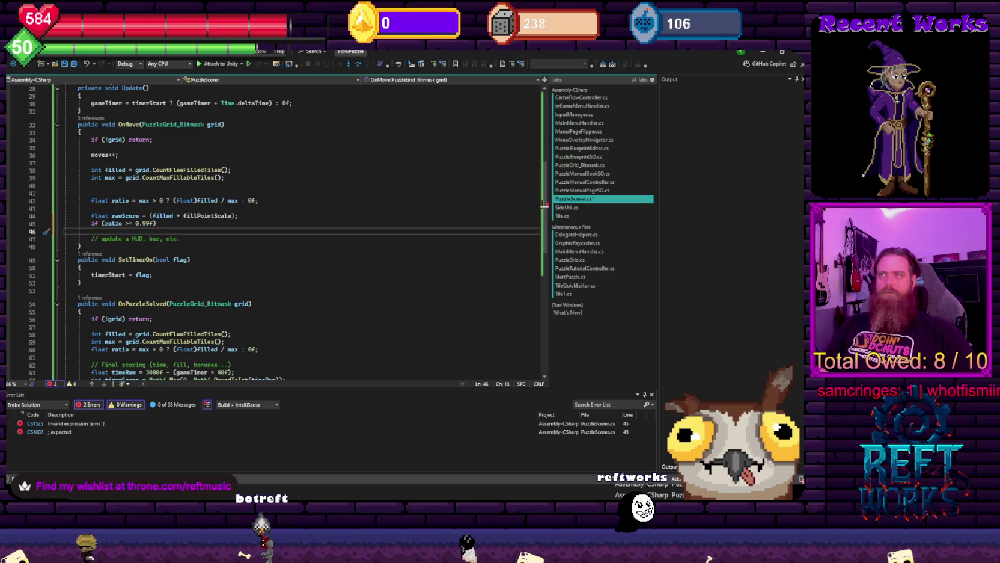
Declare int perfectBonus = (ratio >= 0.99f) ? 1500 : 0; and add blank lines below it
click(92, 224)
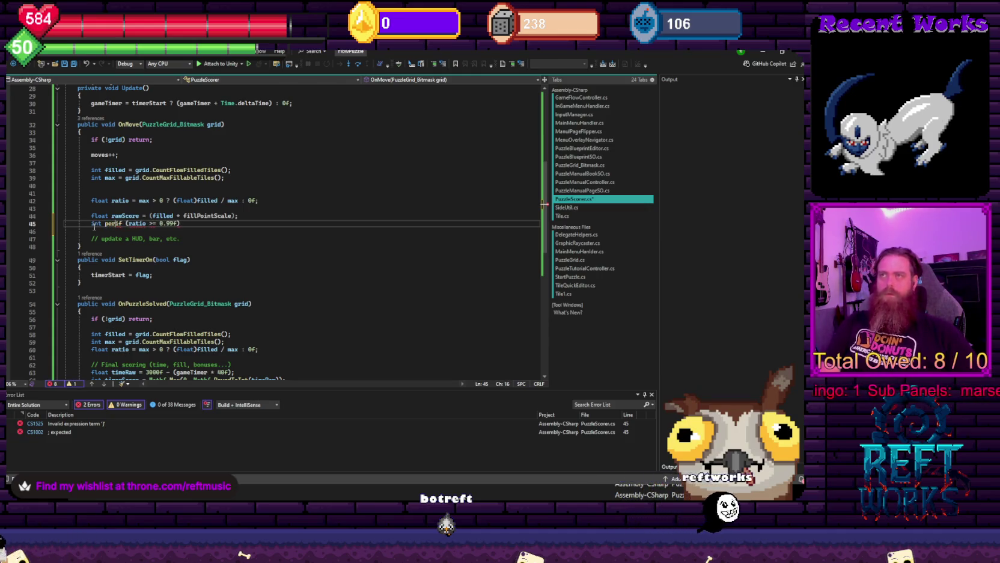
text(ectBonus =)
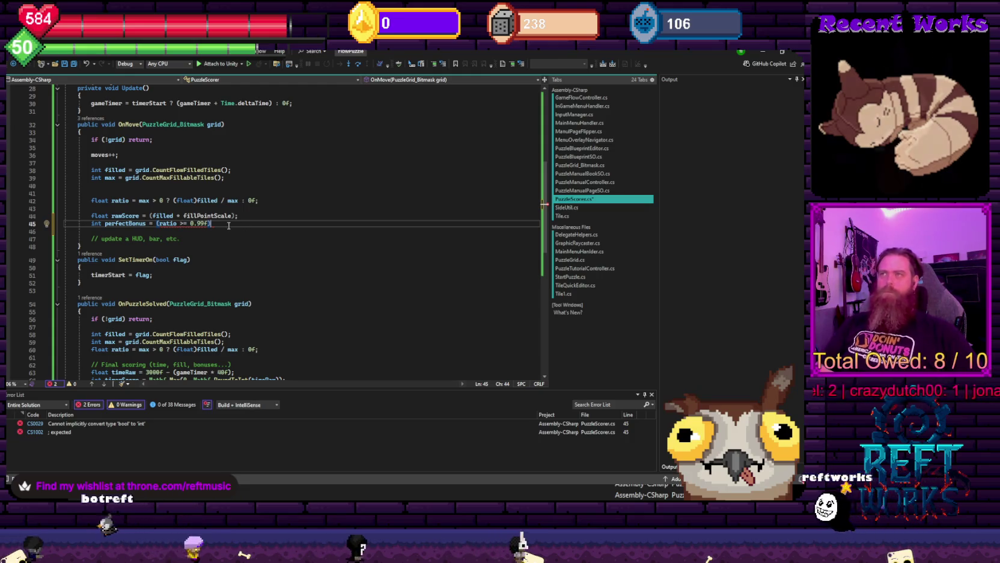
text(?)
key(BackSpace)
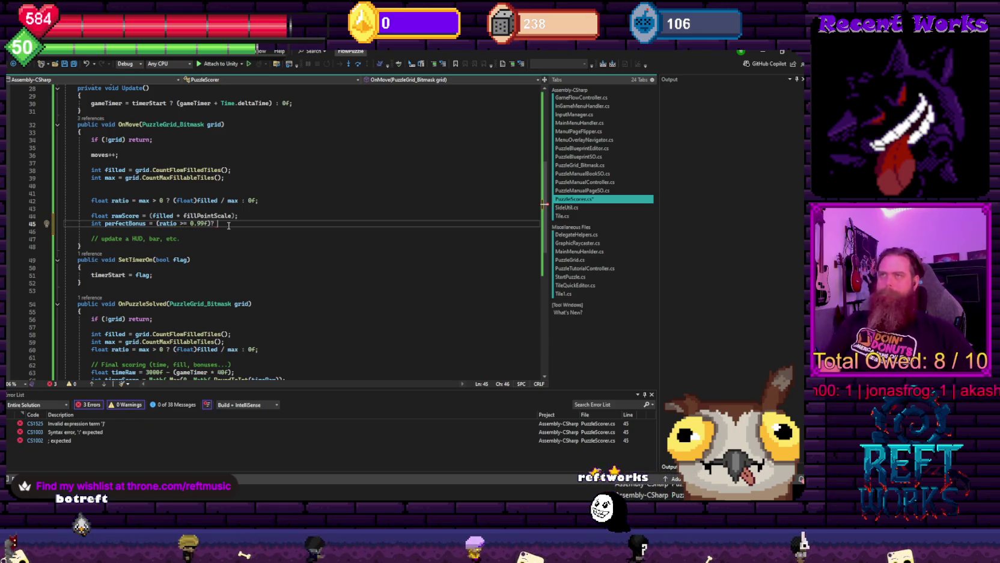
text(1500 : 0;)
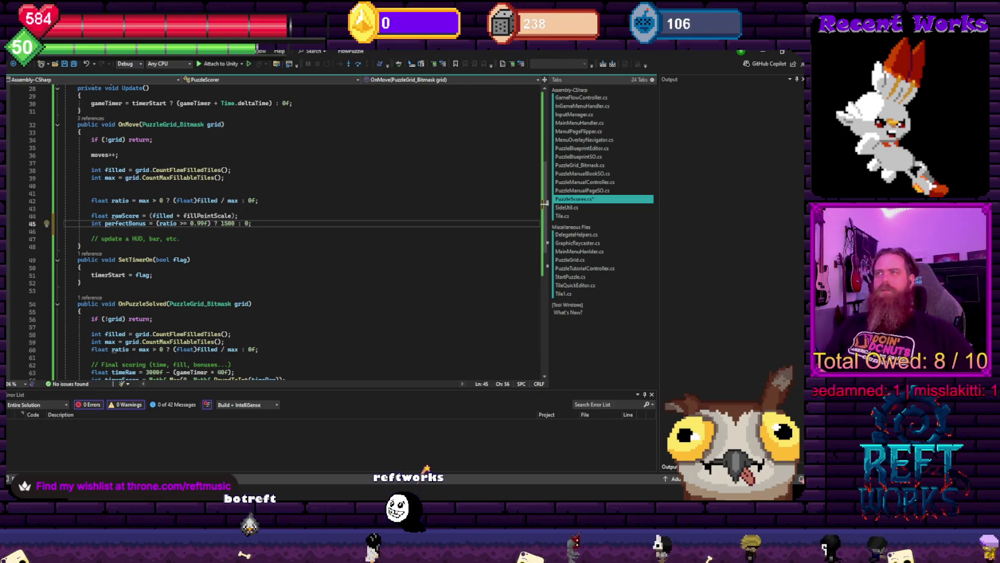
click(253, 224)
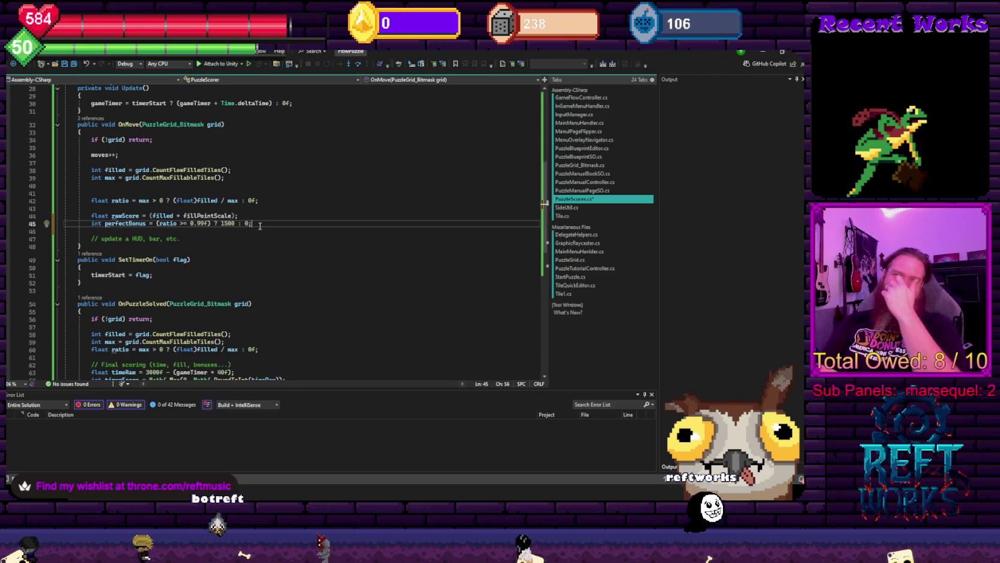
key(Return)
key(Return)
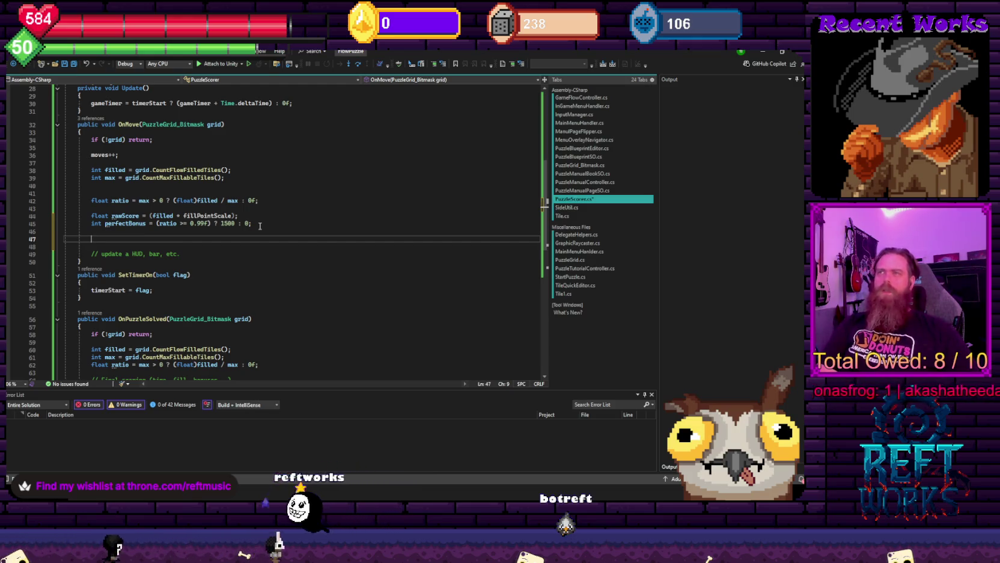
Write currentScore = Mathf.RoundToInt(rawScore + perfectBonus); on the new OnMove line
text(currentScore = MathF)
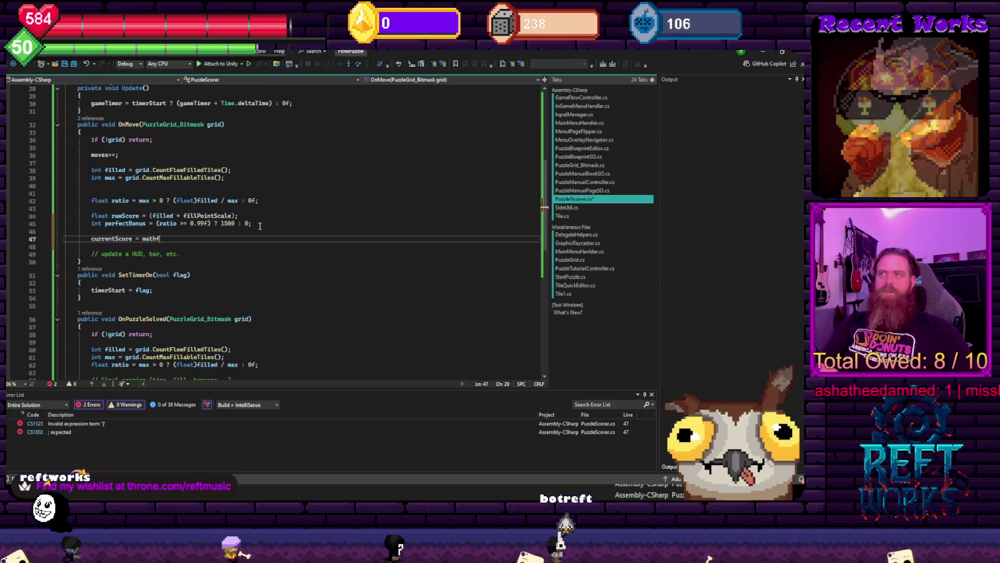
text(.ro)
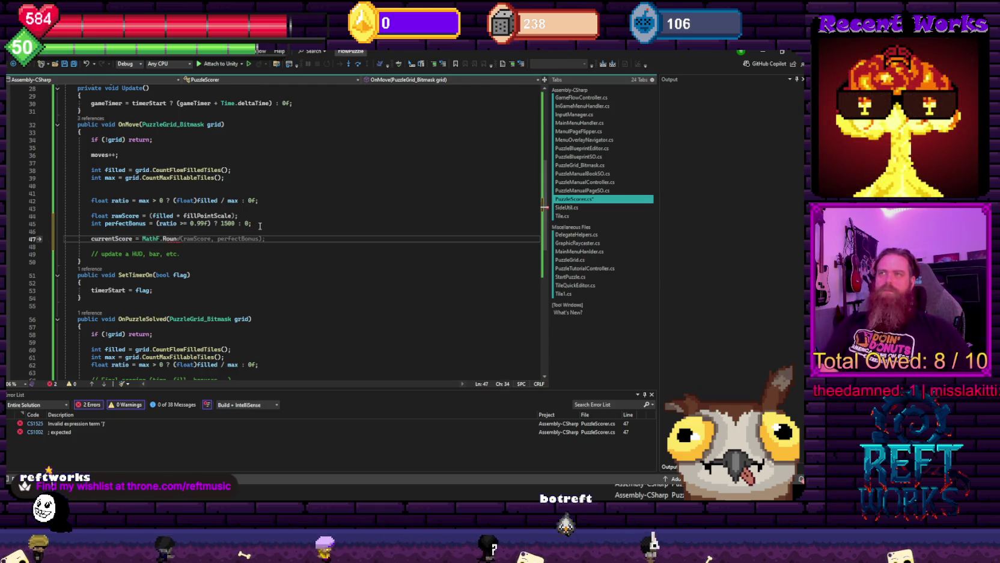
key(BackSpace)
key(BackSpace)
key(BackSpace)
text(f.ro)
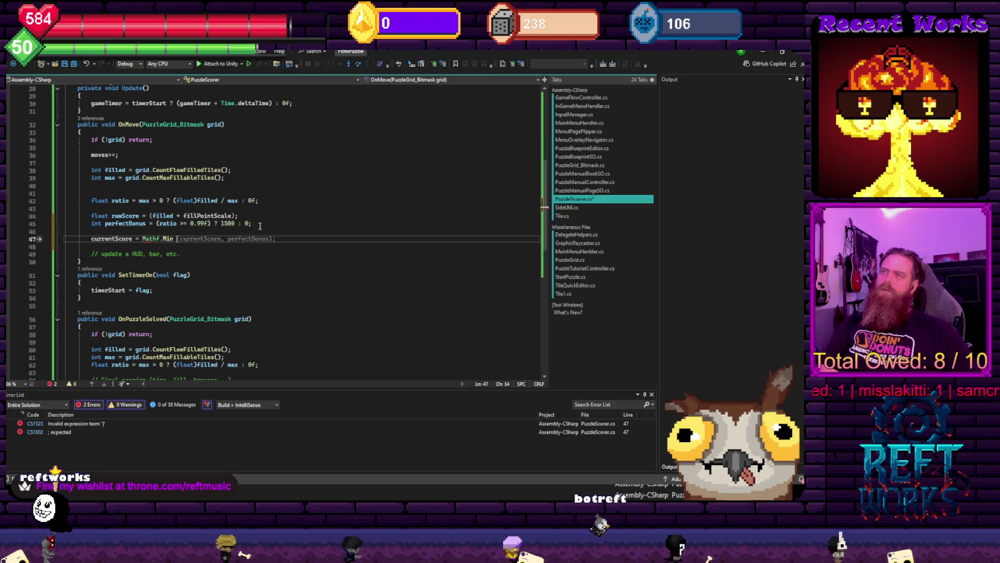
text(undToInt()
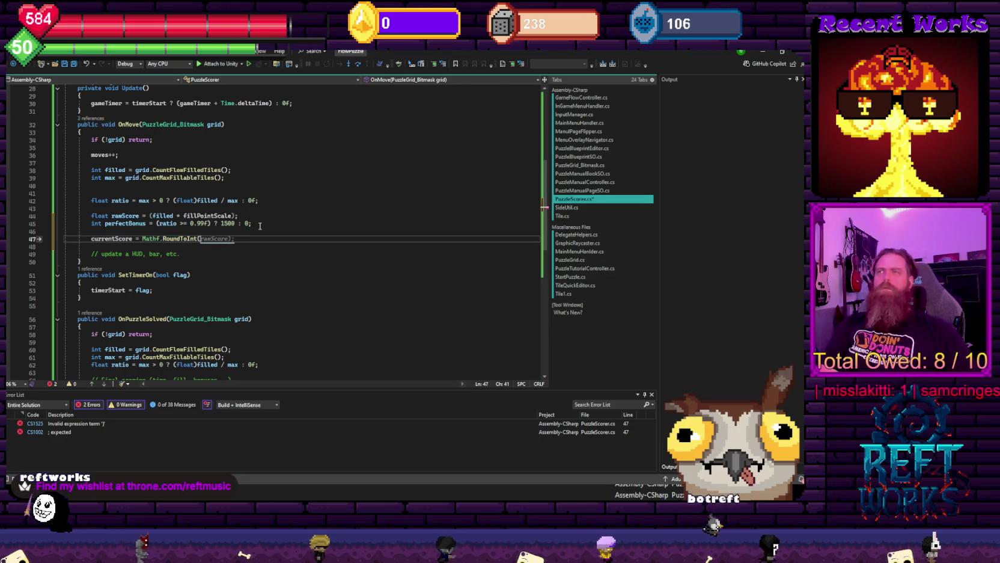
text(rawScore)
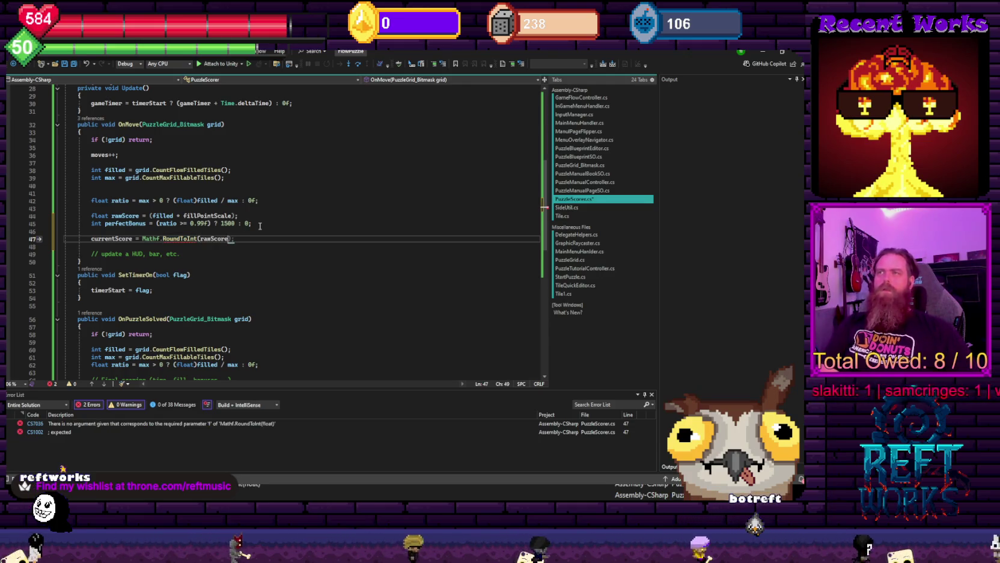
text( + perfectBonus))
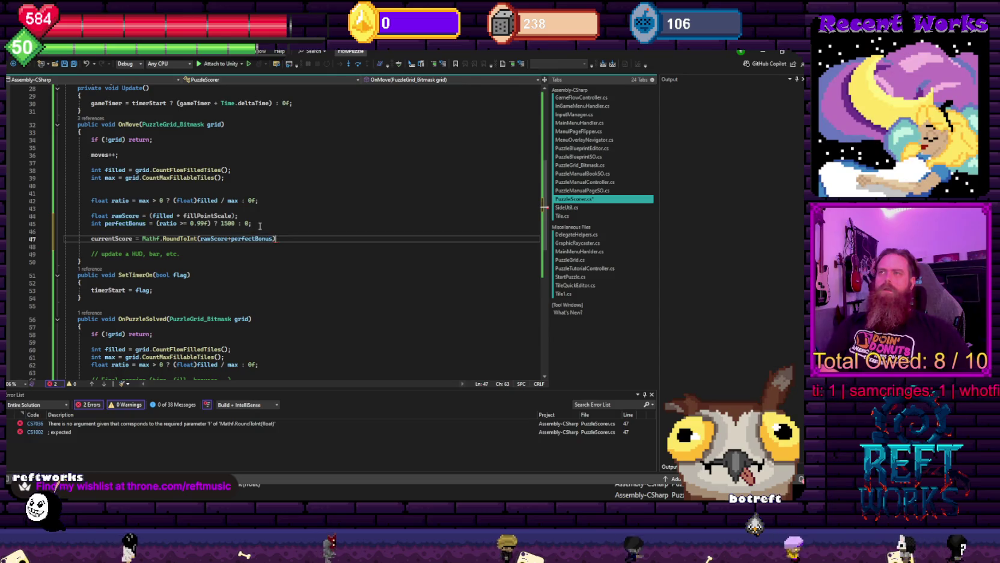
text(;)
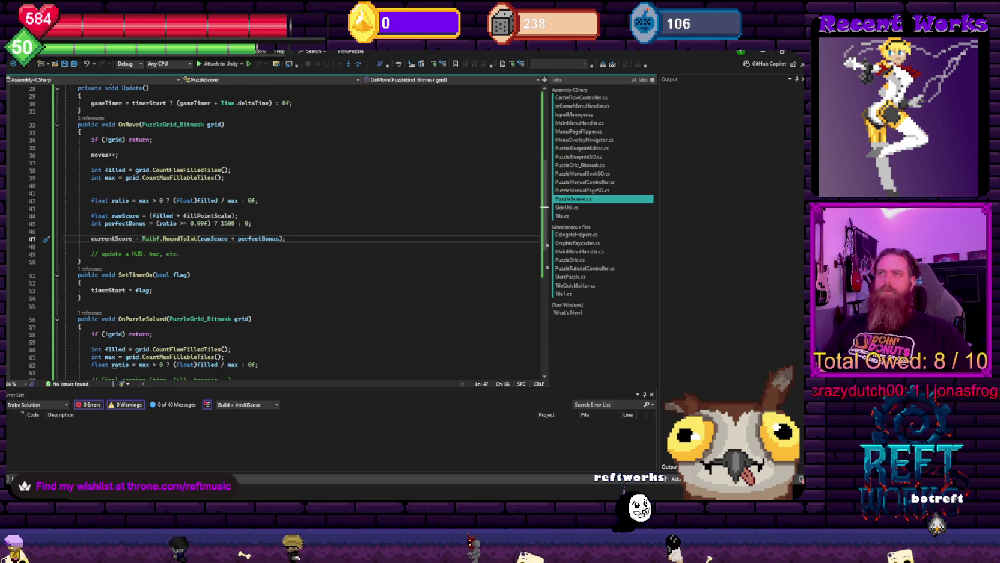
click(129, 223)
click(224, 230)
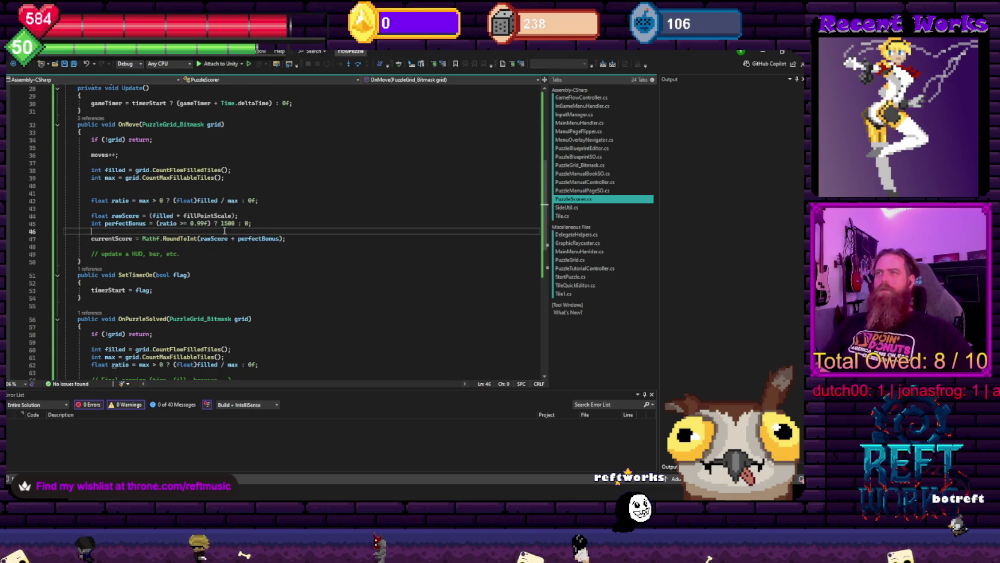
key(Up)
key(Up)
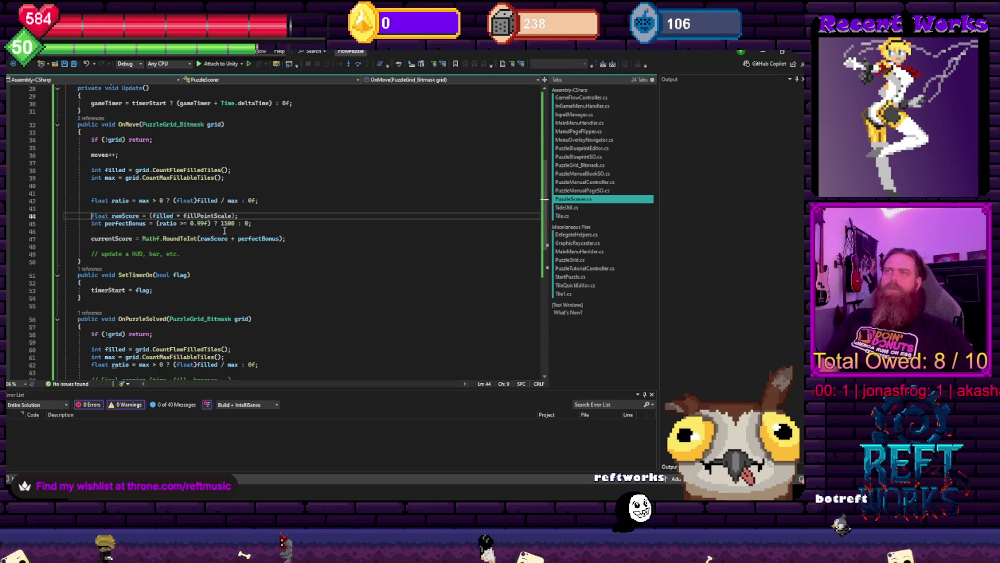
key(Return)
text(int)
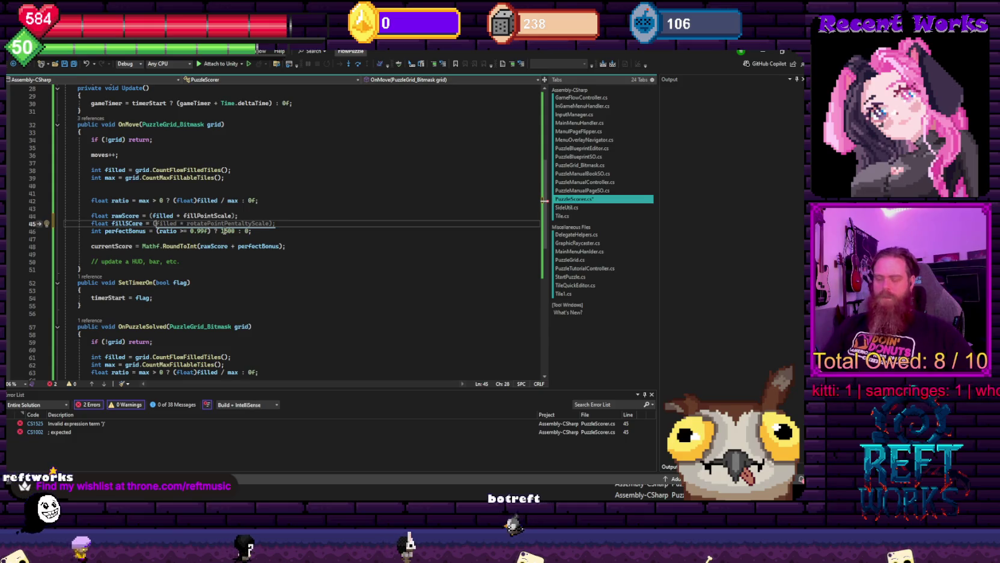
key(shift+Home)
key(BackSpace)
key(BackSpace)
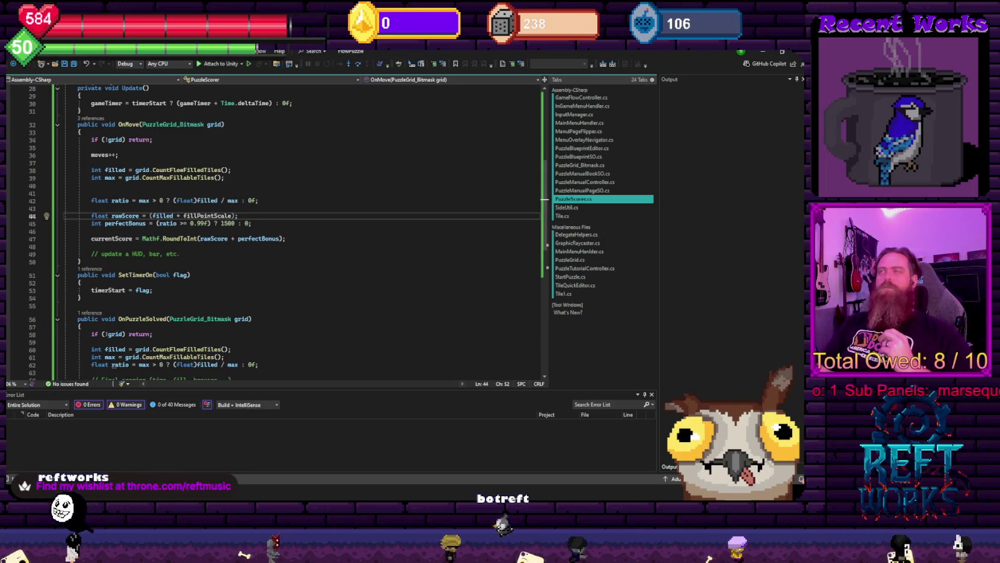
click(139, 139)
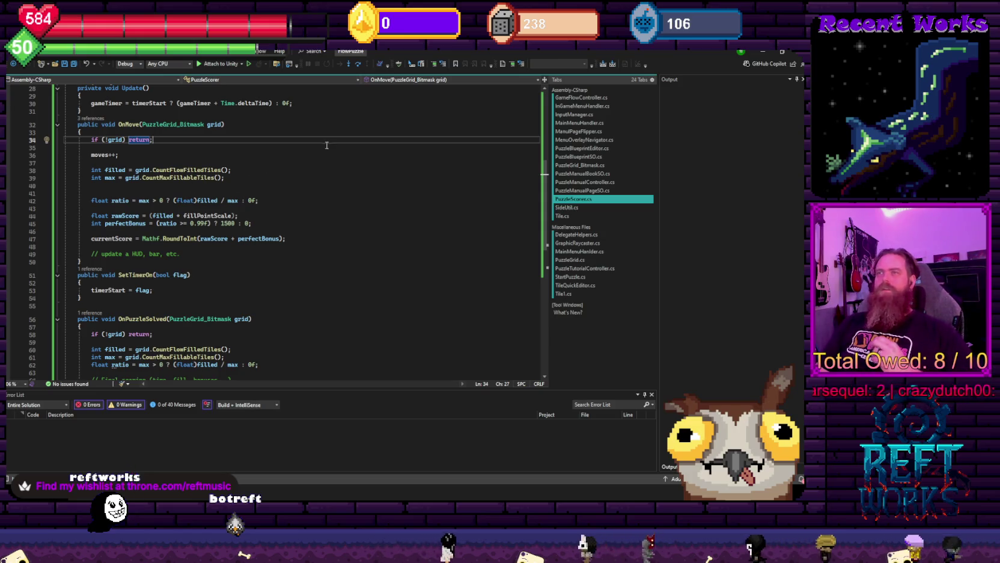
Raise the perfectBonus threshold from 0.99f to 0.999f
click(294, 207)
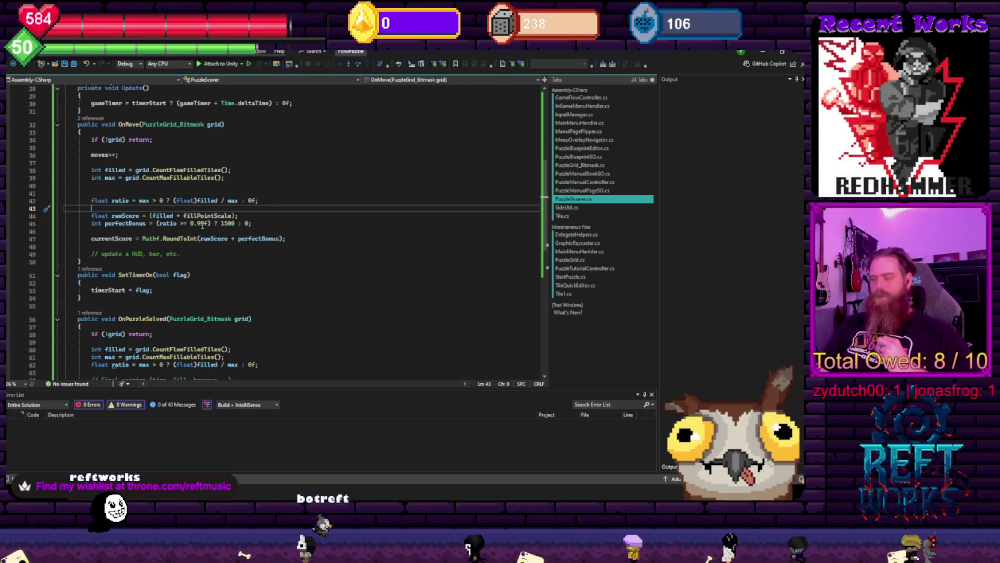
click(203, 224)
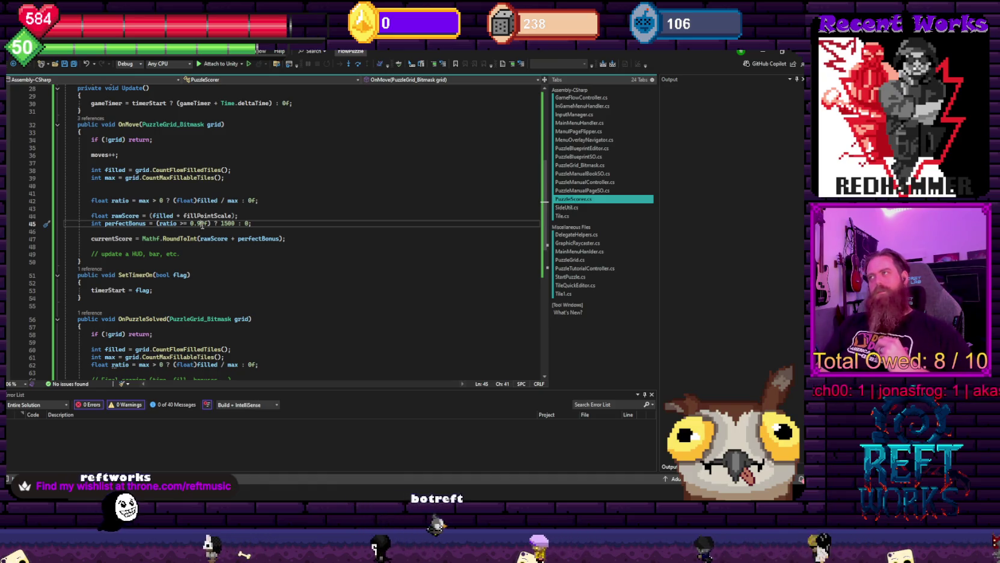
text(9)
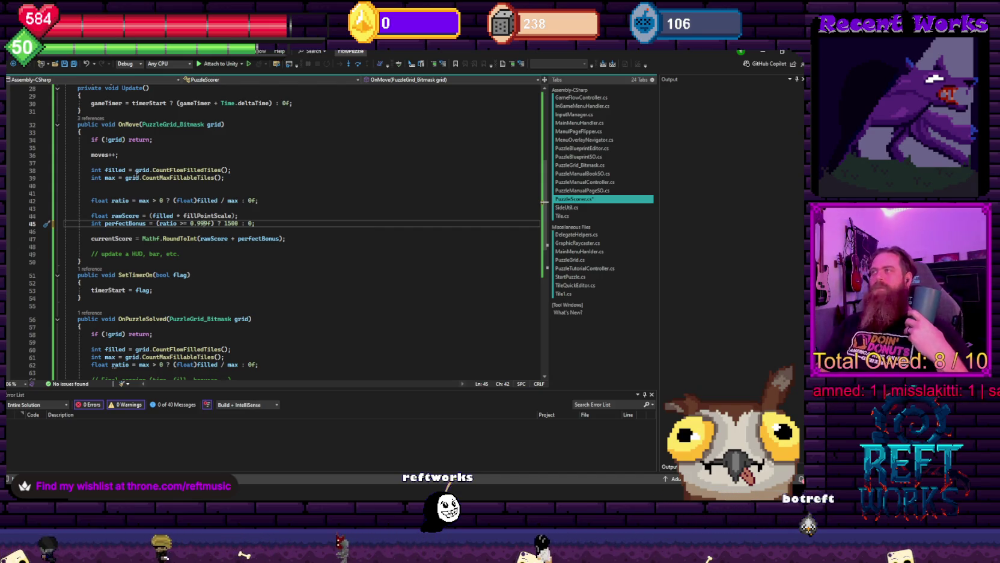
click(376, 219)
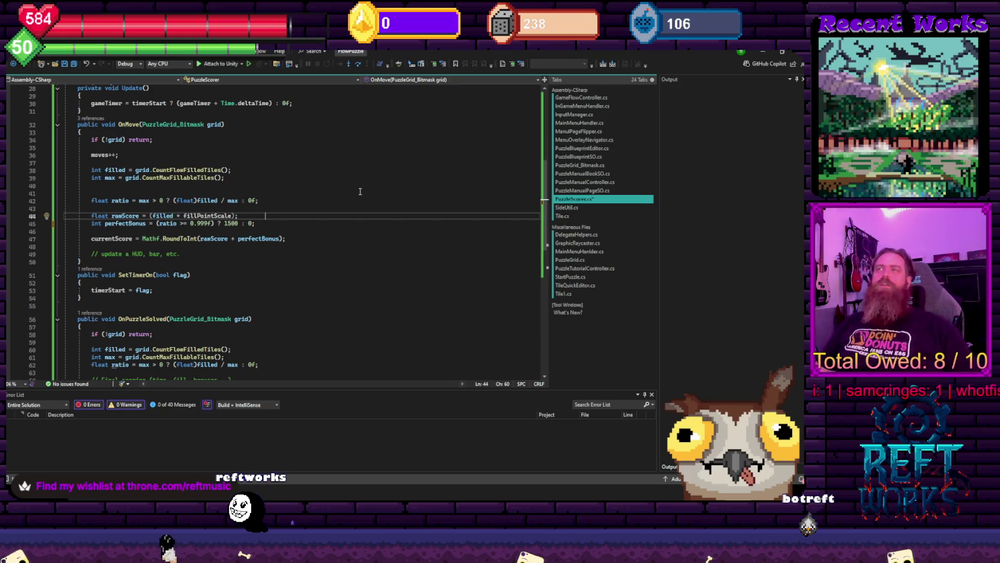
click(296, 194)
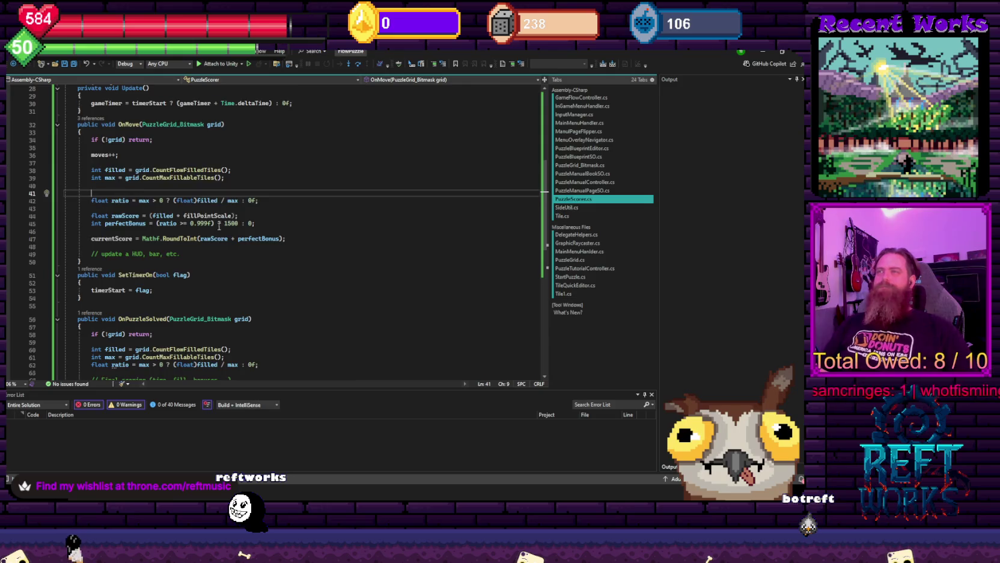
scroll(216, 240, down, 3)
scroll(258, 352, down, 3)
scroll(252, 342, up, 4)
scroll(247, 332, up, 2)
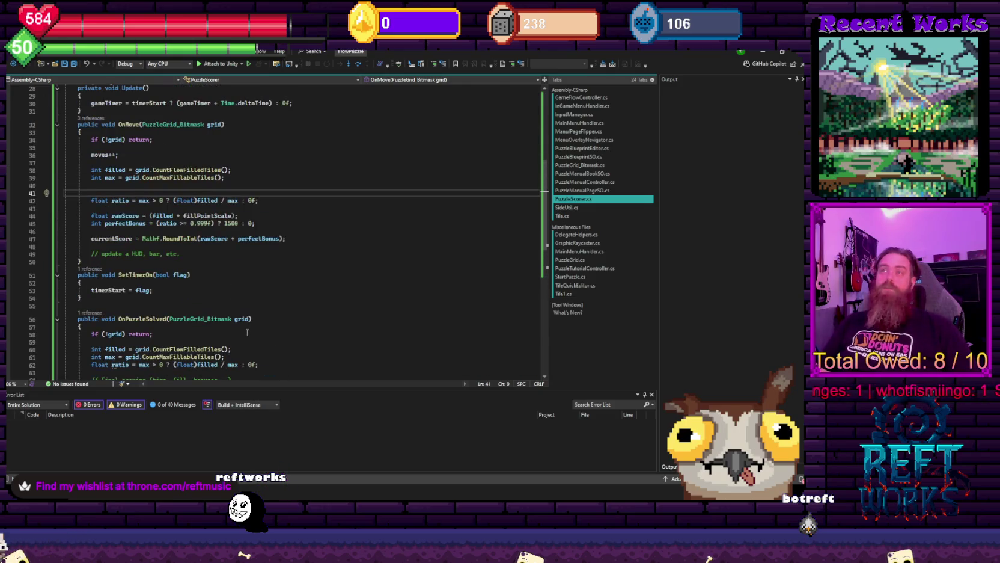
click(367, 209)
scroll(348, 229, up, 5)
scroll(317, 249, up, 4)
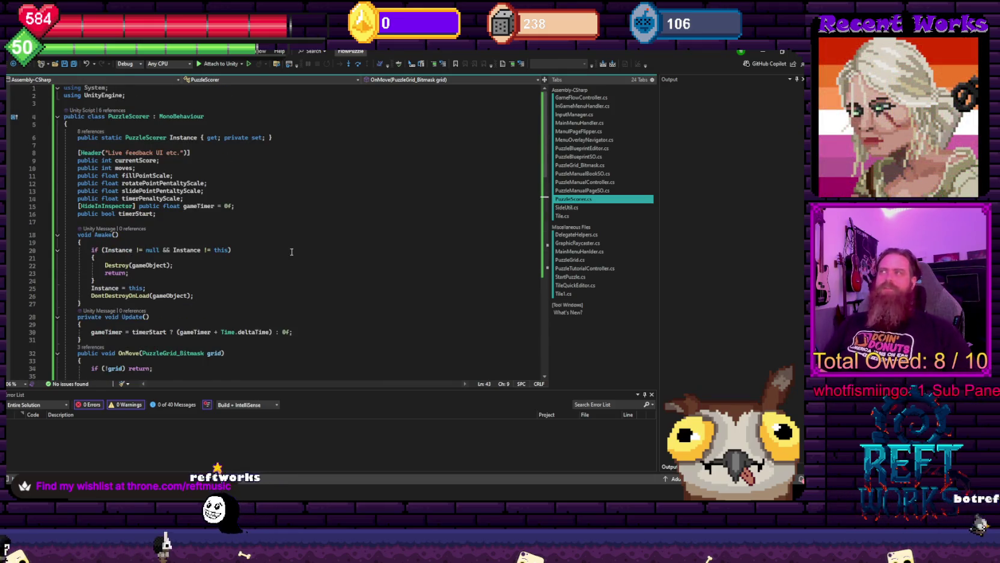
scroll(294, 250, down, 3)
scroll(292, 269, down, 3)
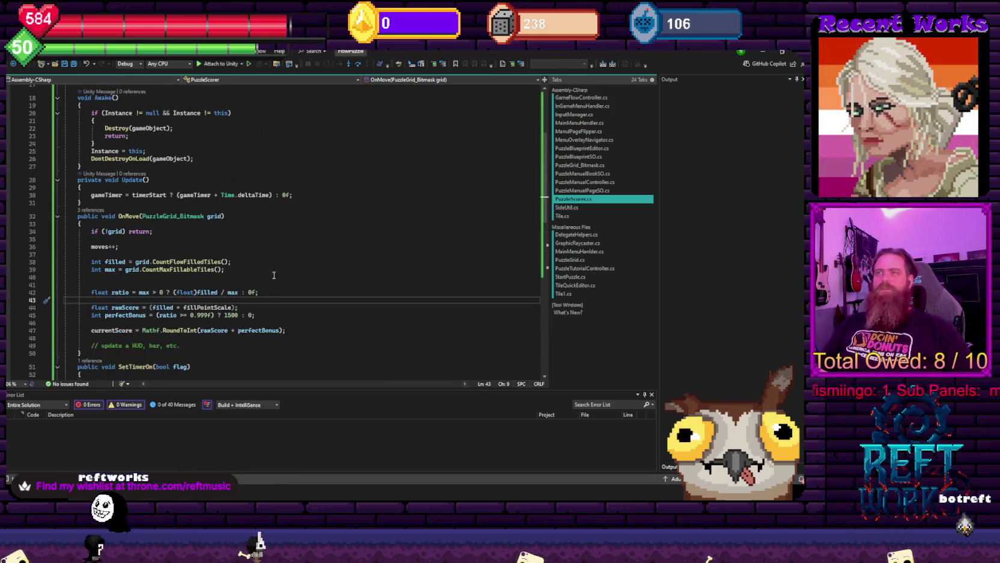
scroll(267, 286, down, 1)
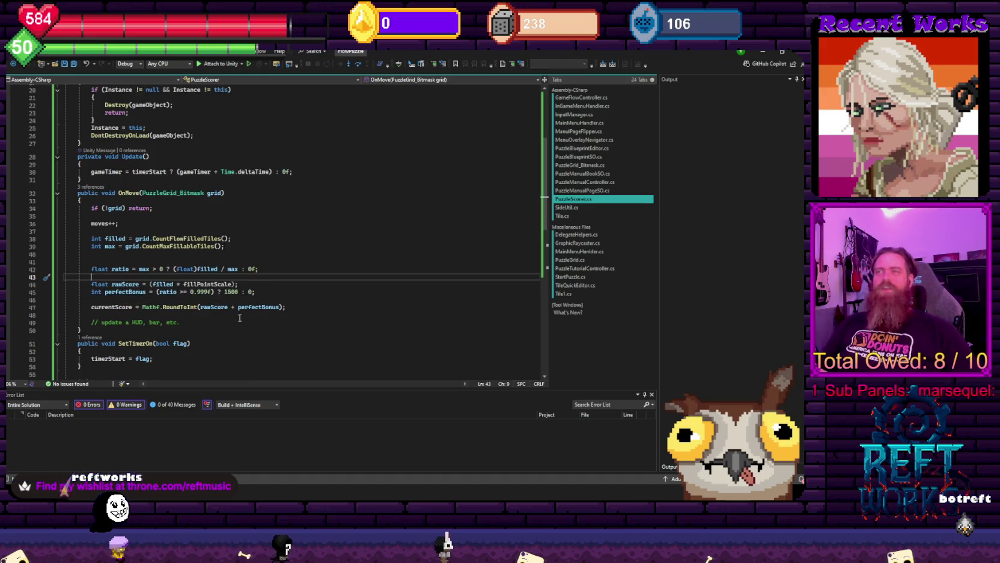
drag(331, 314, 140, 208)
click(140, 208)
scroll(372, 289, up, 2)
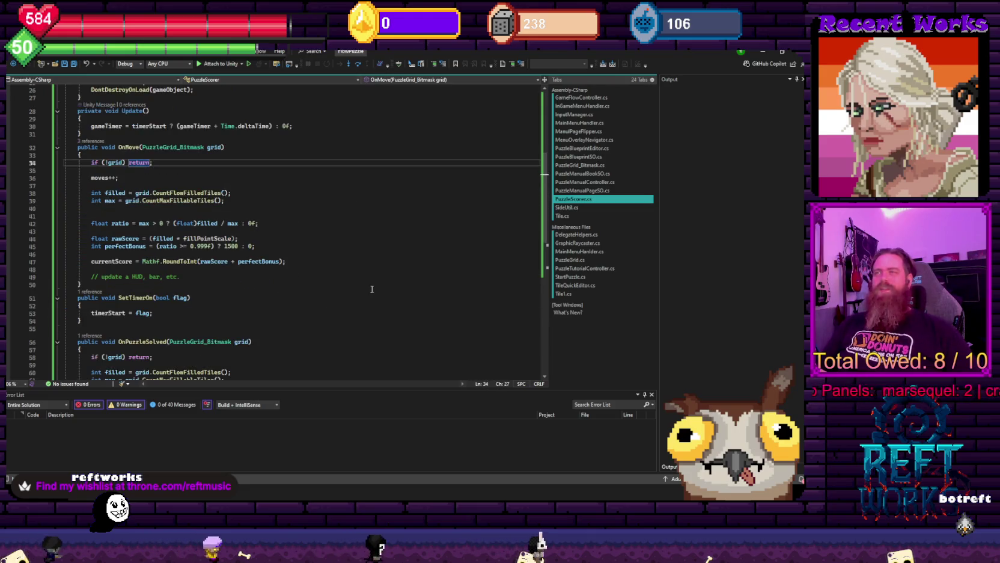
scroll(372, 289, up, 7)
scroll(301, 252, down, 5)
scroll(239, 213, down, 9)
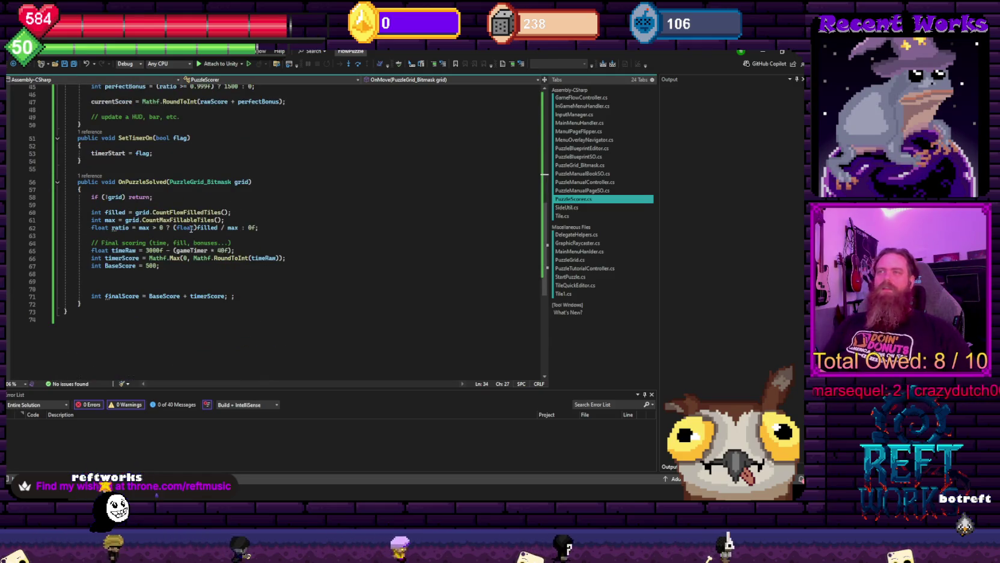
click(228, 295)
Append + currentScore to finalScore, removing the stray semicolon and extra space
key(BackSpace)
text(+ curre)
key(Tab)
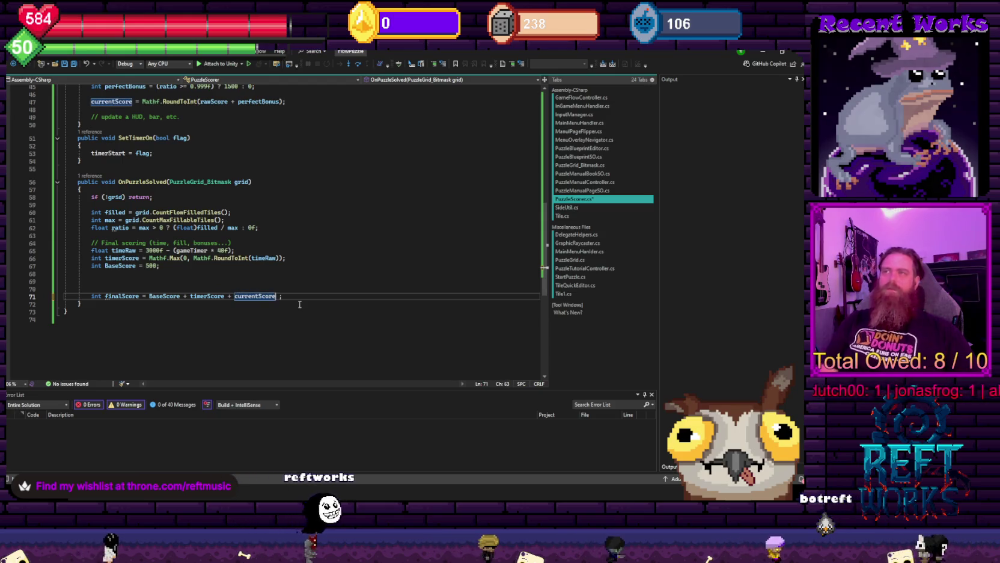
key(Up)
key(Up)
key(Up)
click(279, 297)
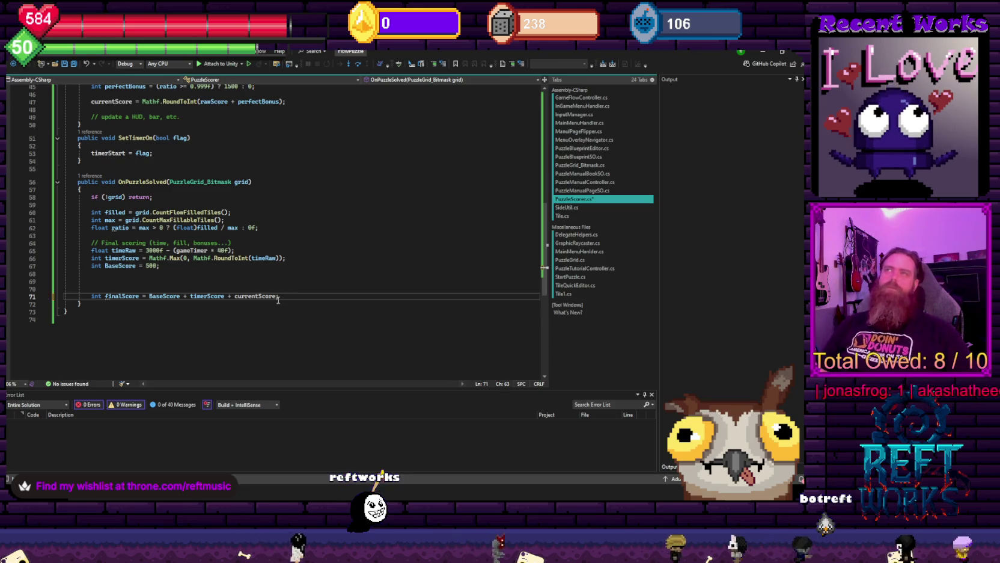
key(BackSpace)
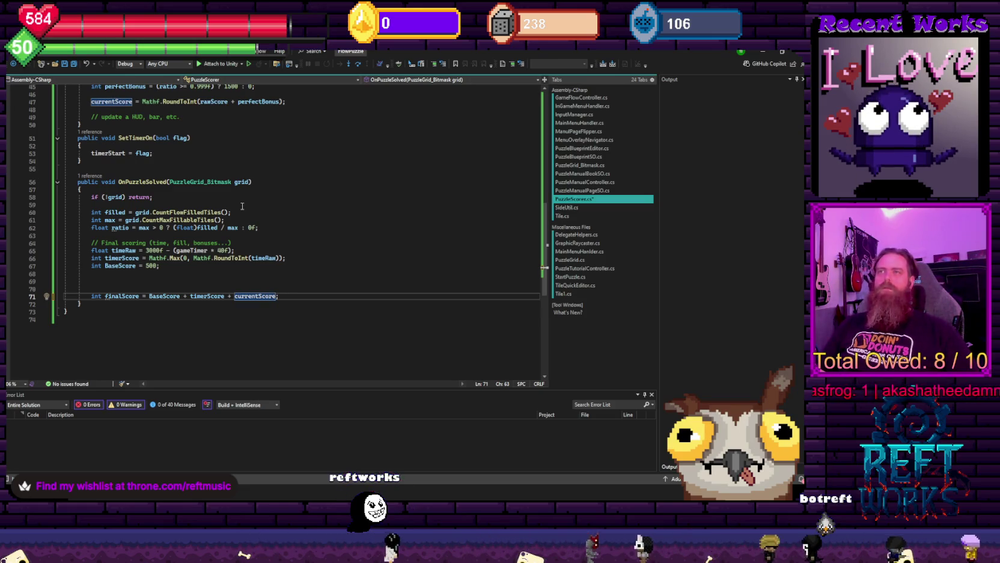
Delete the empty lines between BaseScore and the finalScore line
click(165, 268)
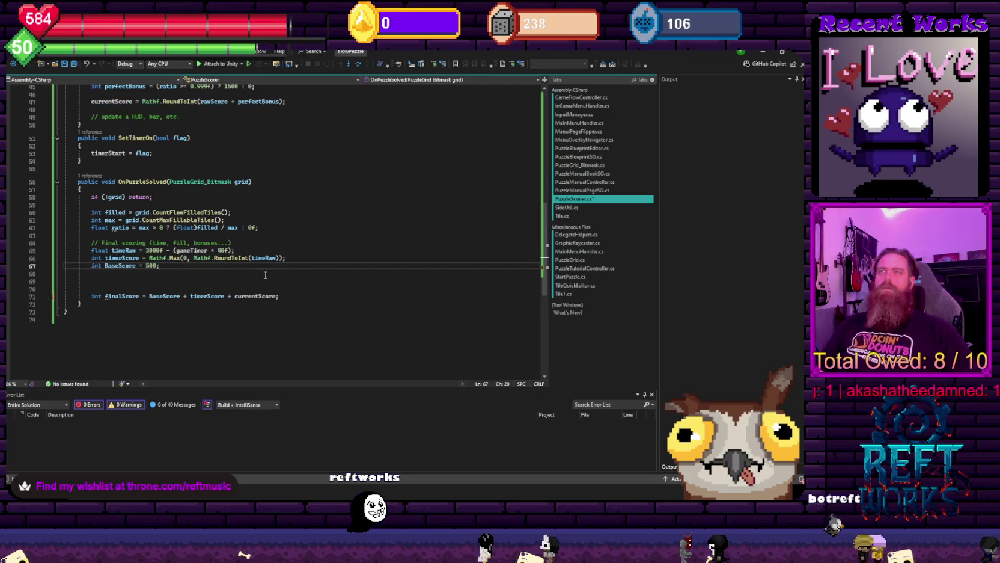
key(Delete)
key(Delete)
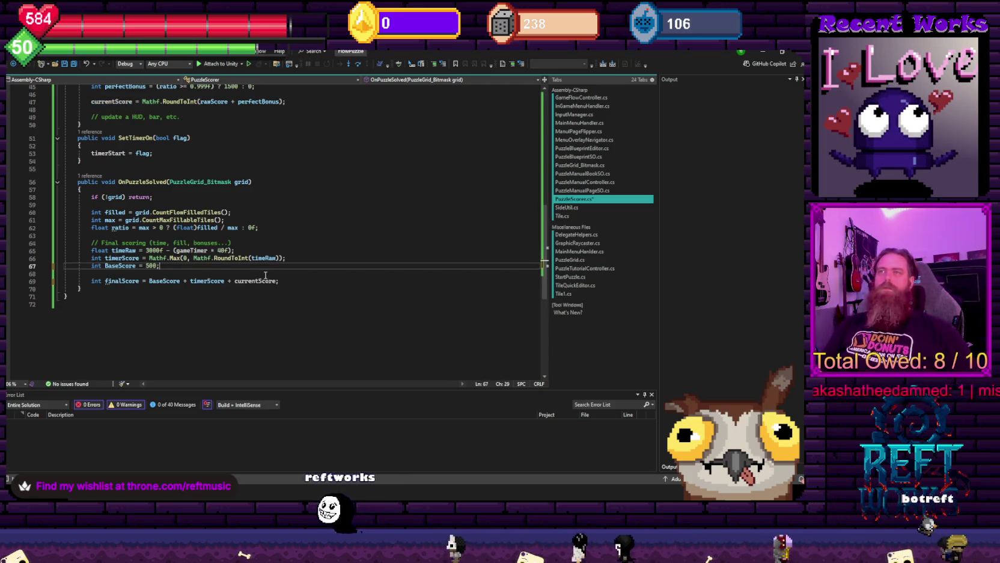
click(294, 245)
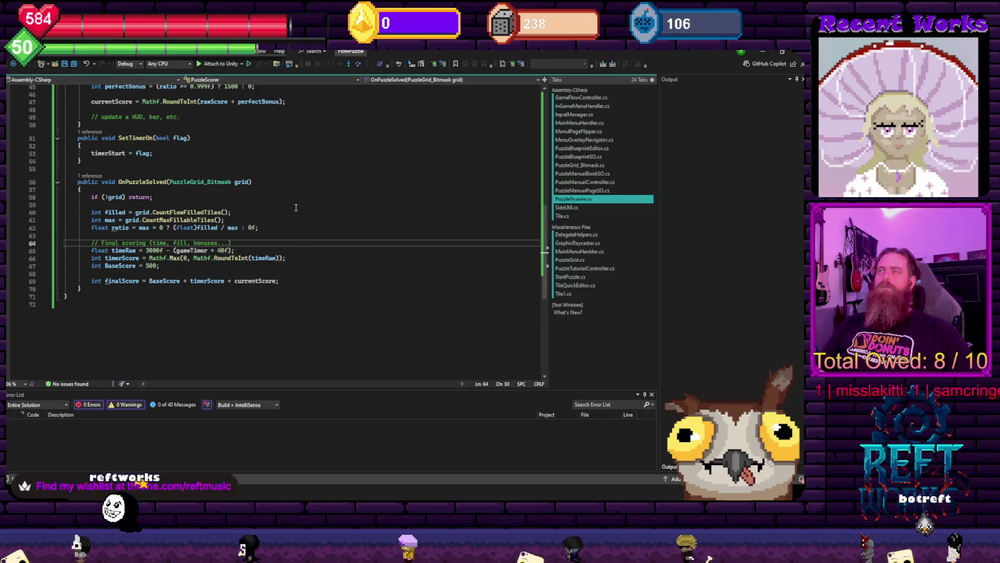
scroll(293, 209, up, 4)
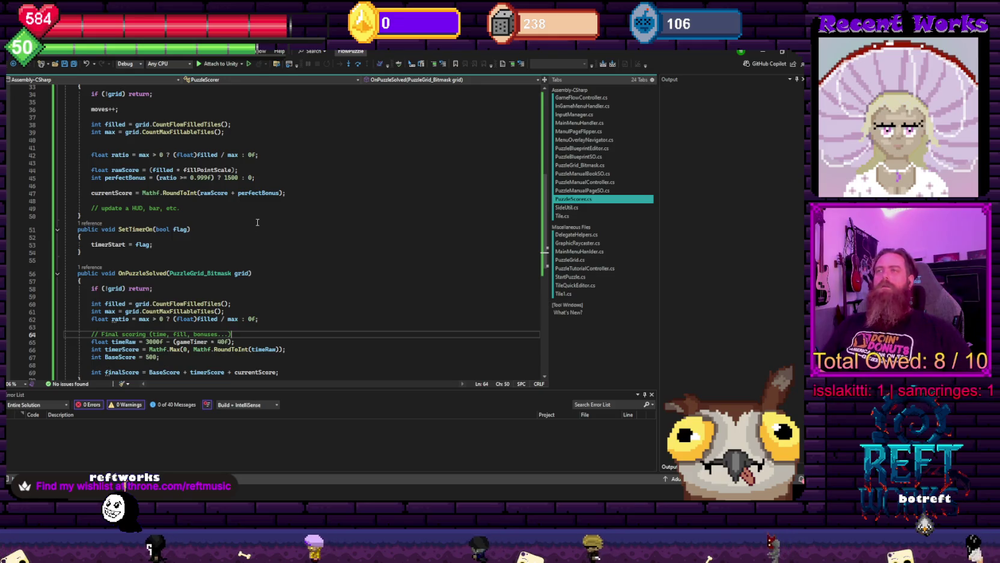
scroll(268, 242, up, 3)
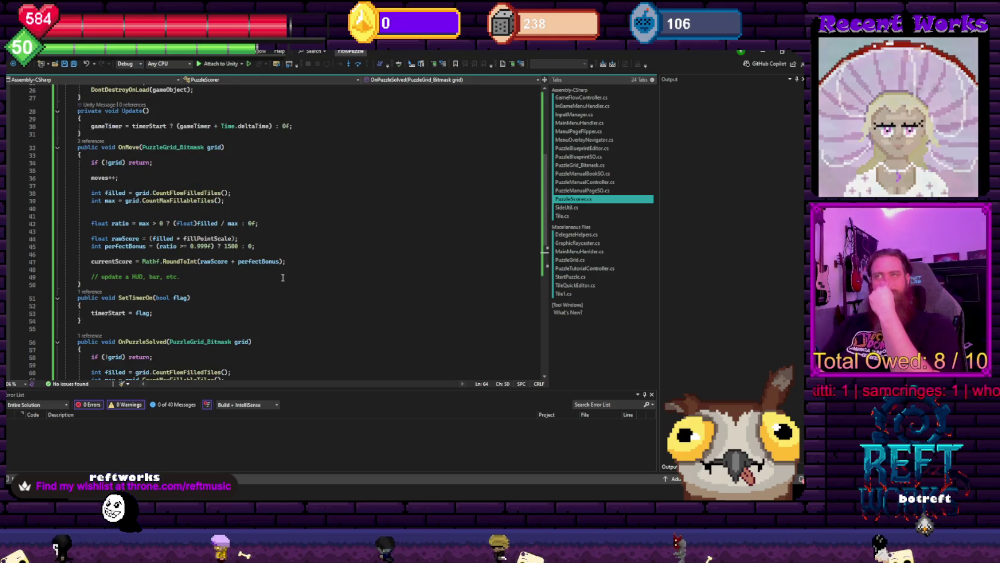
scroll(280, 278, down, 3)
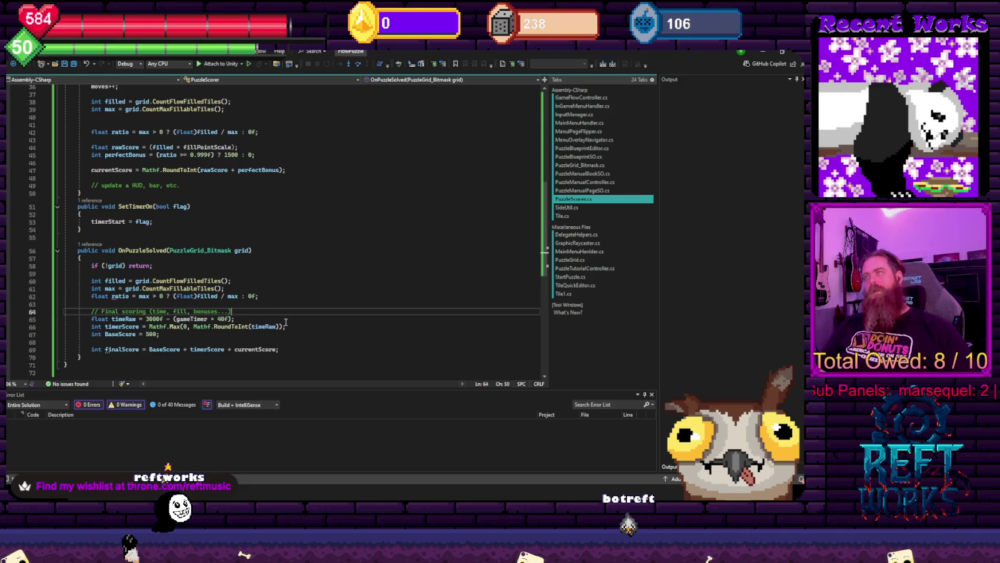
scroll(303, 295, up, 4)
scroll(313, 303, up, 1)
scroll(318, 310, up, 1)
scroll(328, 320, up, 3)
scroll(264, 277, down, 5)
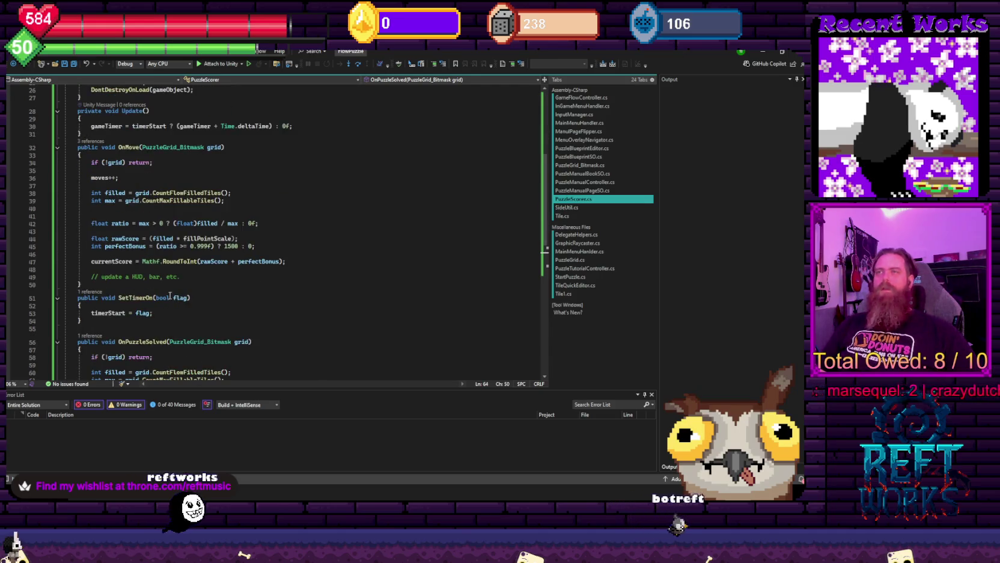
drag(273, 236, 275, 229)
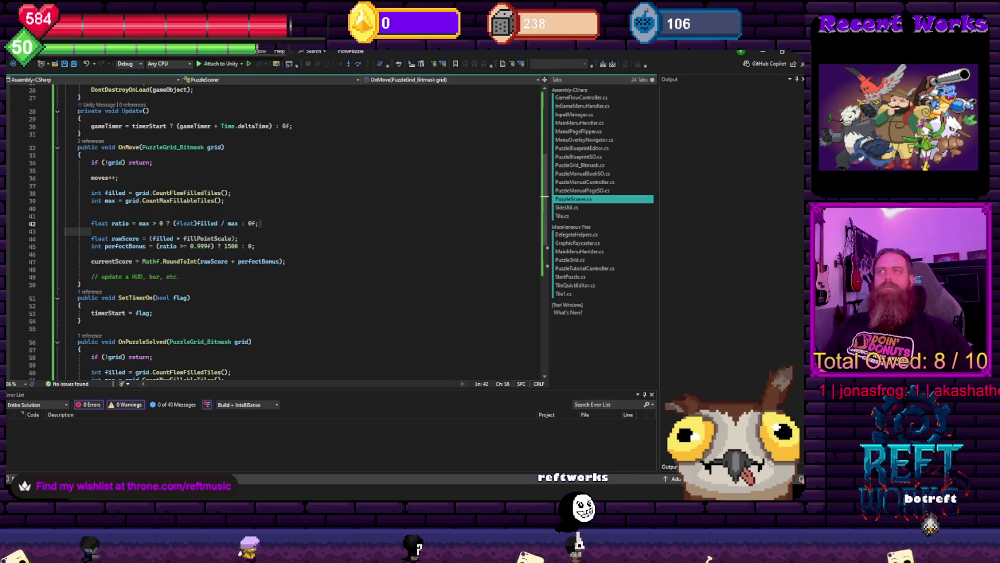
scroll(306, 187, down, 3)
click(306, 188)
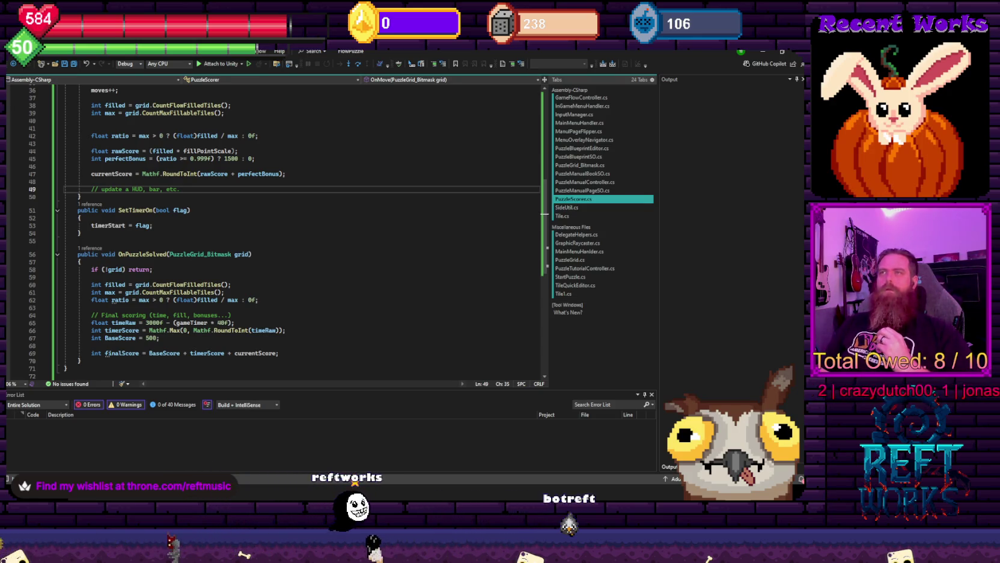
scroll(301, 228, up, 5)
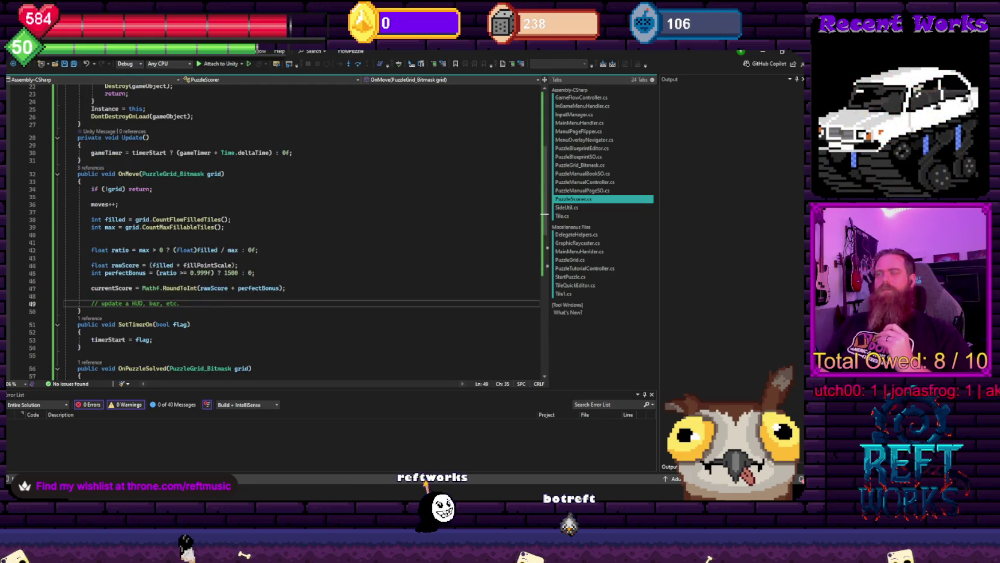
scroll(301, 228, up, 7)
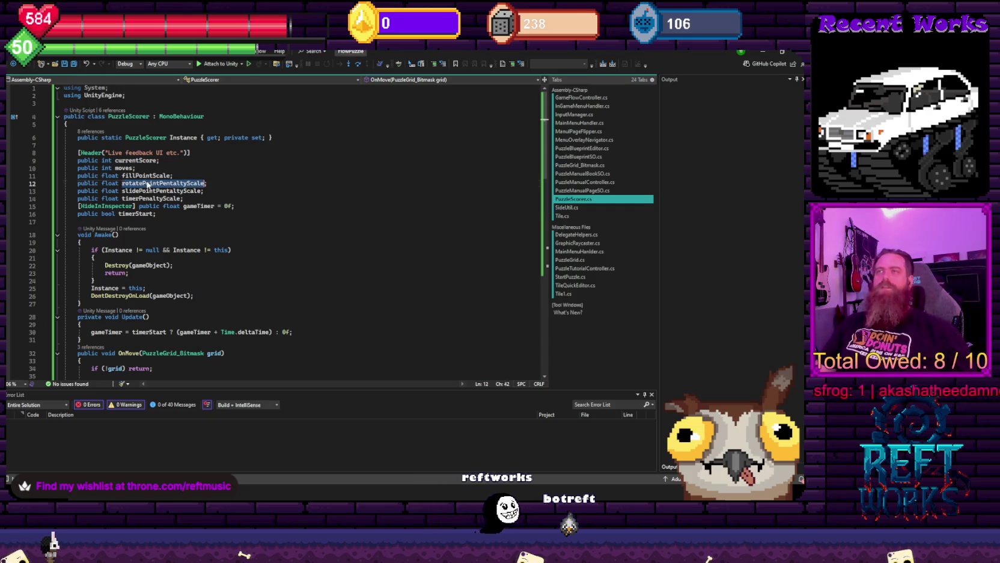
scroll(240, 240, down, 6)
scroll(262, 259, up, 1)
scroll(262, 259, up, 4)
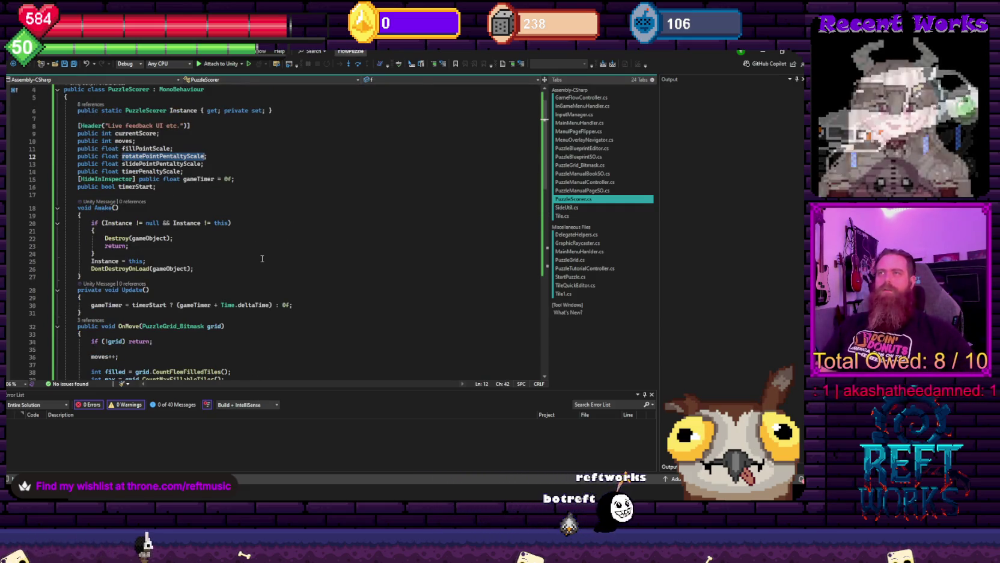
click(174, 149)
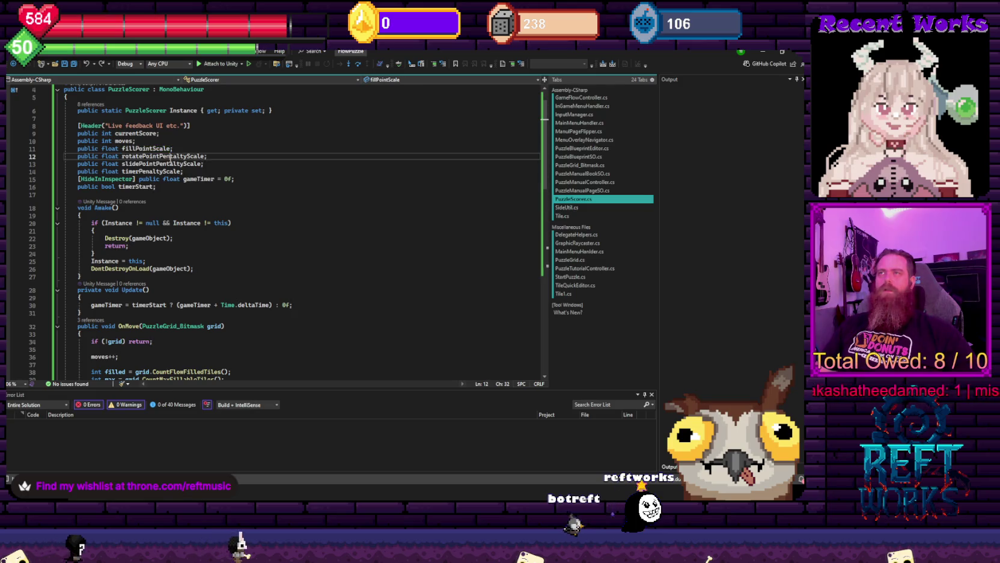
scroll(270, 324, down, 5)
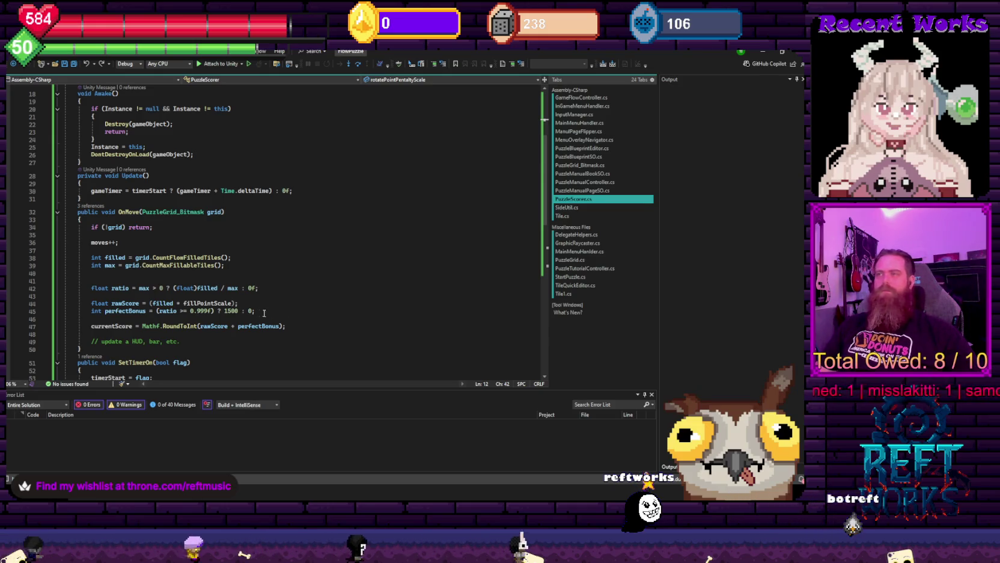
click(235, 304)
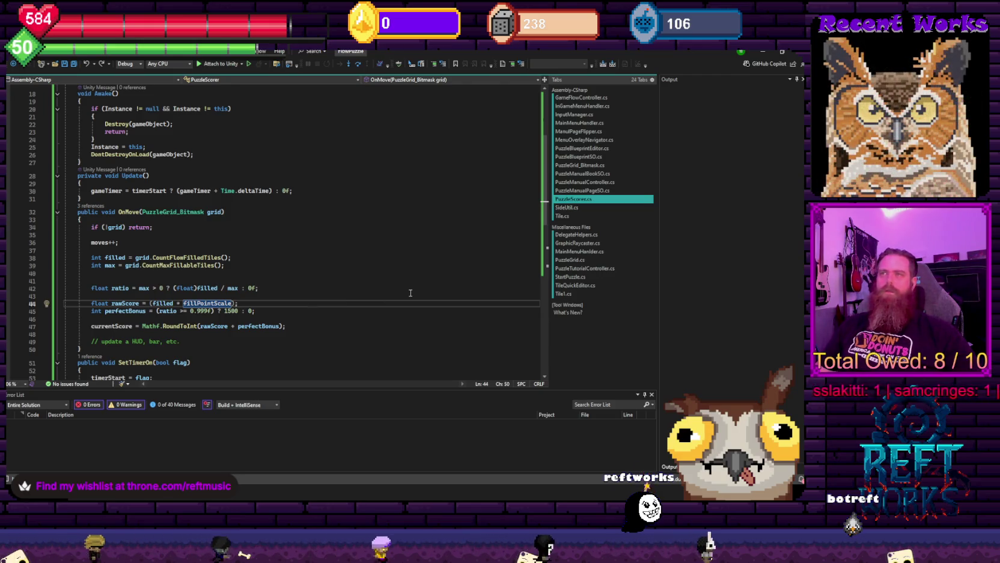
click(262, 304)
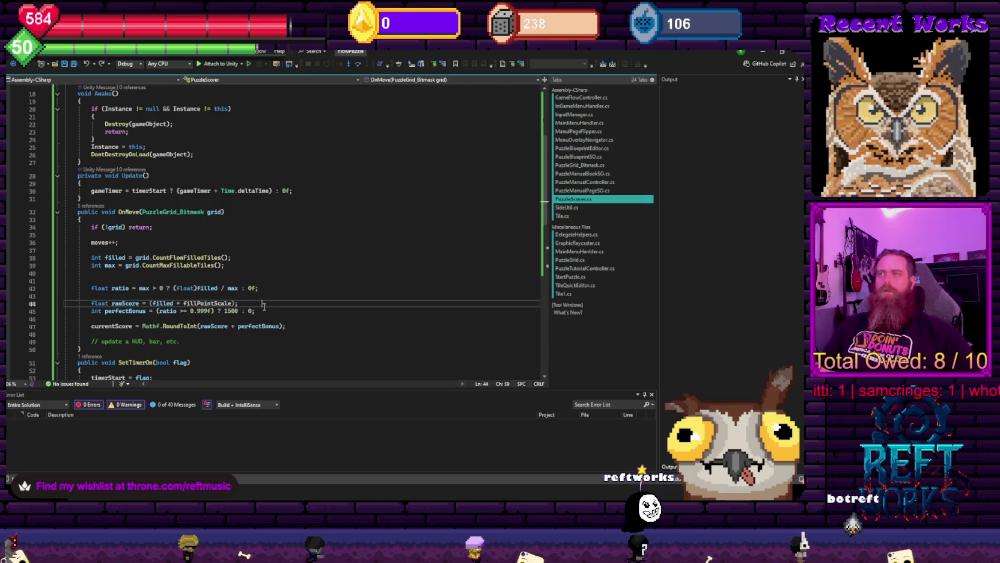
Add float movePenalty = (moves * rotatePointPentaltyScale) on a new line above rawScore
click(264, 297)
key(Return)
text(flo)
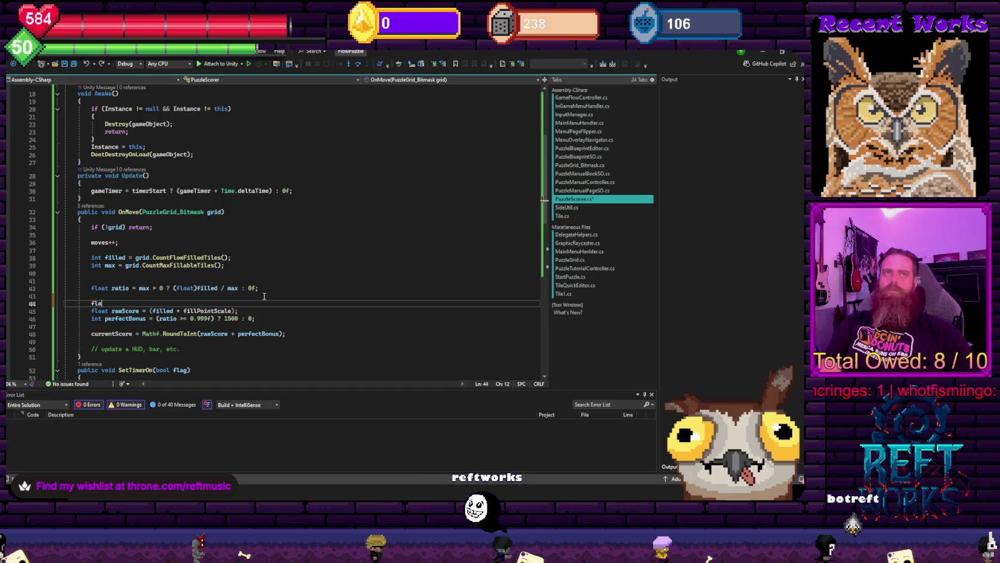
text(at moves)
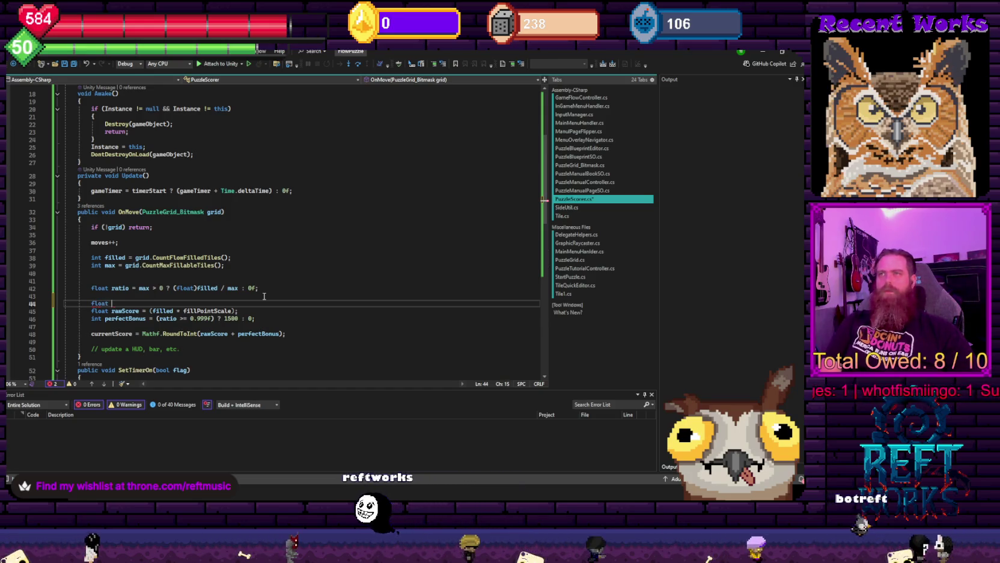
key(BackSpace)
key(BackSpace)
key(BackSpace)
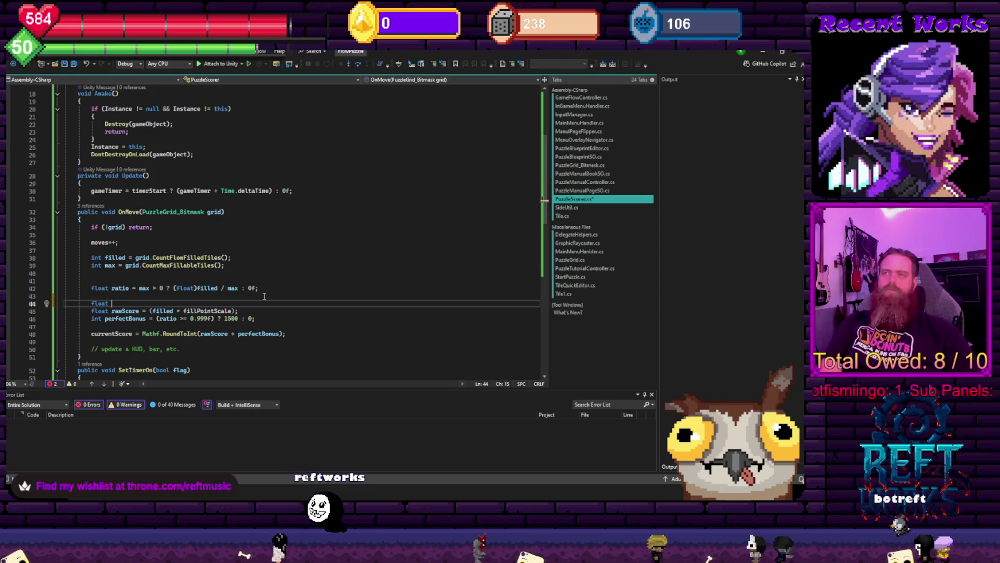
text(movePen)
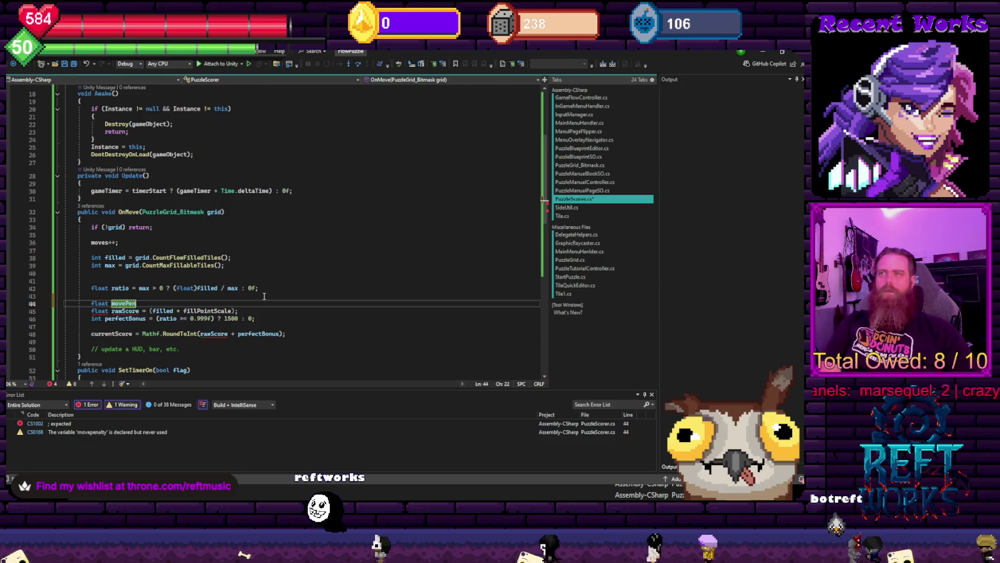
text(alty )
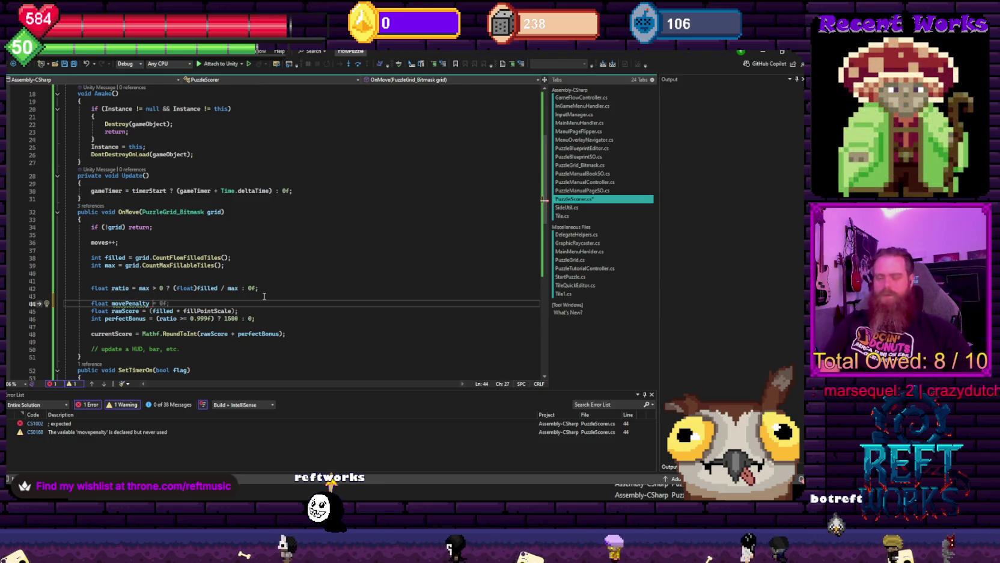
text(= )
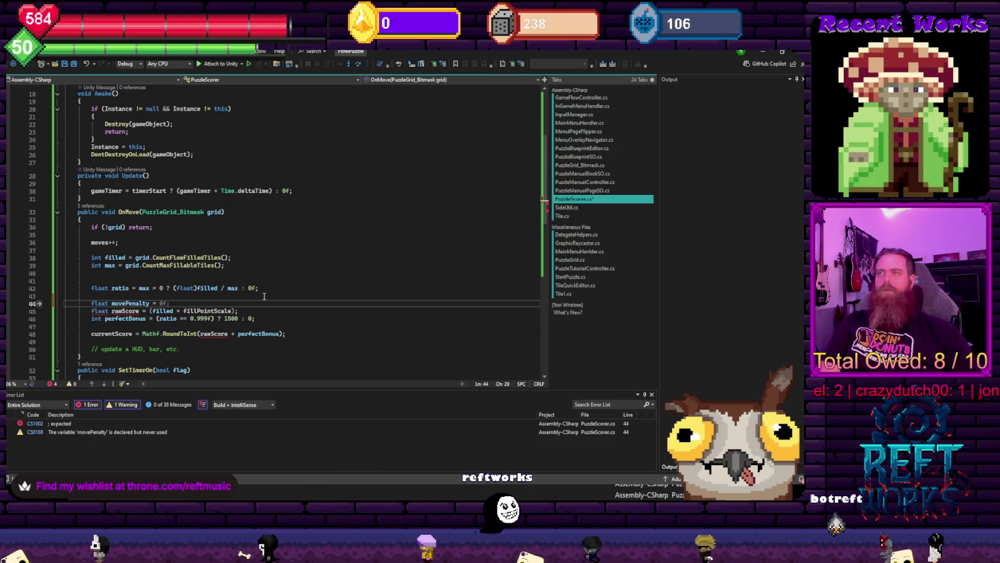
text((moves)
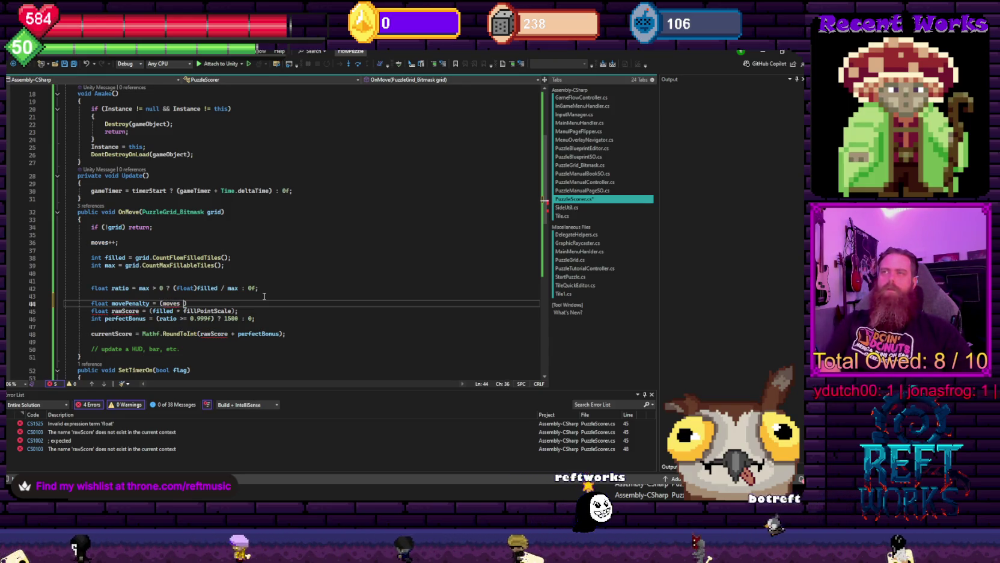
text( * rotatePointPenaltyScale));)
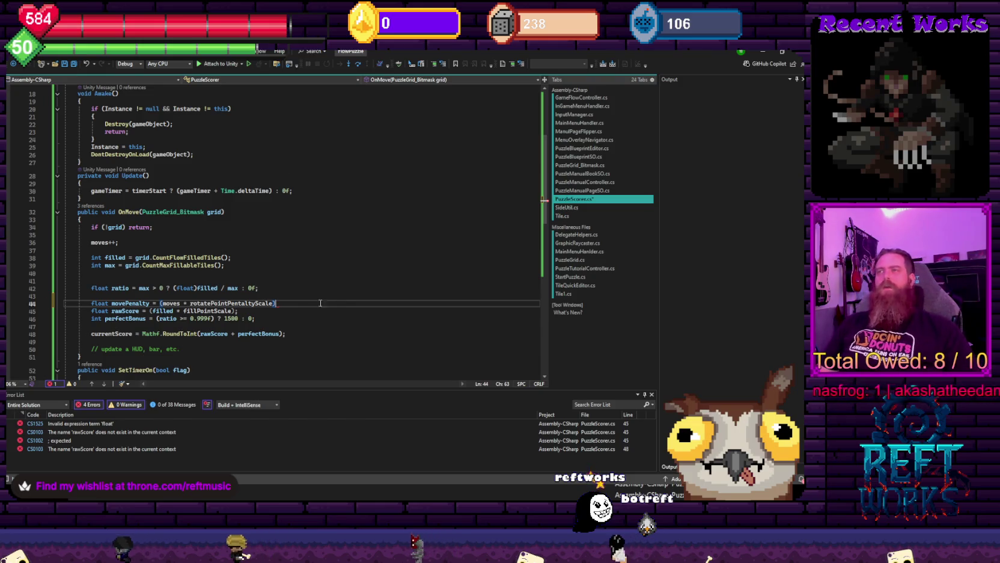
scroll(178, 281, up, 6)
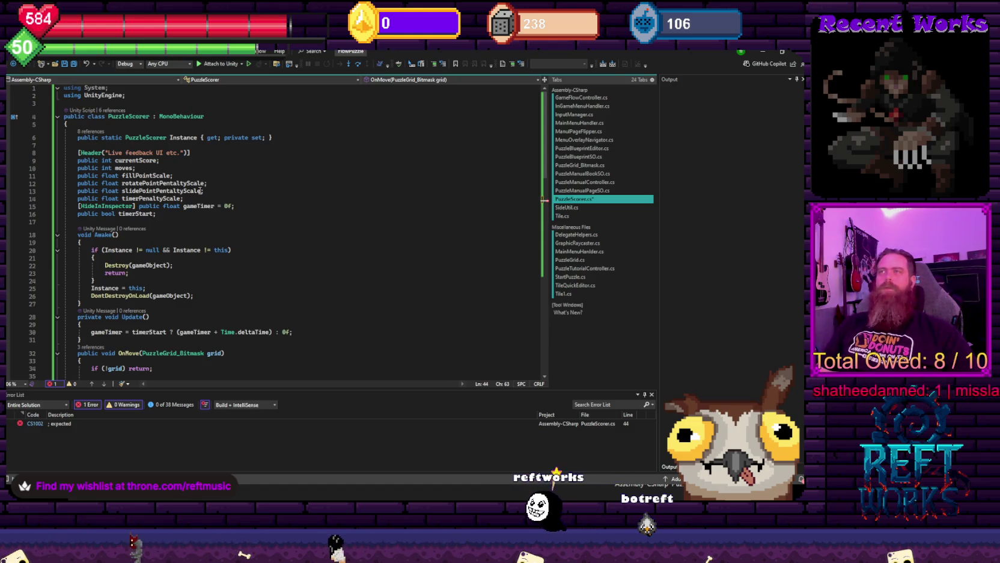
Delete the slidePointPentaltyScale field and check the movePenalty line in OnMove
drag(203, 191, 219, 185)
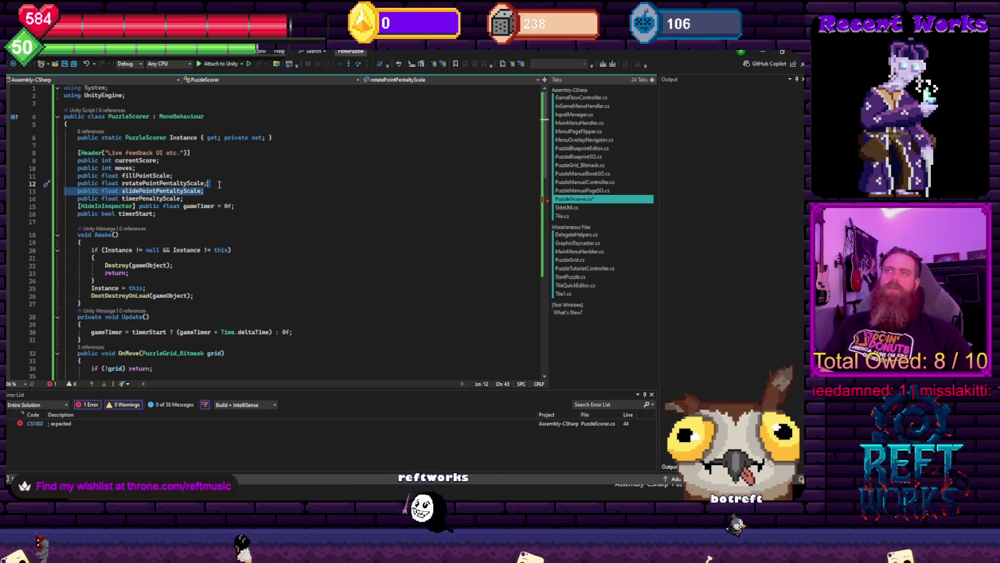
key(Delete)
click(143, 176)
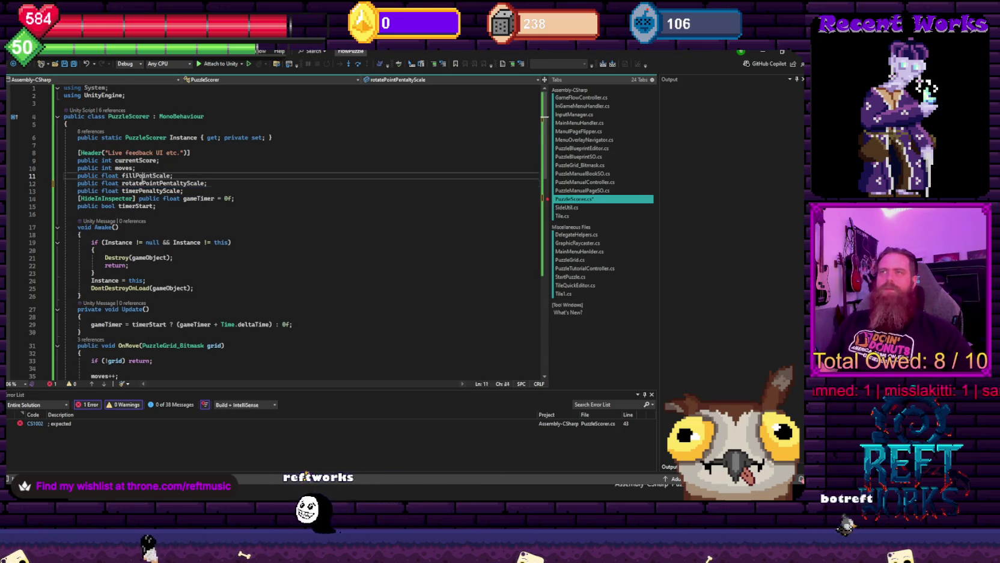
click(142, 182)
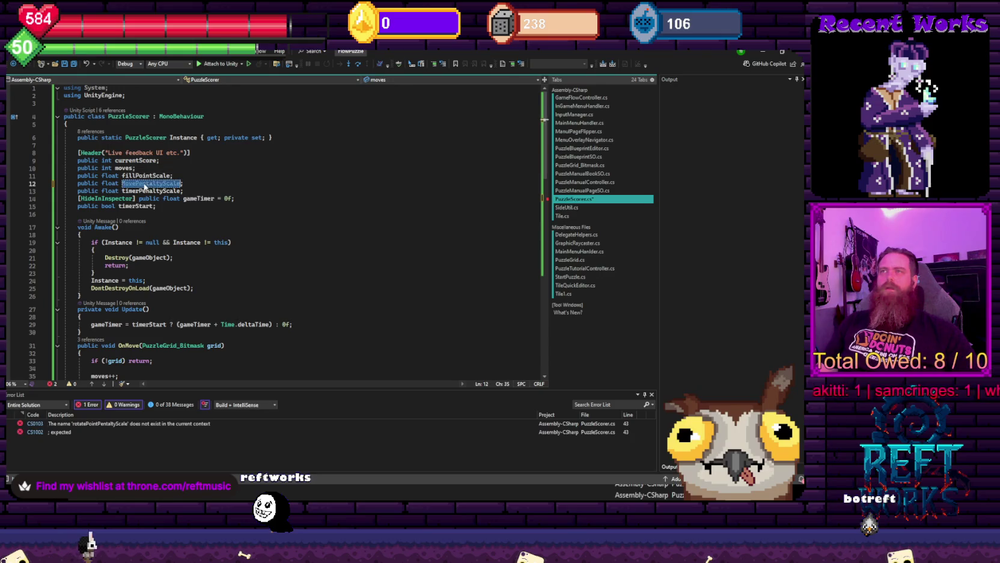
scroll(180, 240, down, 6)
scroll(211, 259, down, 2)
click(245, 275)
Replace the 40f constant in the timeRaw formula with timerPenaltyScale
scroll(245, 280, up, 8)
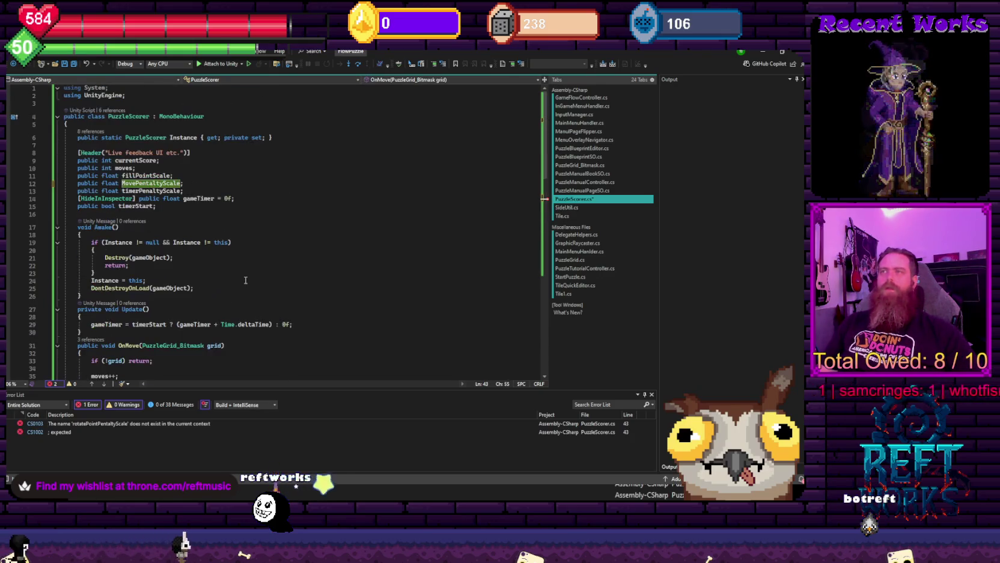
scroll(190, 186, down, 1)
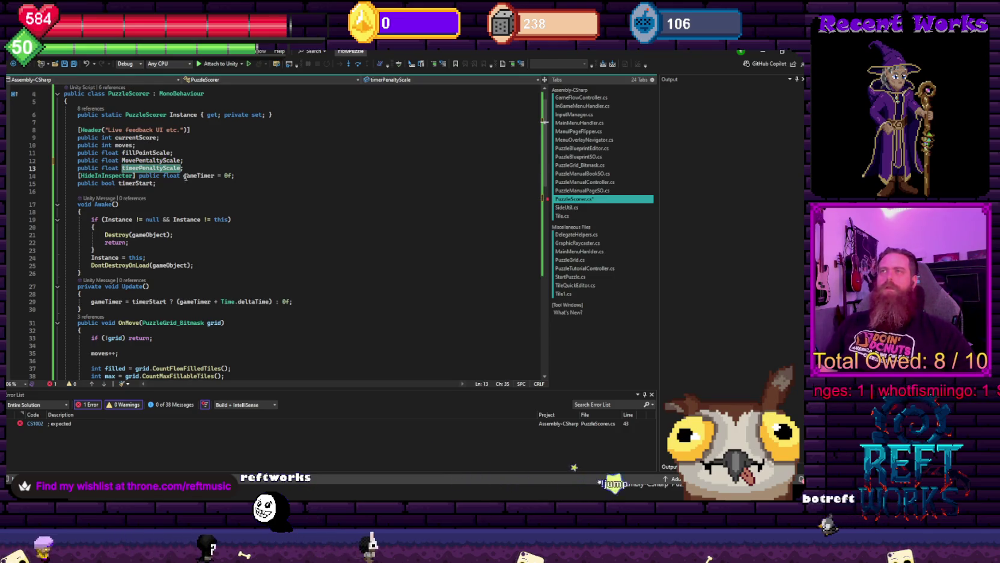
scroll(201, 194, down, 8)
scroll(297, 272, down, 6)
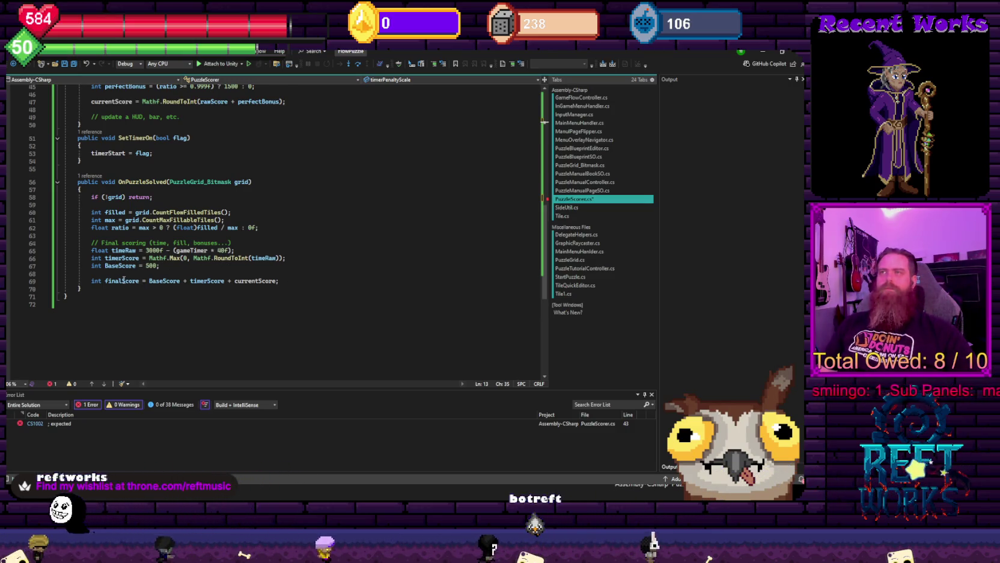
double_click(223, 250)
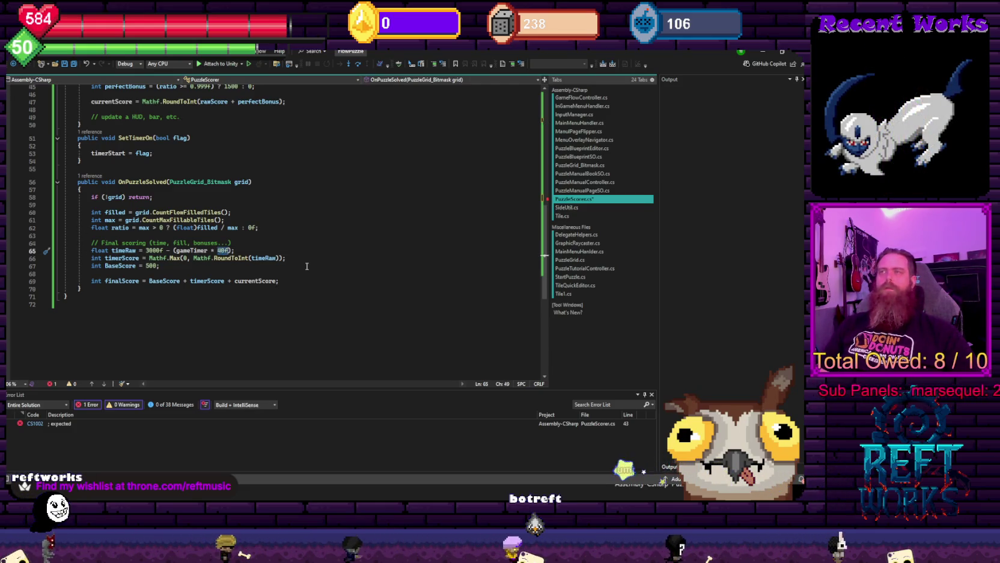
text(timerPenaltyScale)
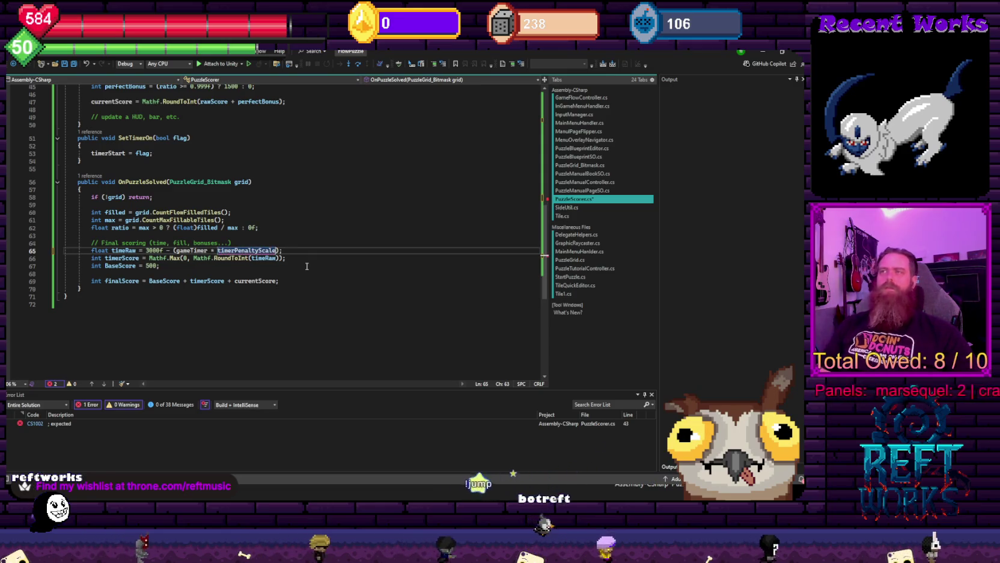
scroll(259, 204, up, 7)
scroll(260, 203, up, 6)
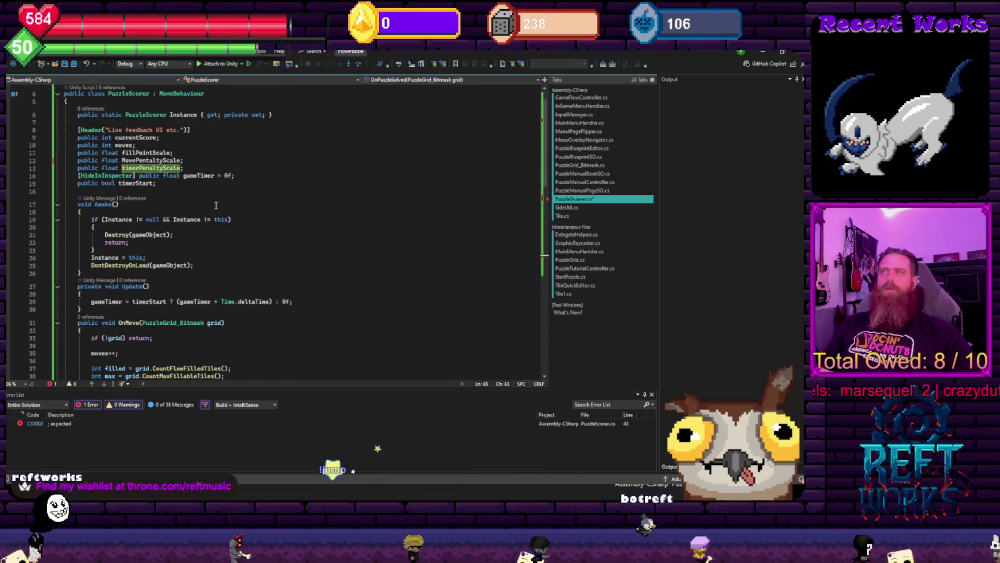
scroll(301, 250, down, 3)
scroll(283, 240, down, 3)
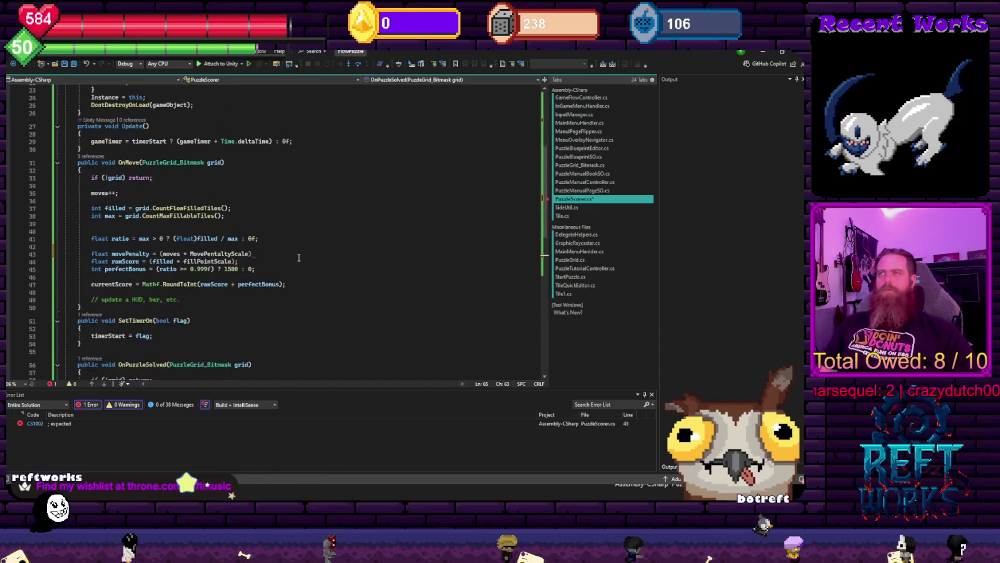
scroll(264, 234, down, 1)
End the movePenalty line with ';' and make rawScore = filled * fillPointScale - movePenalty
click(258, 232)
text(;)
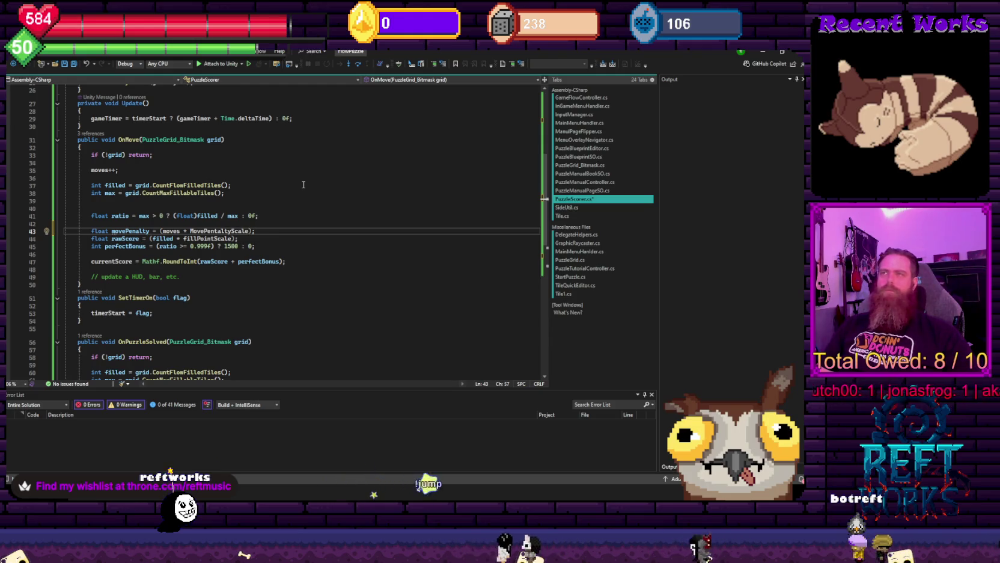
double_click(130, 231)
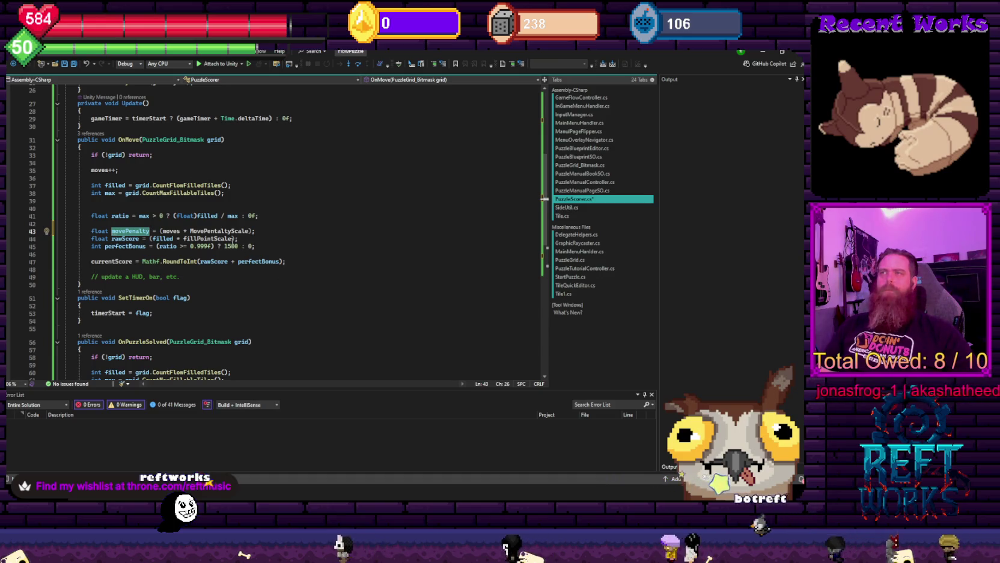
click(232, 239)
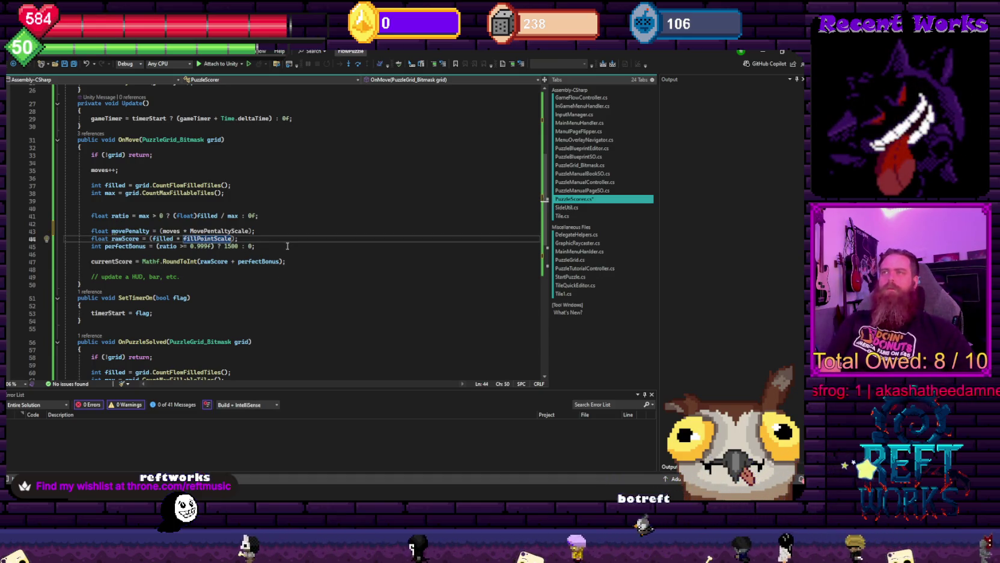
text(- movePenalty)
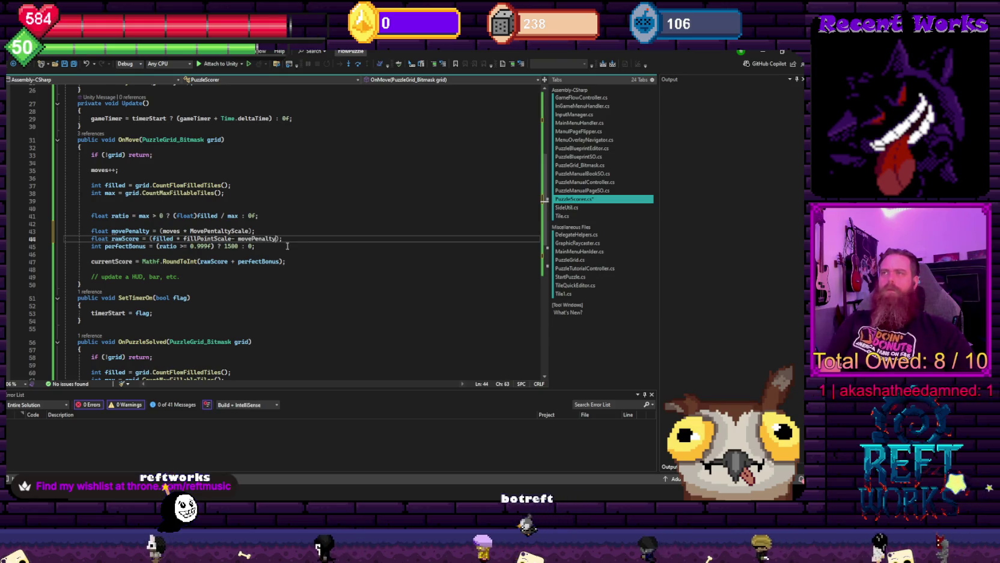
key(Up)
key(Up)
key(Up)
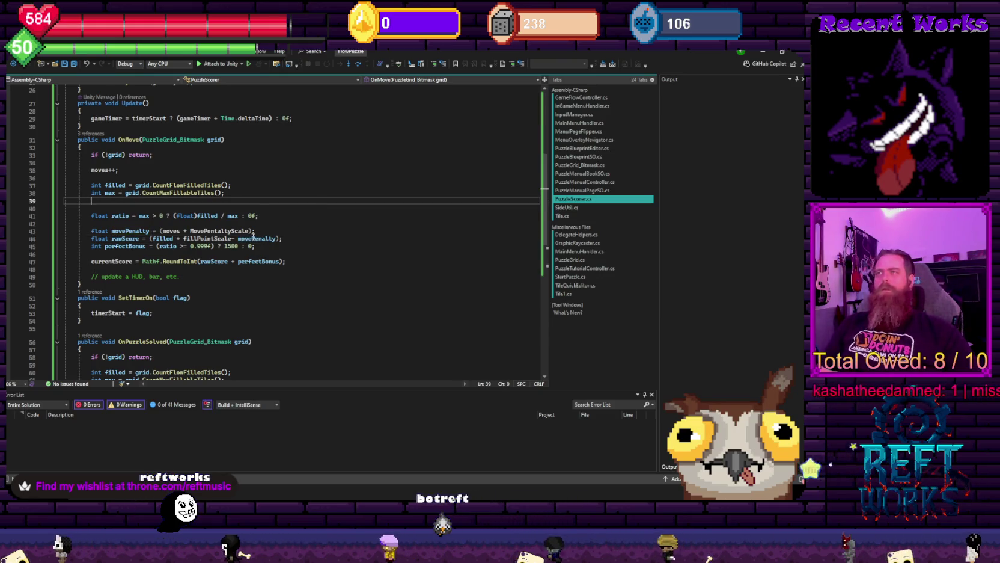
text(-)
click(232, 238)
click(297, 188)
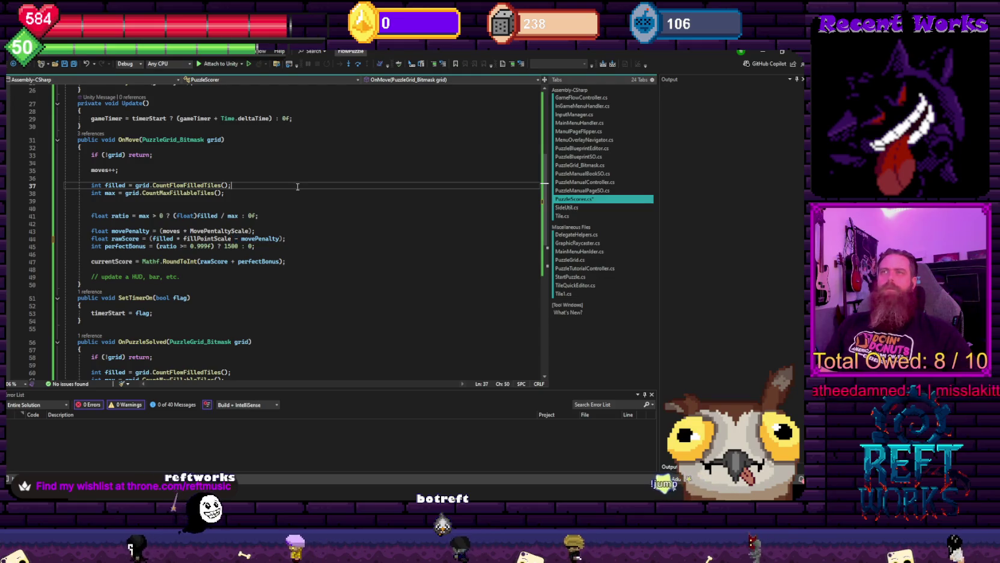
scroll(297, 188, down, 3)
key(ctrl+a)
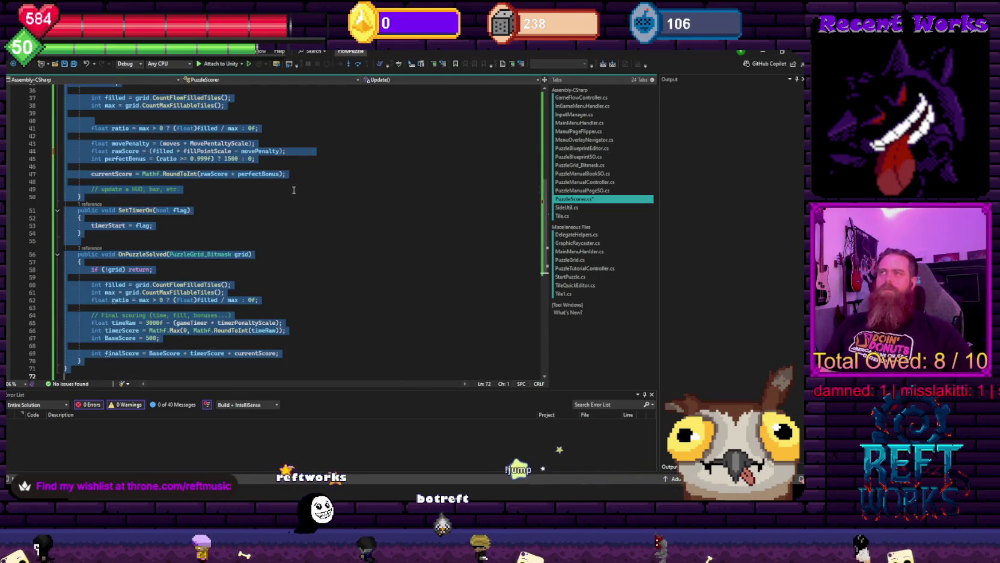
click(294, 189)
key(Up)
key(Up)
key(End)
scroll(294, 190, down, 7)
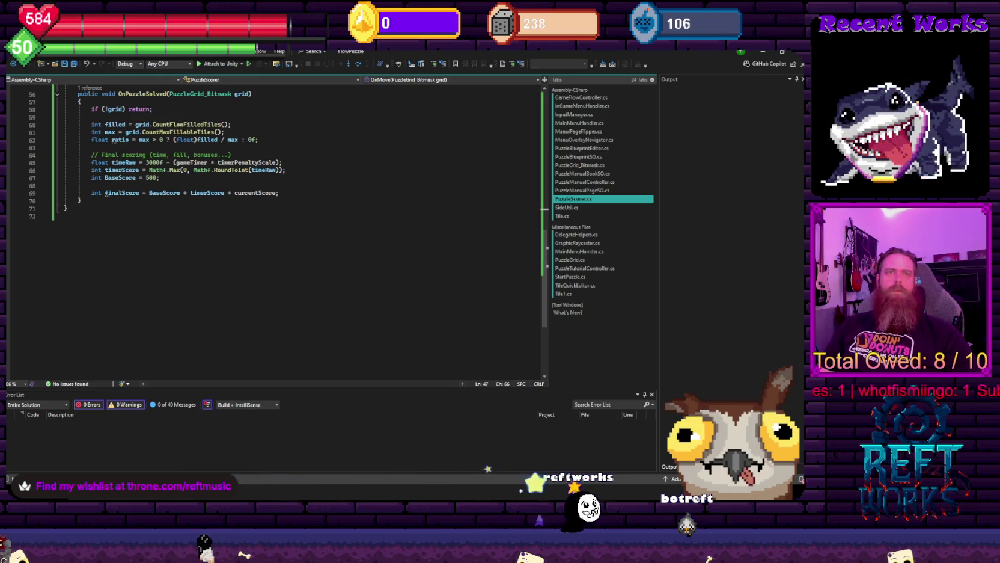
click(251, 231)
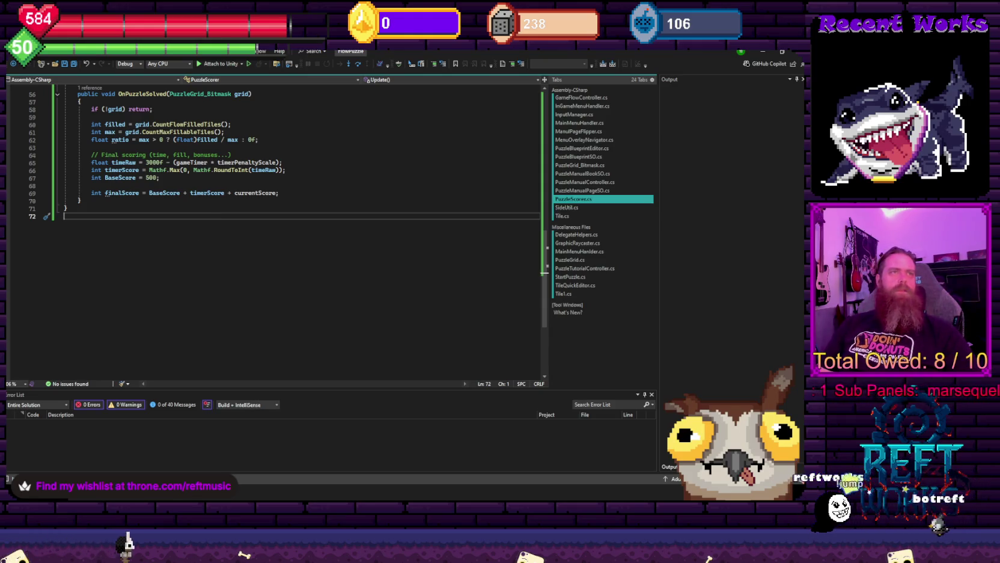
key(Left)
scroll(226, 291, up, 4)
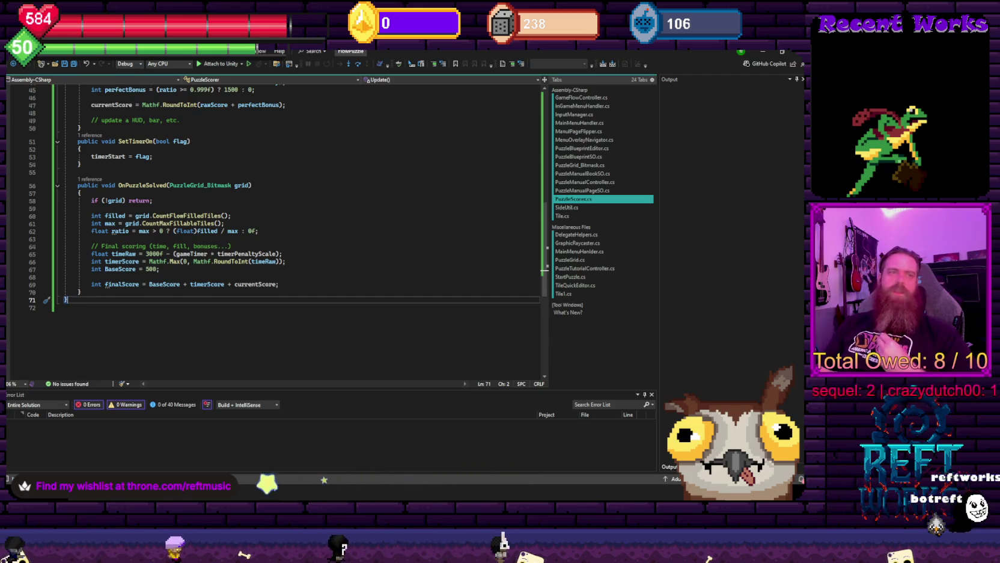
click(227, 231)
scroll(372, 297, up, 4)
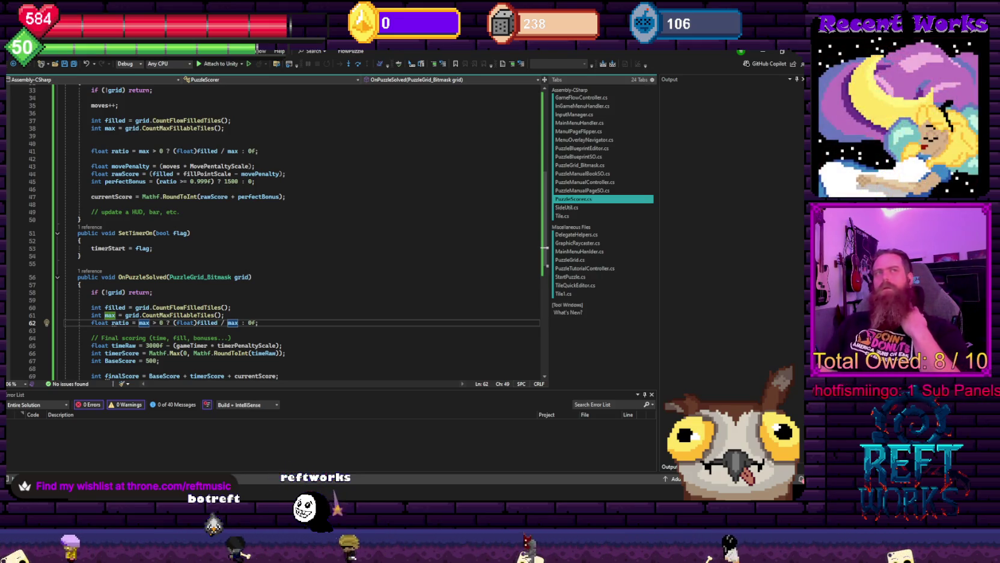
click(381, 265)
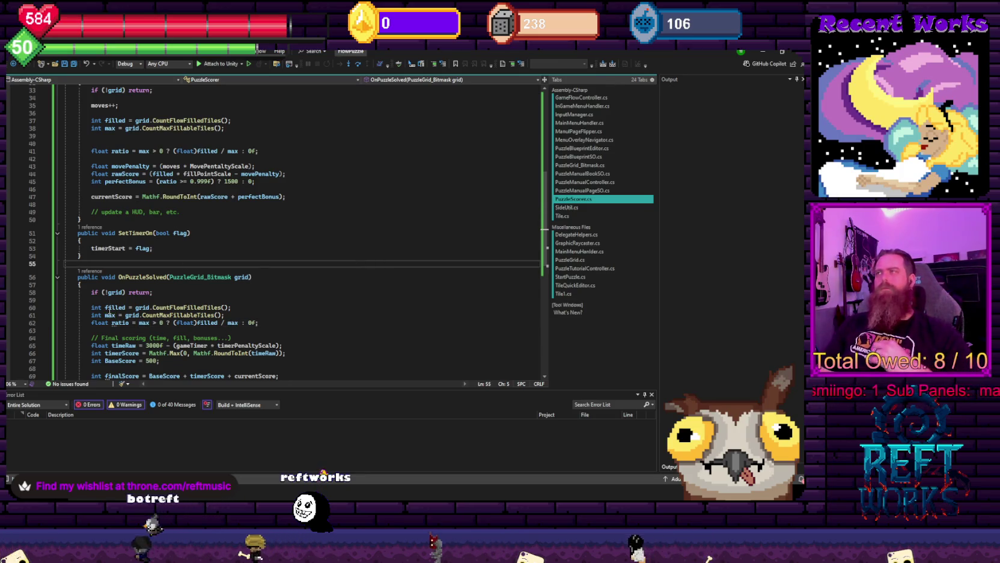
scroll(227, 216, up, 10)
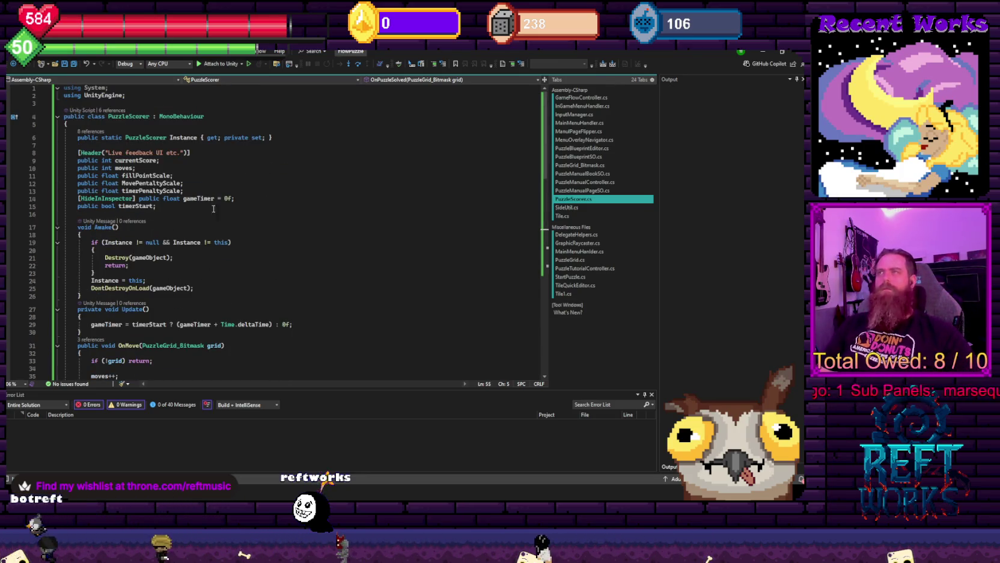
click(184, 183)
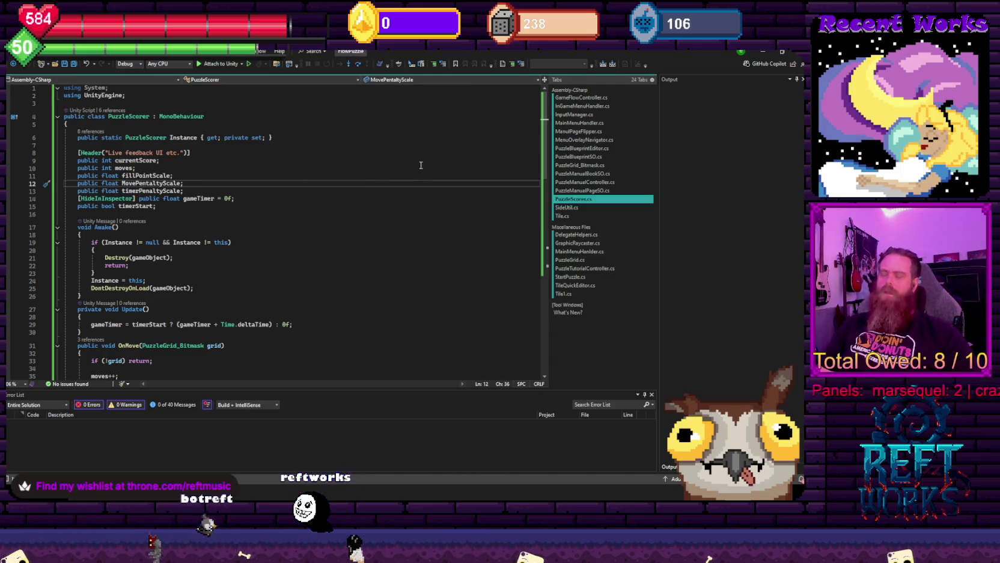
click(266, 249)
scroll(244, 256, down, 8)
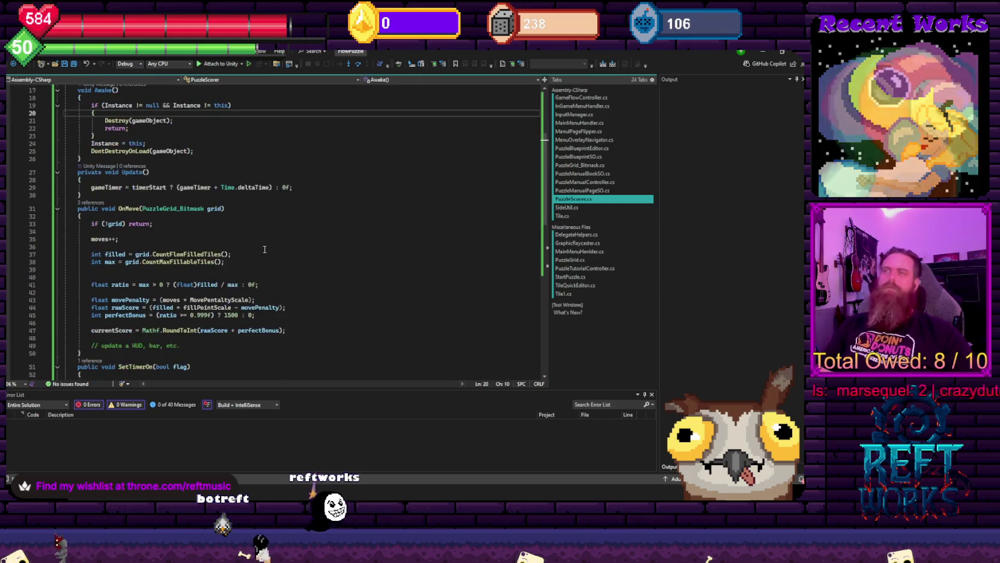
scroll(244, 257, down, 2)
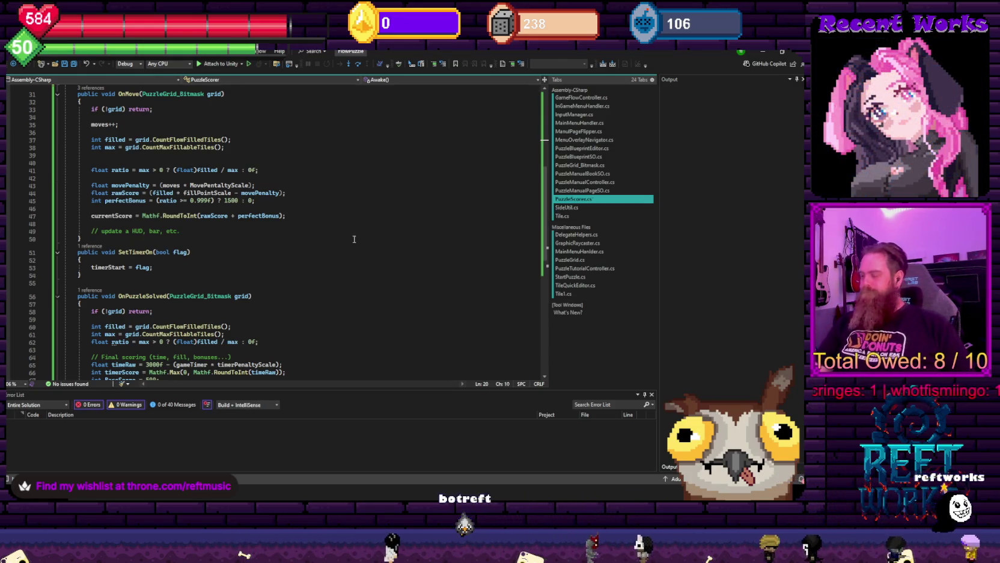
scroll(354, 239, up, 4)
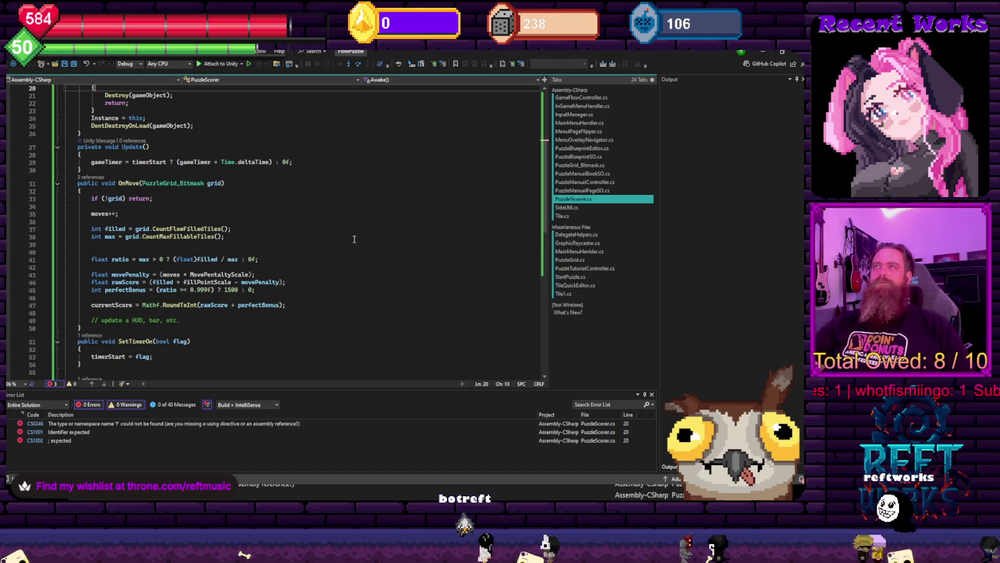
key(ctrl+z)
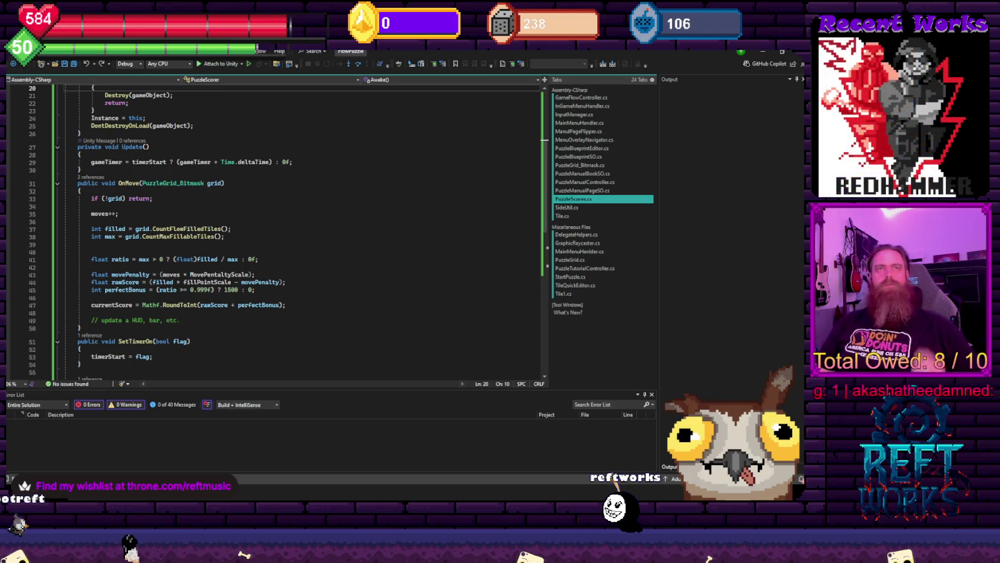
scroll(200, 247, up, 5)
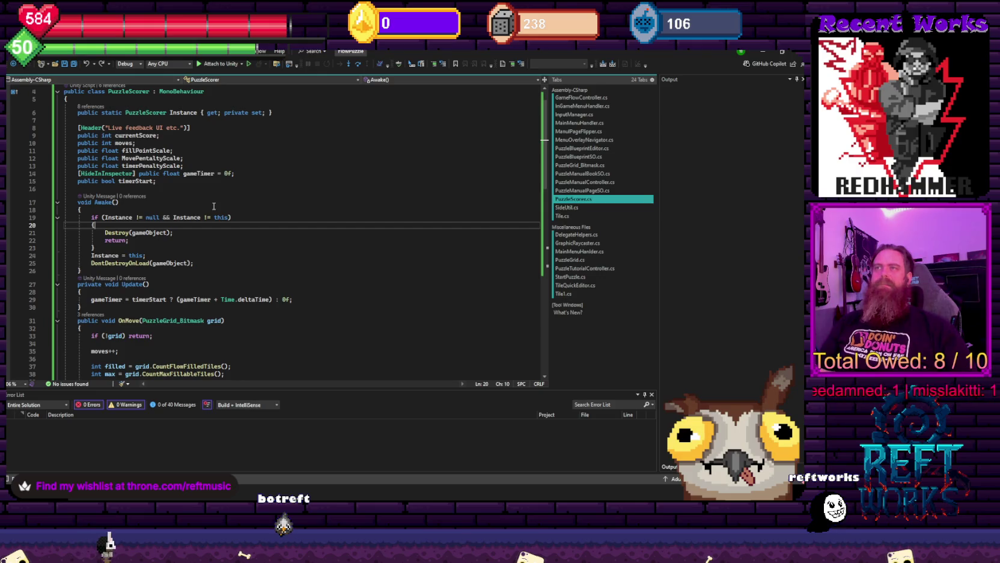
scroll(240, 210, down, 3)
Rewrite the Update timer line as an if (timerStart) condition, removing the ternary's ': 0f' and '?'
click(293, 230)
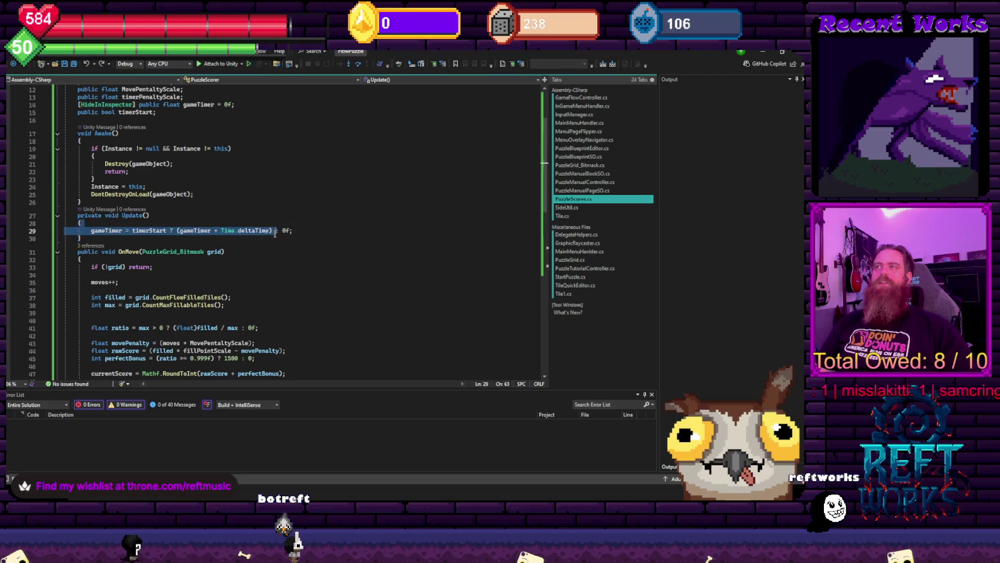
drag(289, 231, 271, 230)
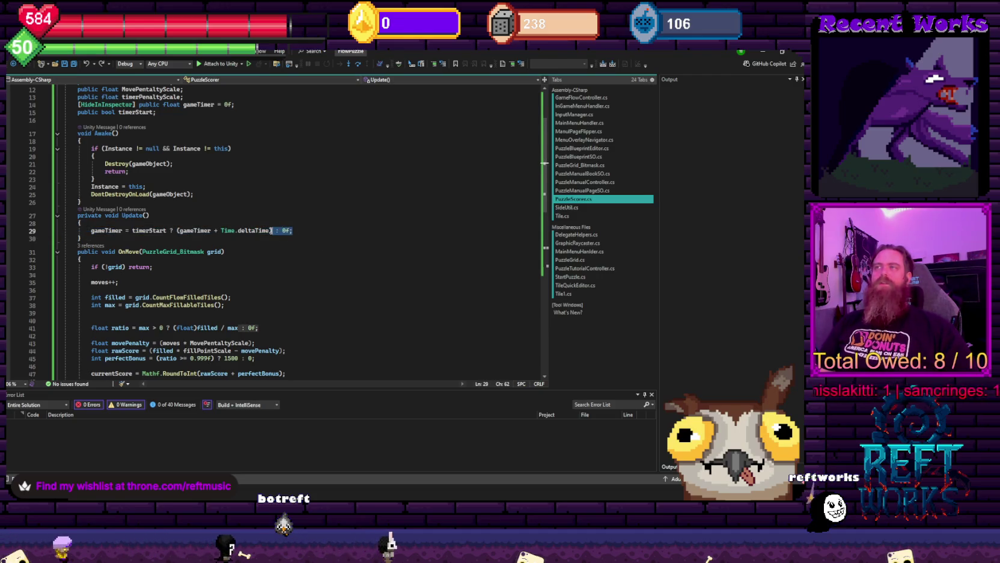
key(Down)
key(Down)
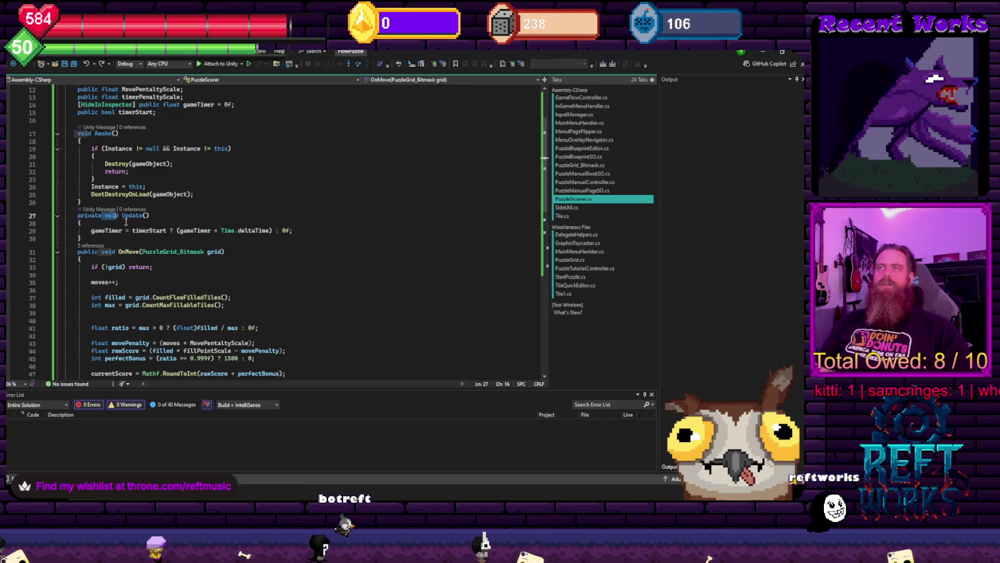
click(100, 230)
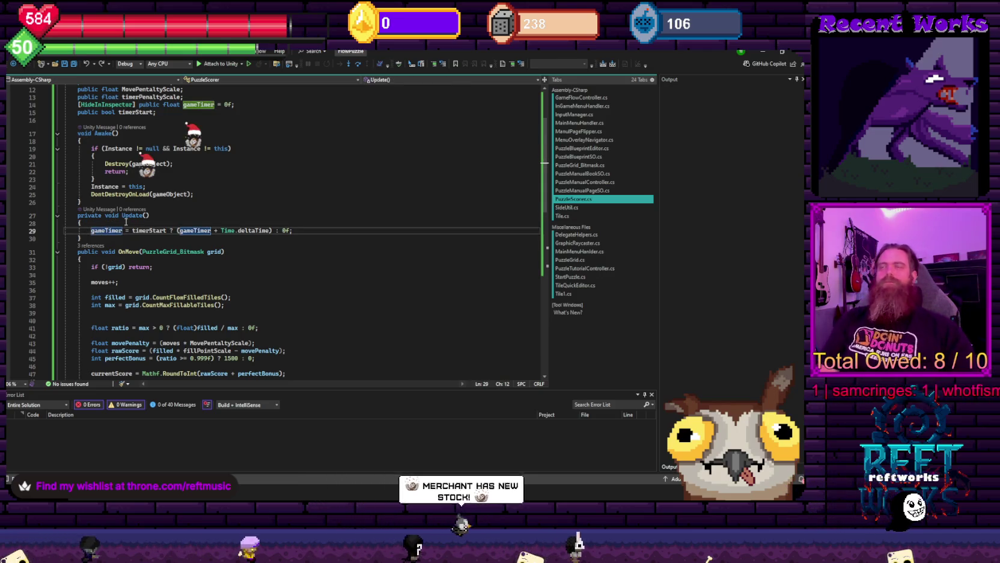
text(if ()
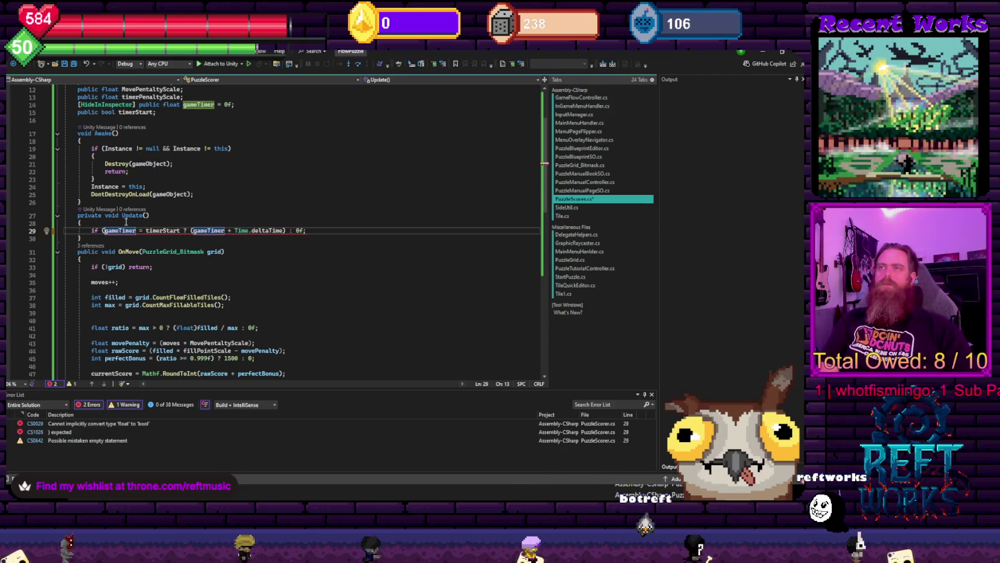
scroll(125, 222, down, 4)
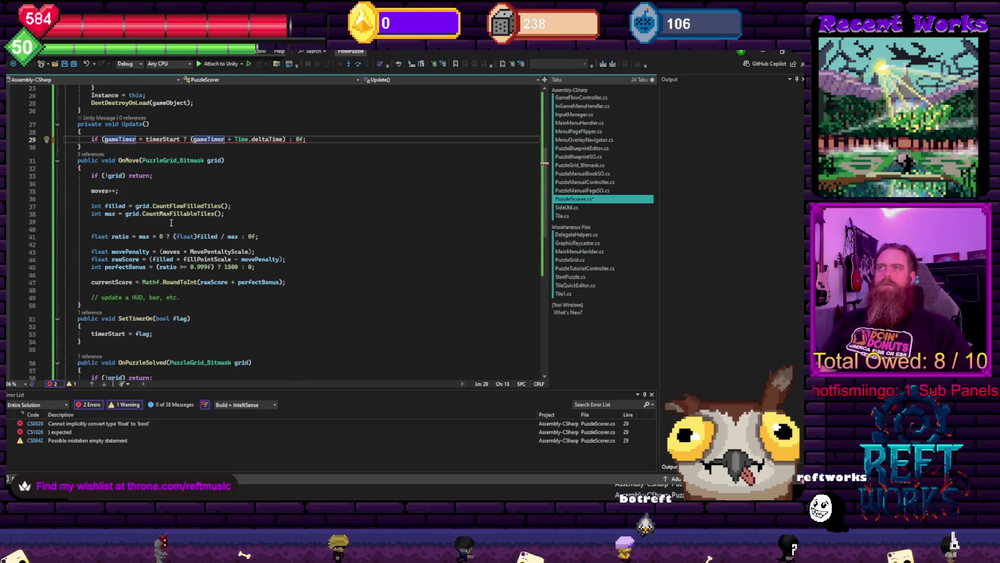
key(ctrl+Delete)
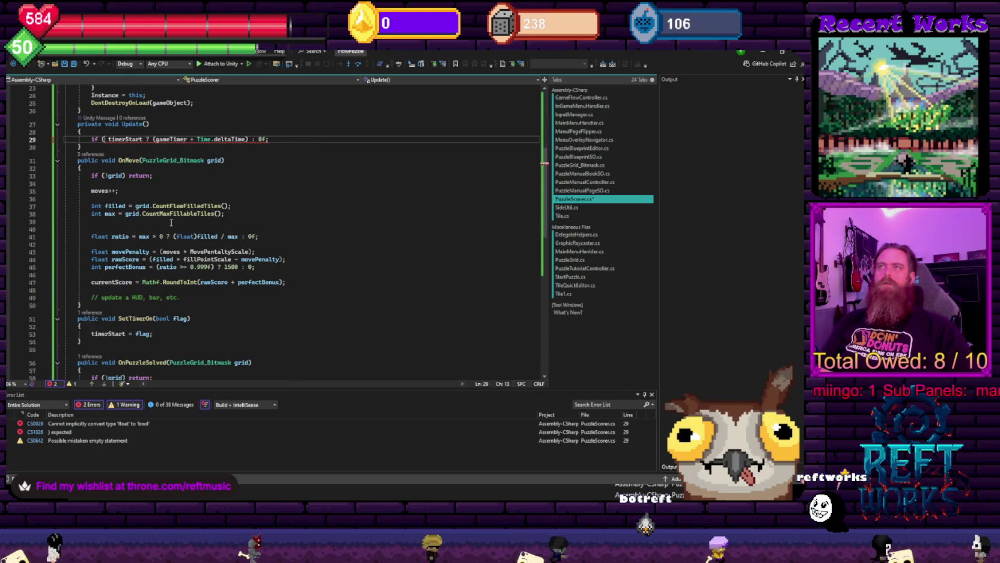
key(ctrl+Delete)
key(Right)
key(ctrl+Right)
text())
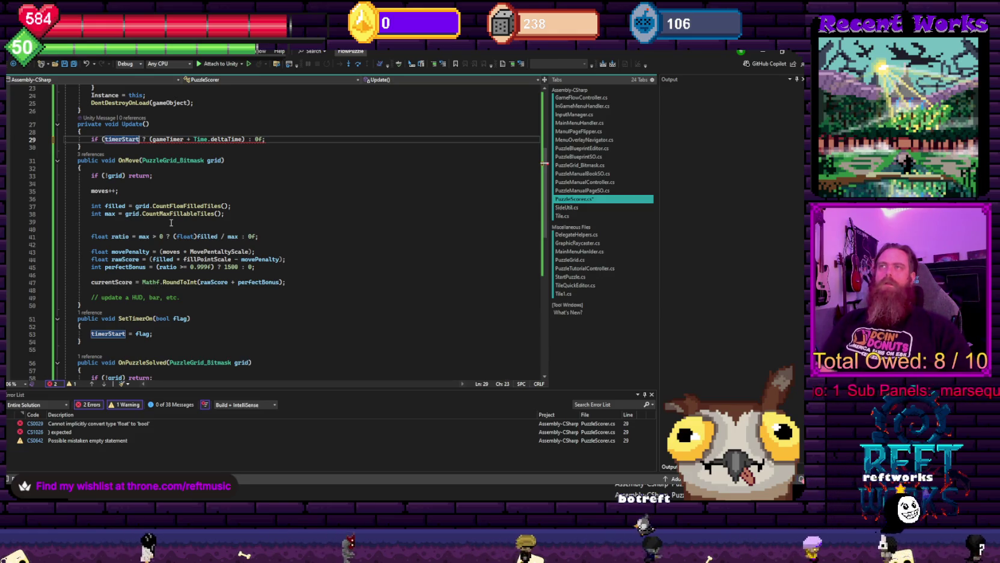
key(Delete)
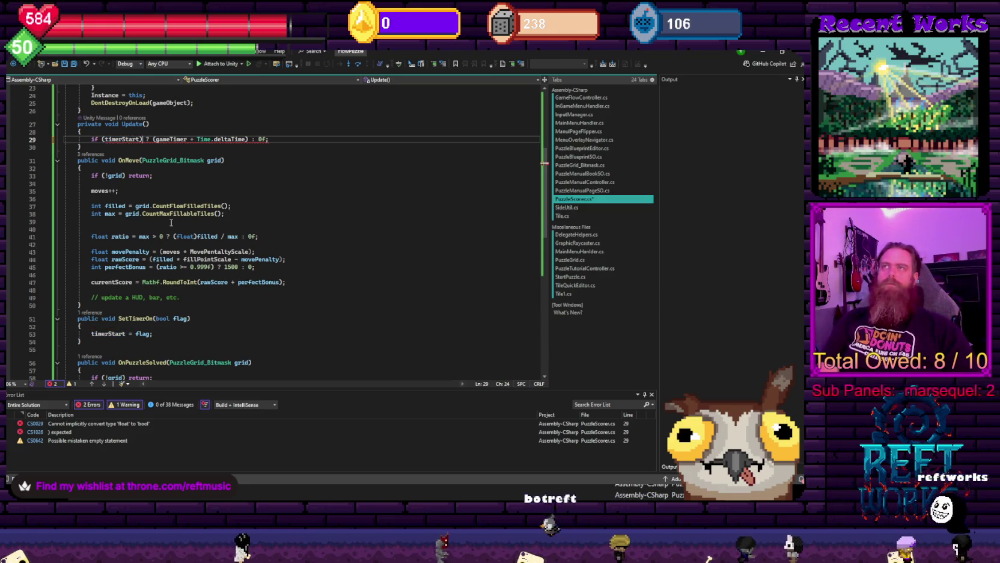
key(Delete)
key(Delete)
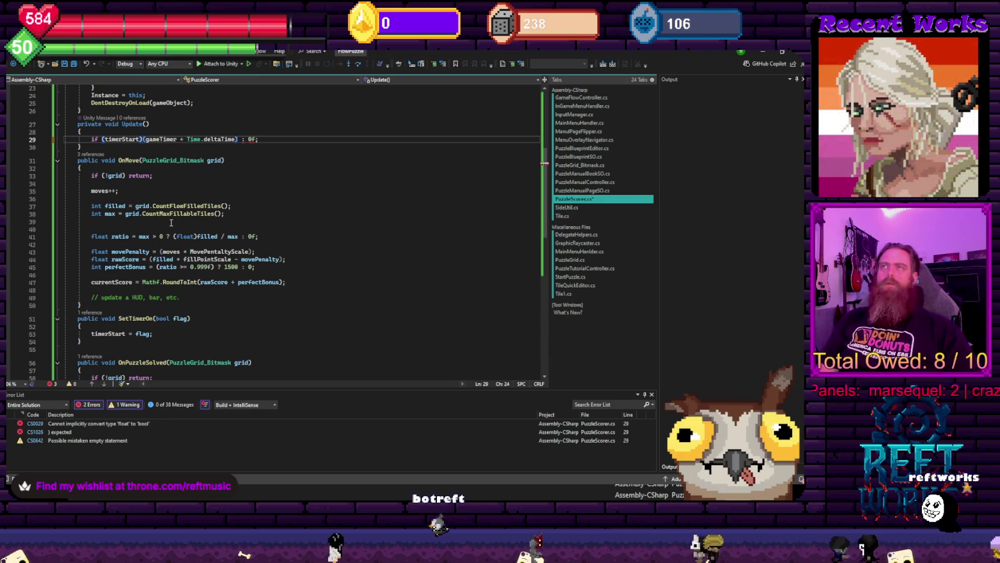
Put the increment on its own line as gameTimer += Time.deltaTime and check the Error List
key(Return)
key(Right)
key(Right)
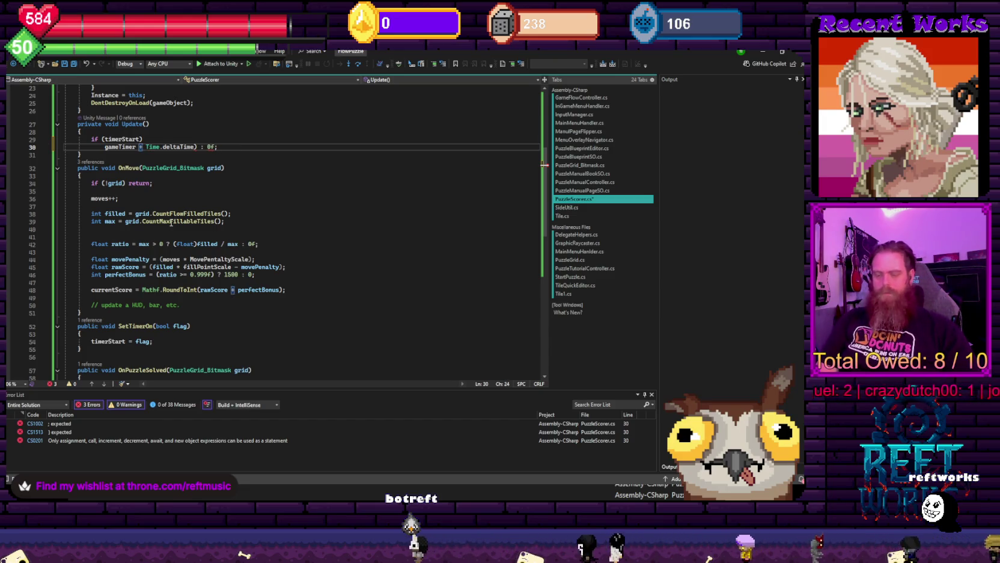
key(ctrl+Right)
key(ctrl+Right)
key(ctrl+Right)
key(Delete)
key(Delete)
key(Delete)
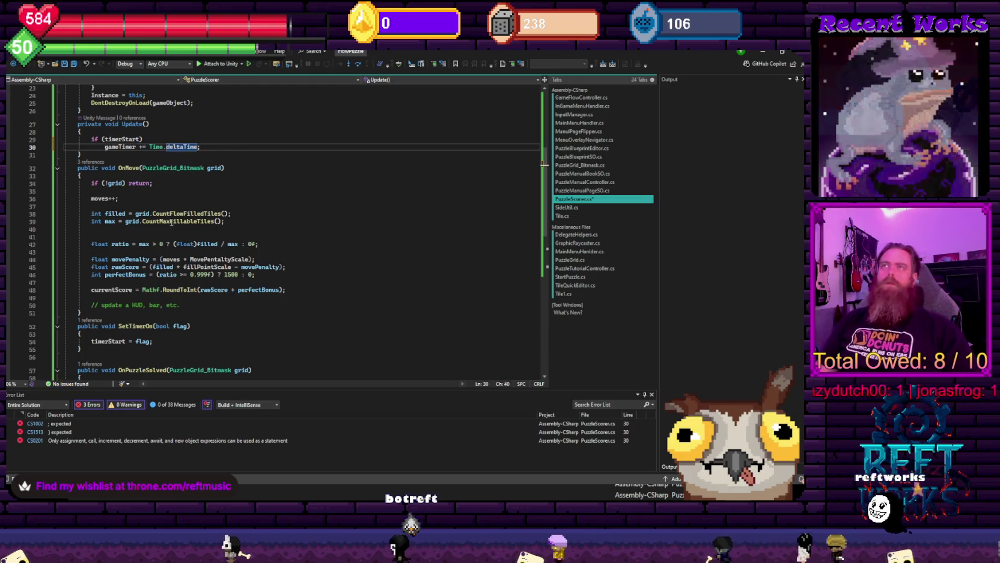
scroll(198, 216, down, 2)
scroll(220, 209, down, 2)
scroll(220, 208, down, 1)
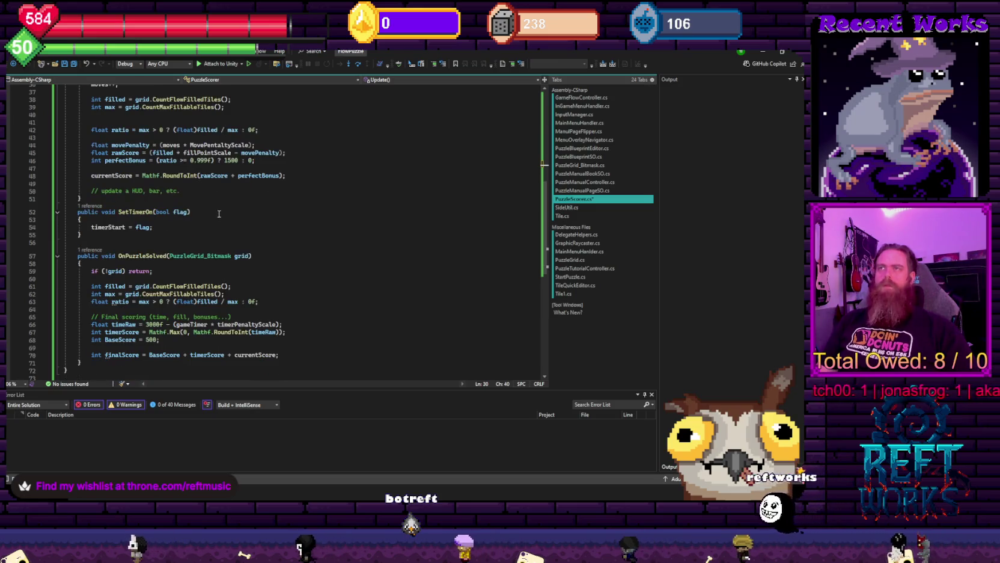
Below timerStart = flag, add an if (!bool) gameTimer = 0 check and save PuzzleScorer.cs
click(178, 226)
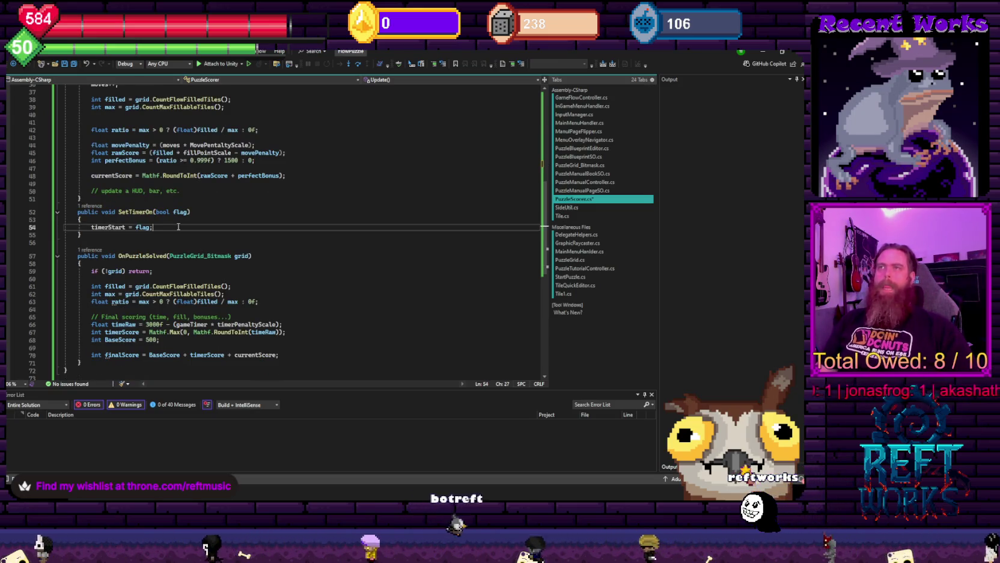
key(Return)
text(if bool =)
key(BackSpace)
key(BackSpace)
key(BackSpace)
text((!)
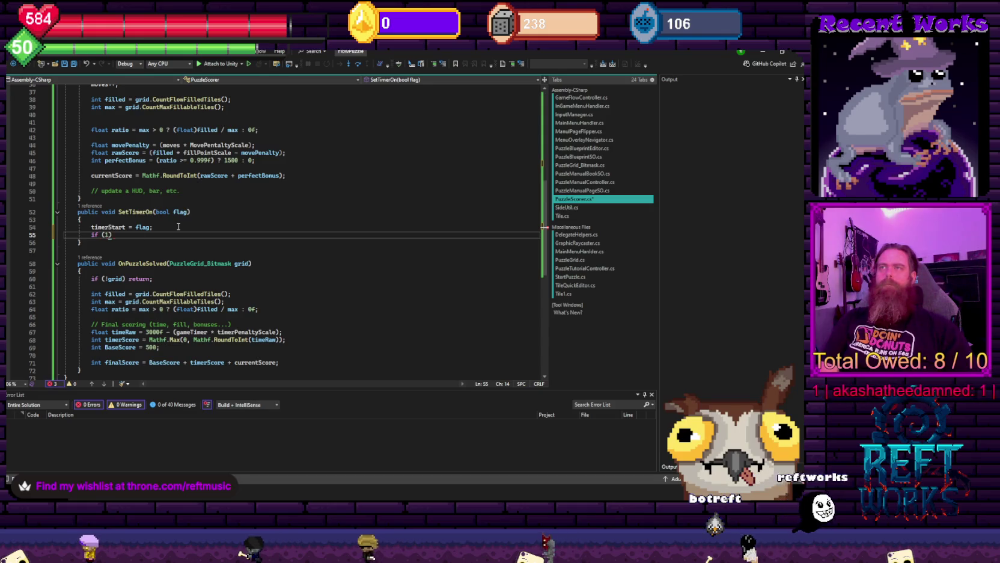
text(bool))
key(Return)
text(game)
text(Timer= -)
text( 0;)
key(ctrl+s)
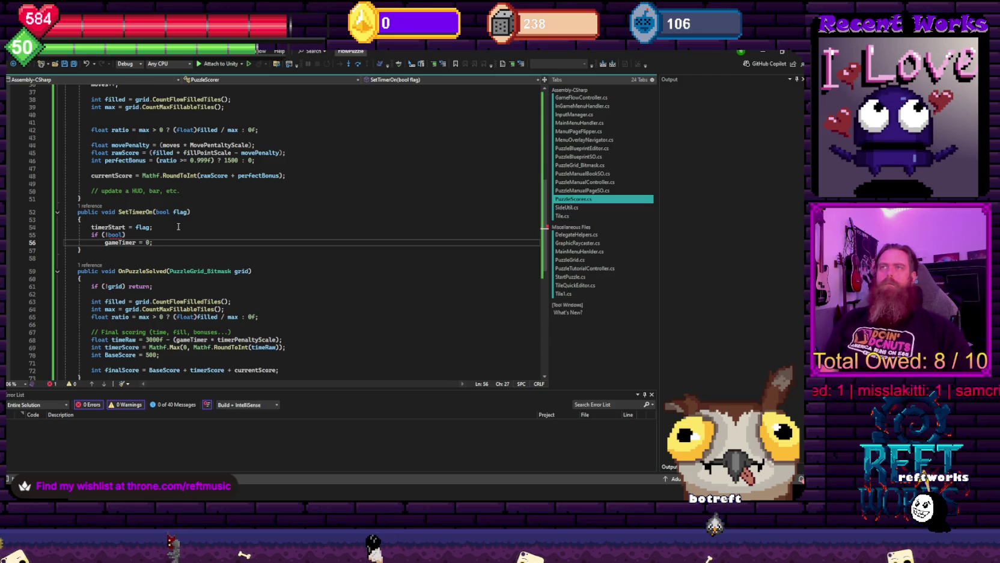
Replace the placeholder bool in the condition with flag so it reads if (!flag)
double_click(115, 235)
text(flag)
click(347, 183)
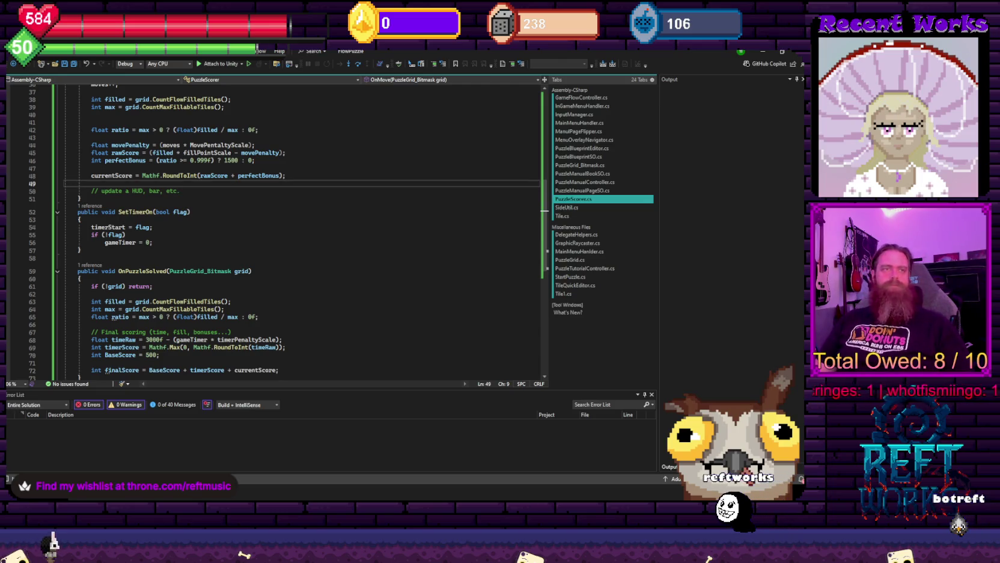
key(alt+shift+equal)
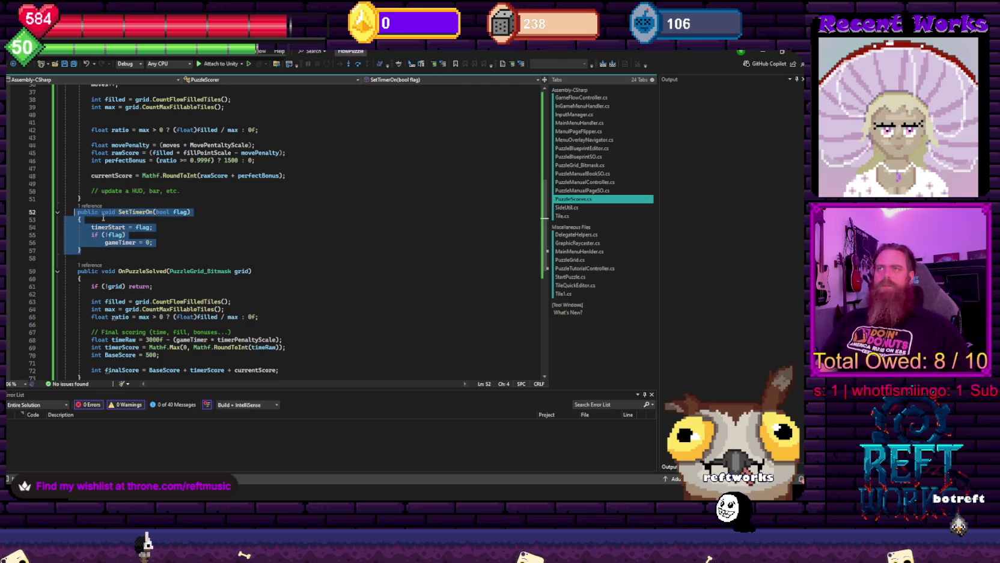
Open a new line after SetTimerOn's closing brace for the ResetTimer declaration
click(194, 227)
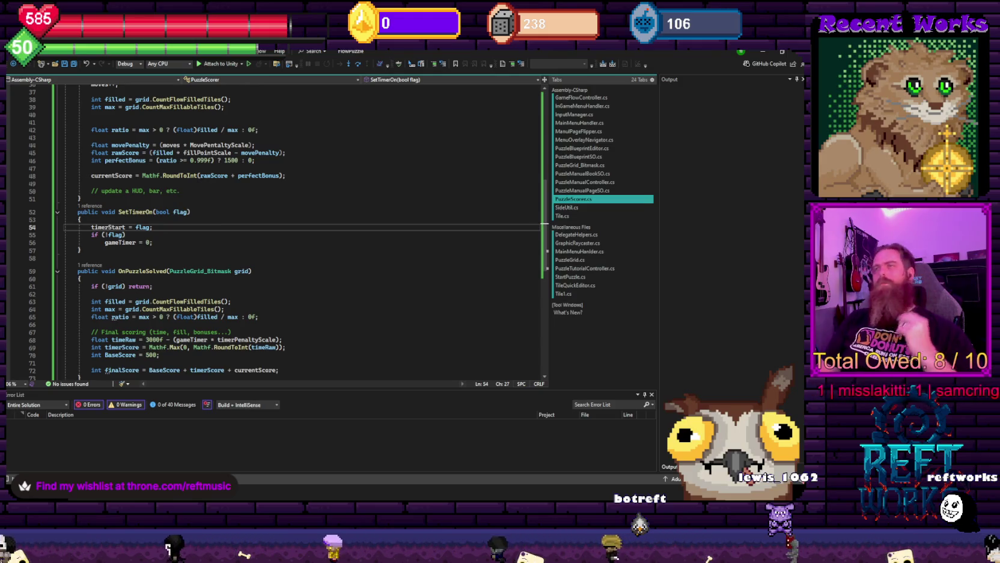
key(Up)
key(Up)
key(End)
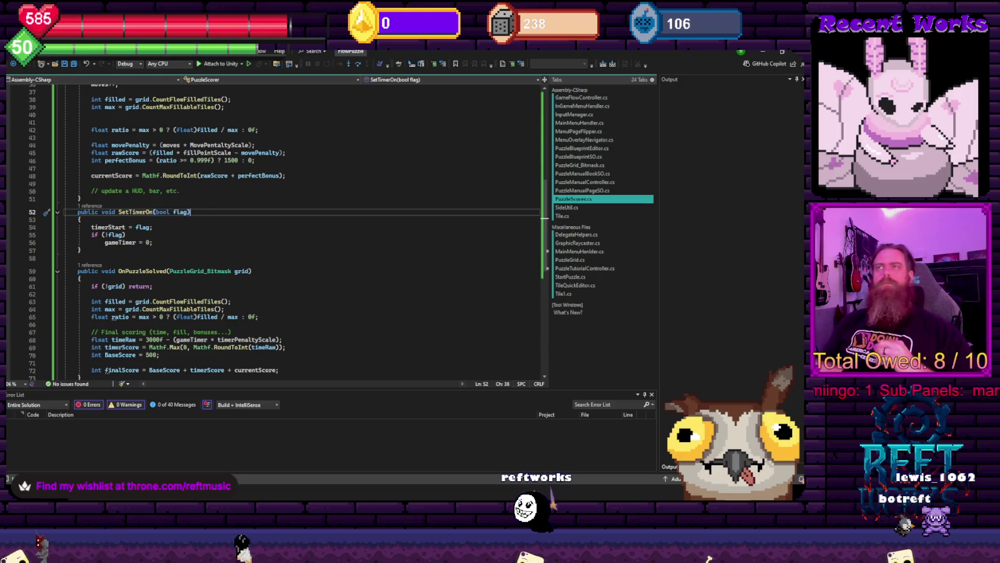
click(98, 249)
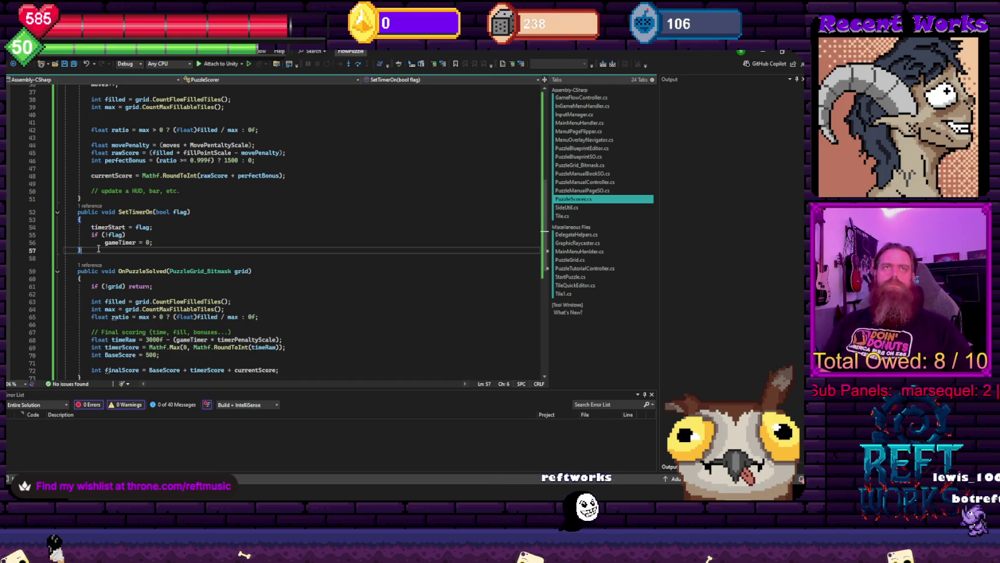
key(Return)
text(public void ResetTimer()
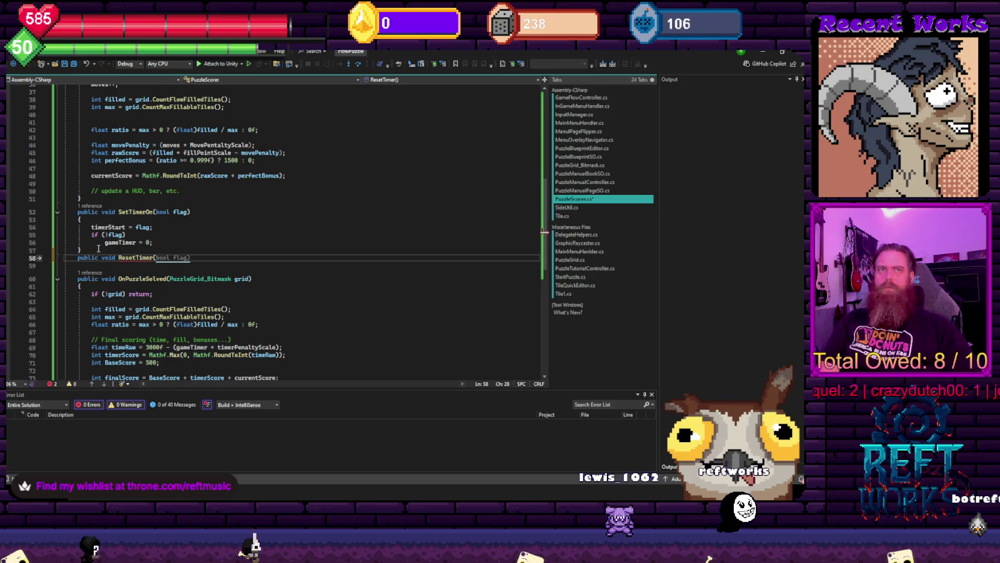
Complete the ResetTimer() declaration with a body setting gameTimer = 0f
text())
key(Return)
text({)
key(Return)
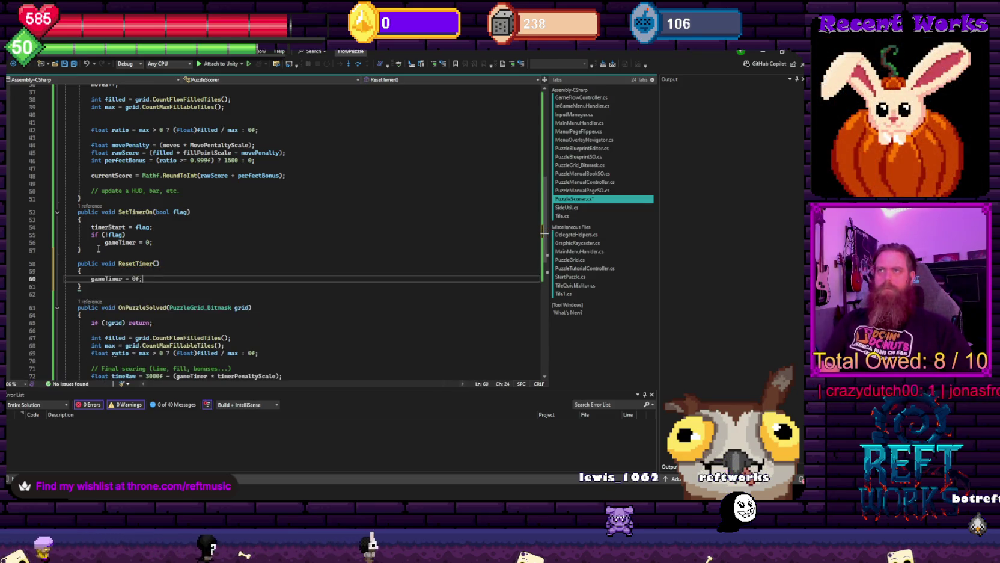
Delete the if (!flag) gameTimer reset lines from SetTimerOn and review ResetTimer
drag(154, 244, 78, 234)
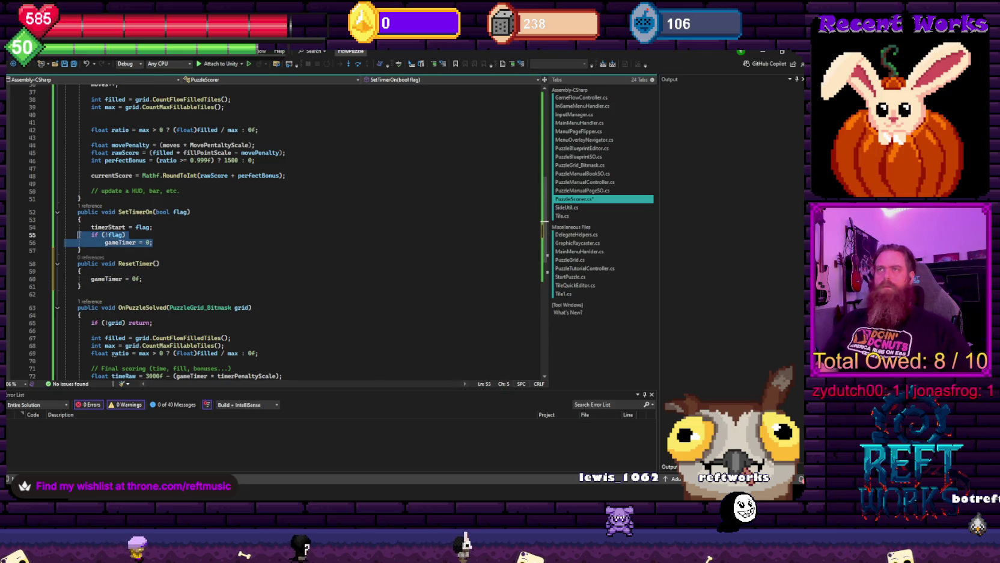
key(BackSpace)
key(BackSpace)
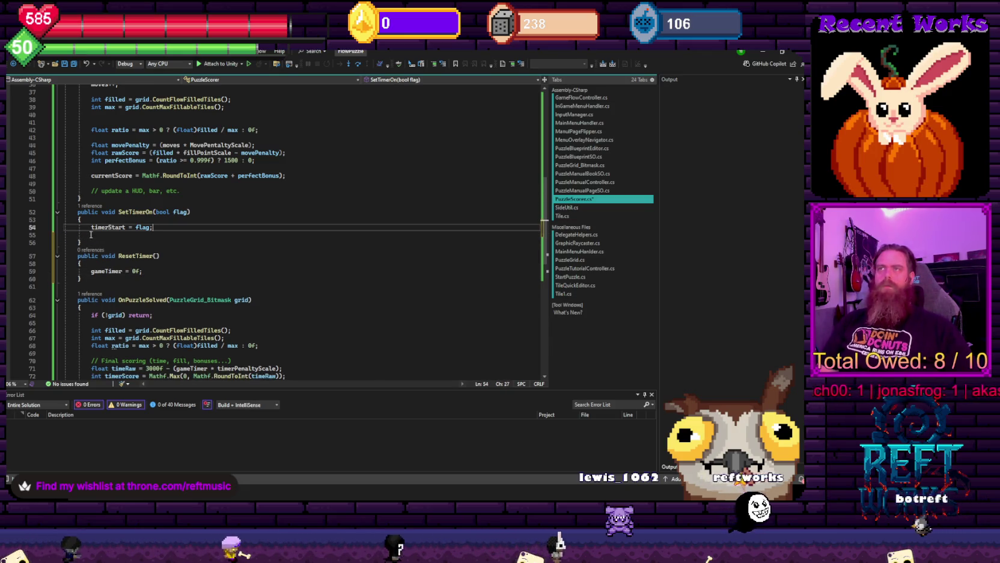
click(123, 250)
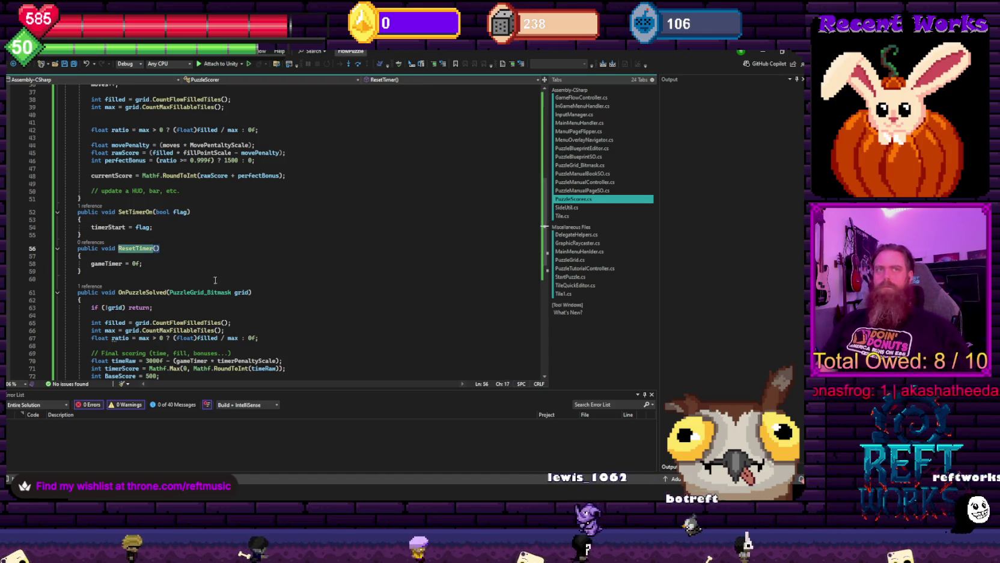
click(180, 227)
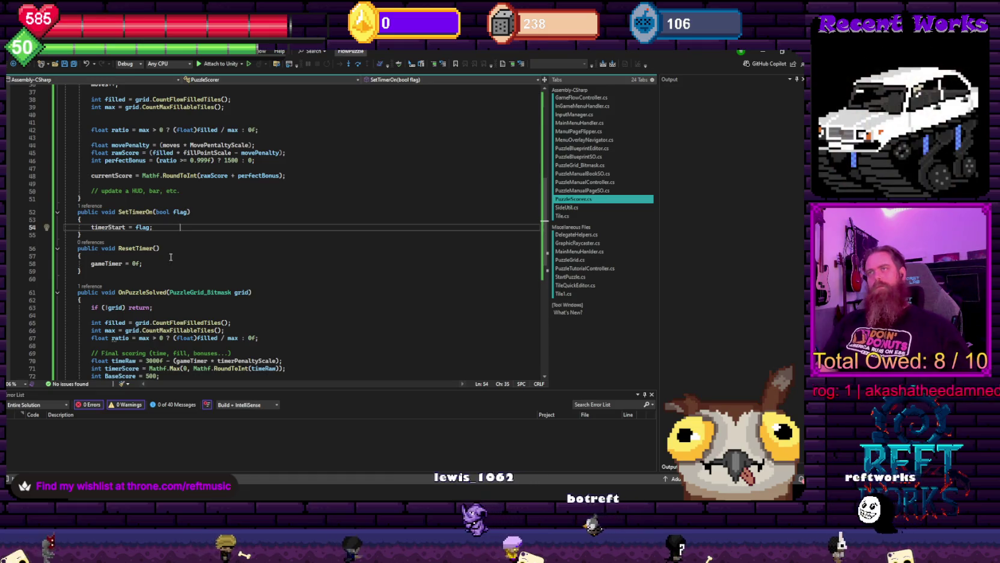
click(122, 250)
click(233, 250)
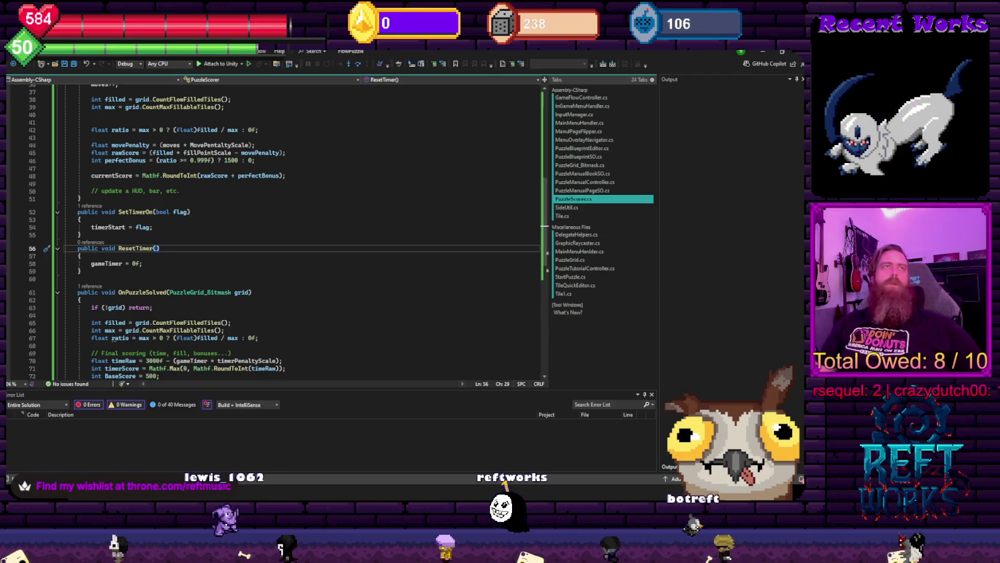
click(335, 256)
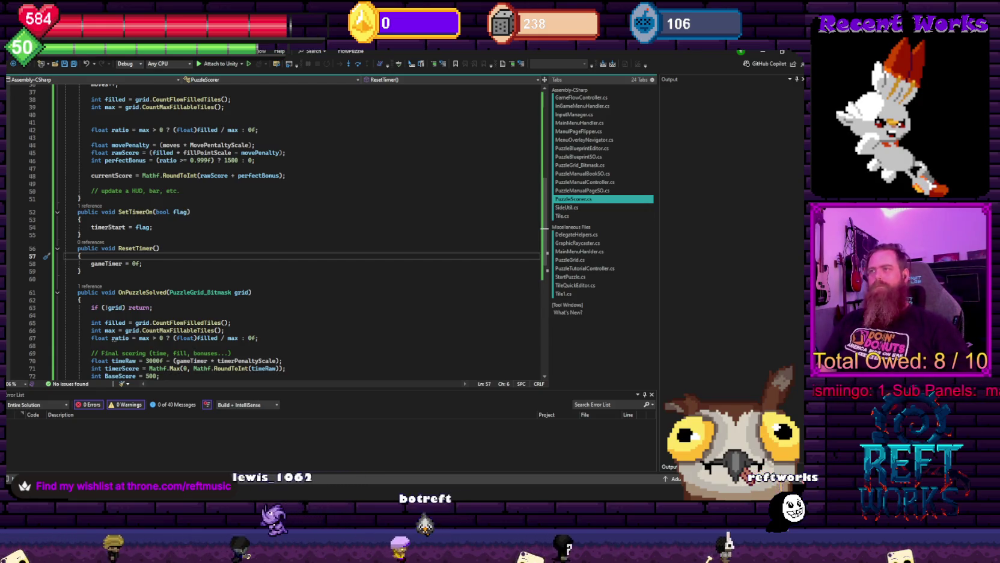
click(199, 212)
scroll(272, 282, up, 6)
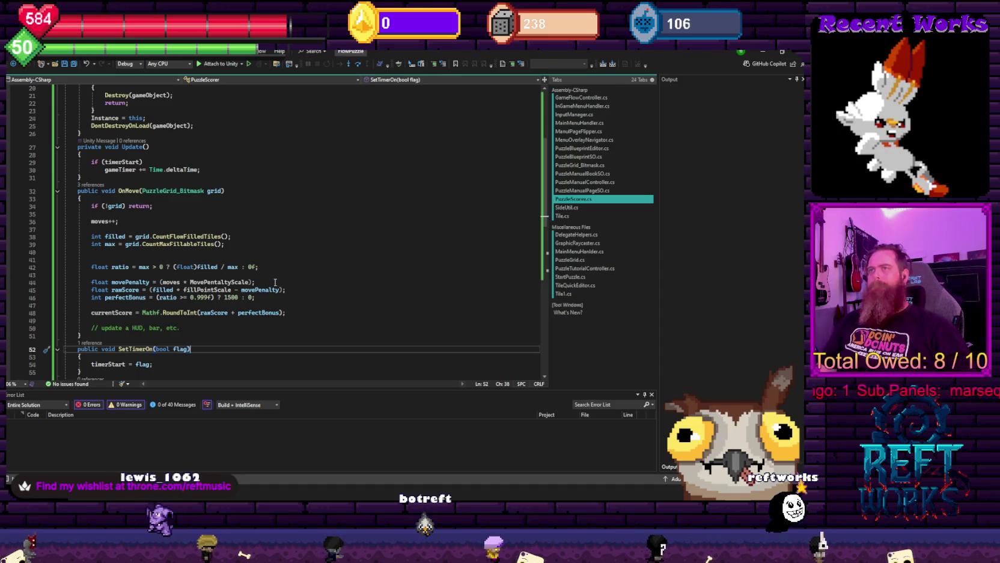
scroll(273, 282, down, 5)
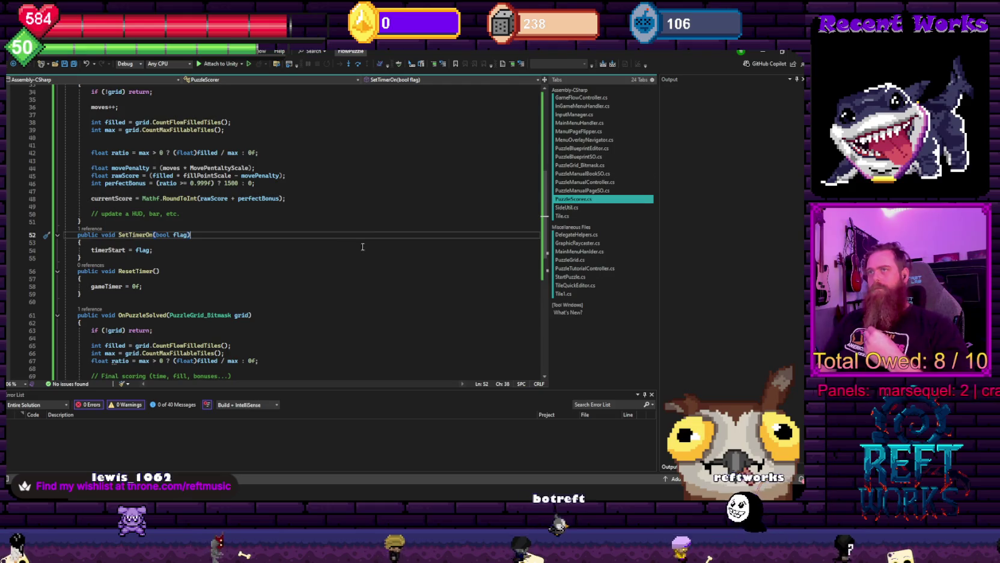
scroll(258, 285, up, 6)
scroll(258, 285, up, 5)
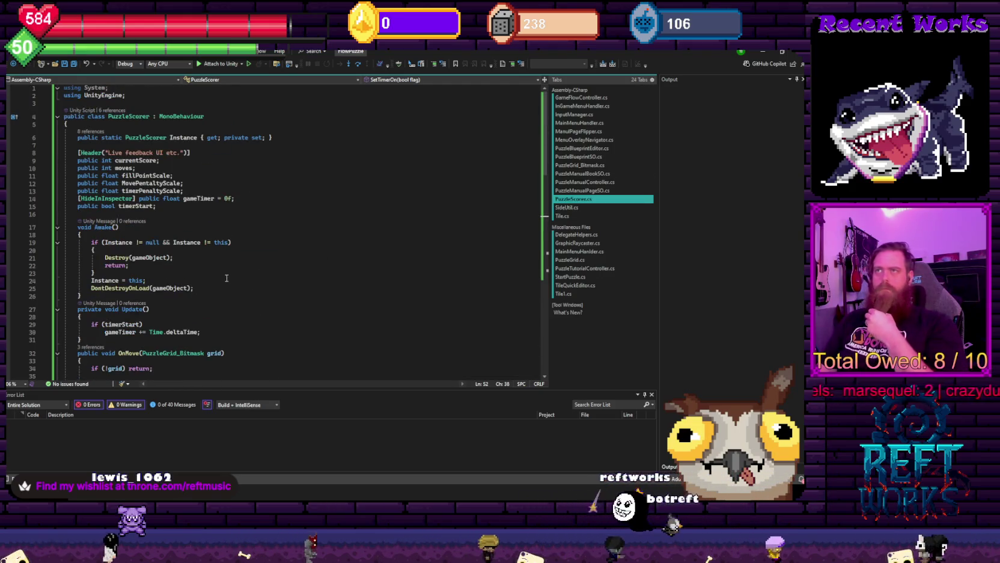
mouse_move(601, 172)
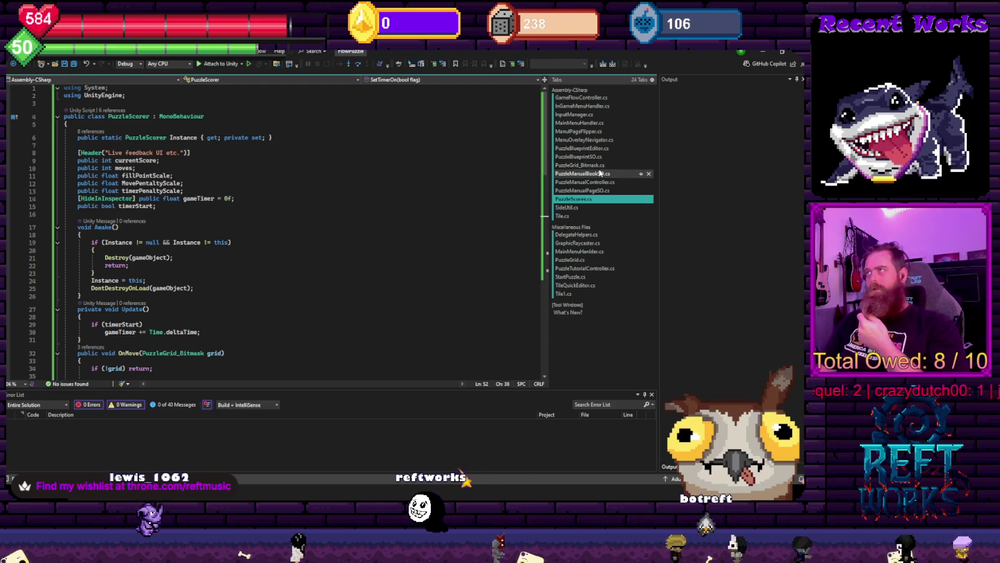
Open PuzzleGrid_Bitmask.cs and locate StartPuzzle with a 'startpuzzle' search
click(599, 166)
key(ctrl+f)
text(s)
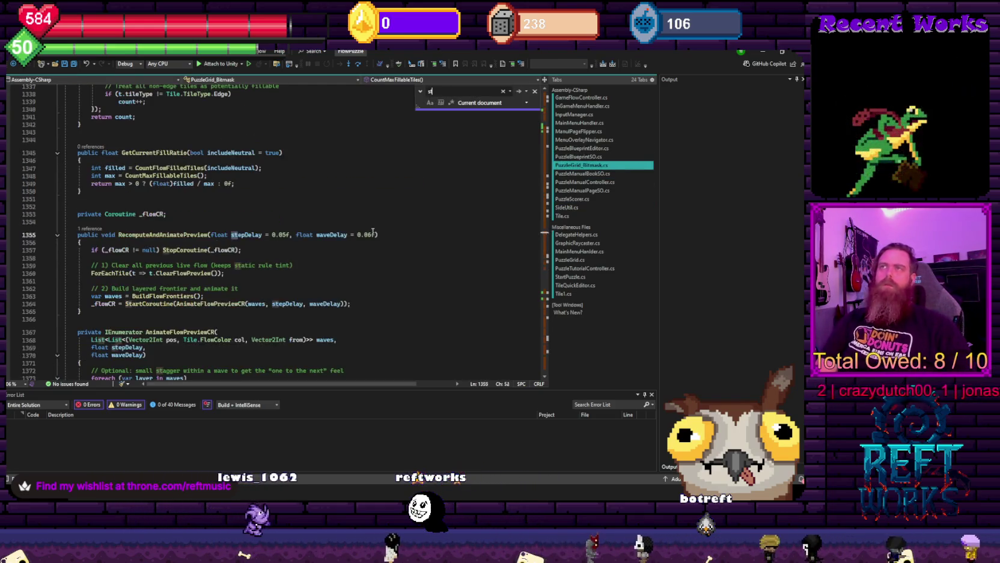
text(tartpuzzle)
scroll(383, 235, down, 1)
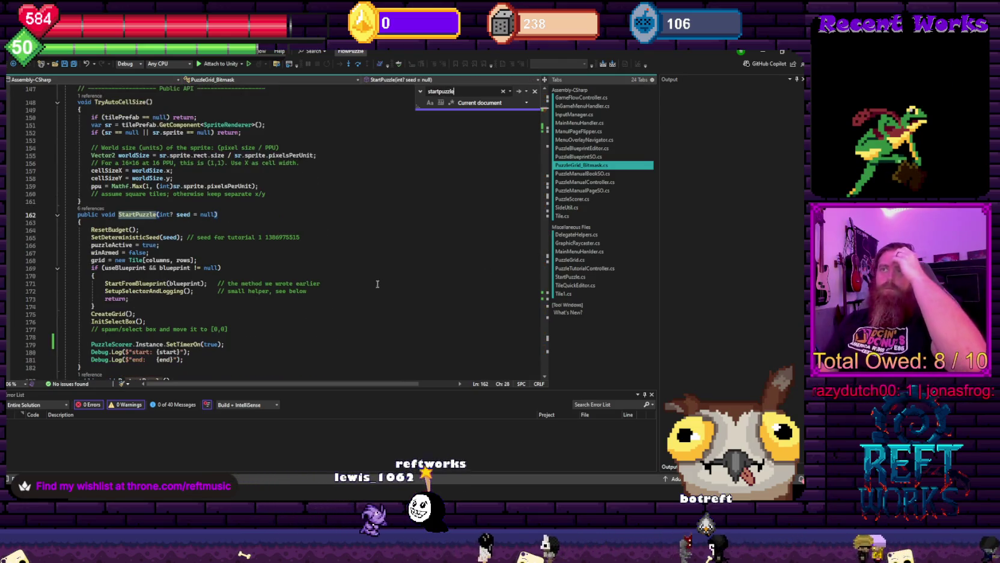
click(144, 230)
key(Return)
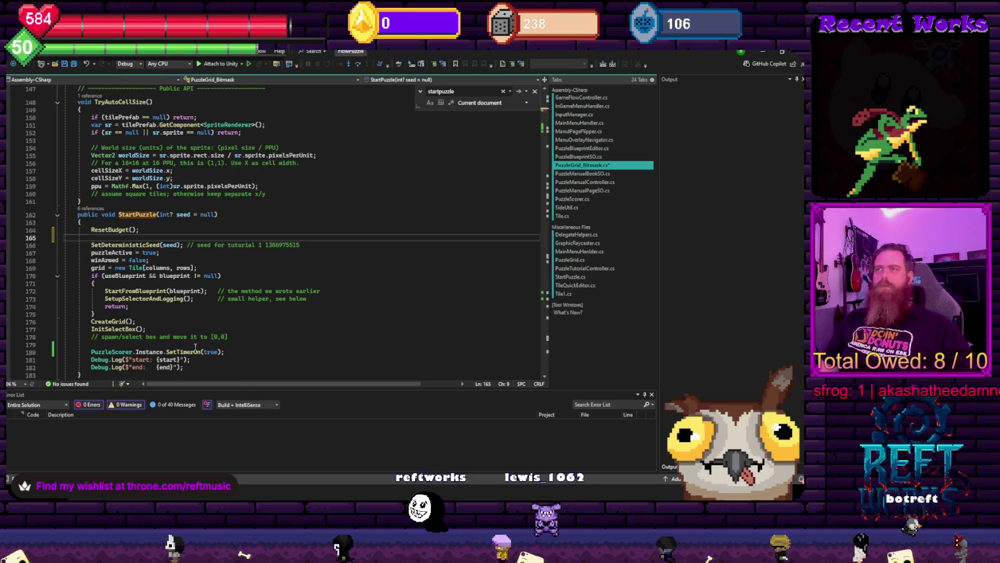
Add PuzzleScorer.Instance.ResetTimer() right after the PuzzleScorer.Instance.SetTimerOn(true) call
ctrl+click(198, 349)
key(ctrl+minus)
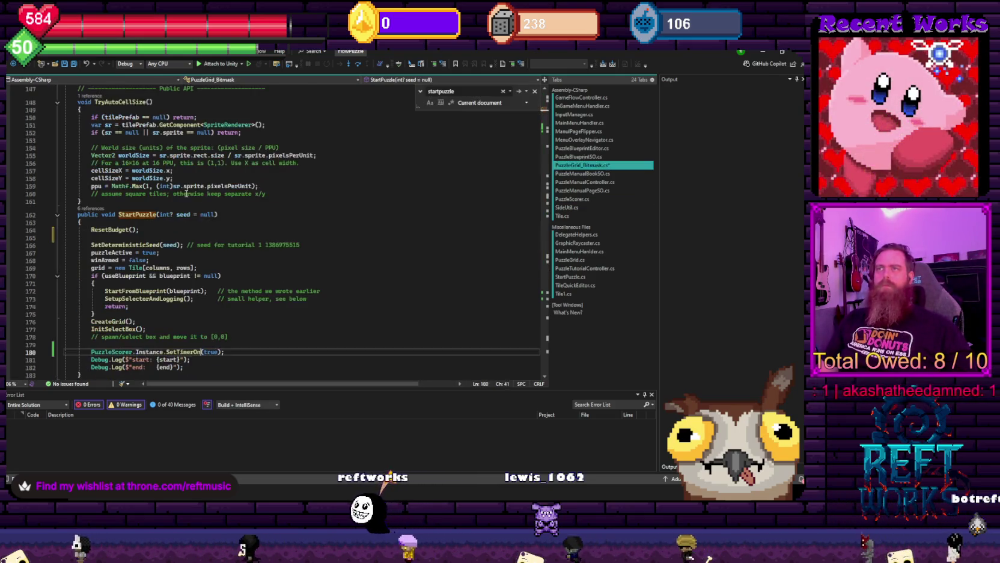
click(227, 353)
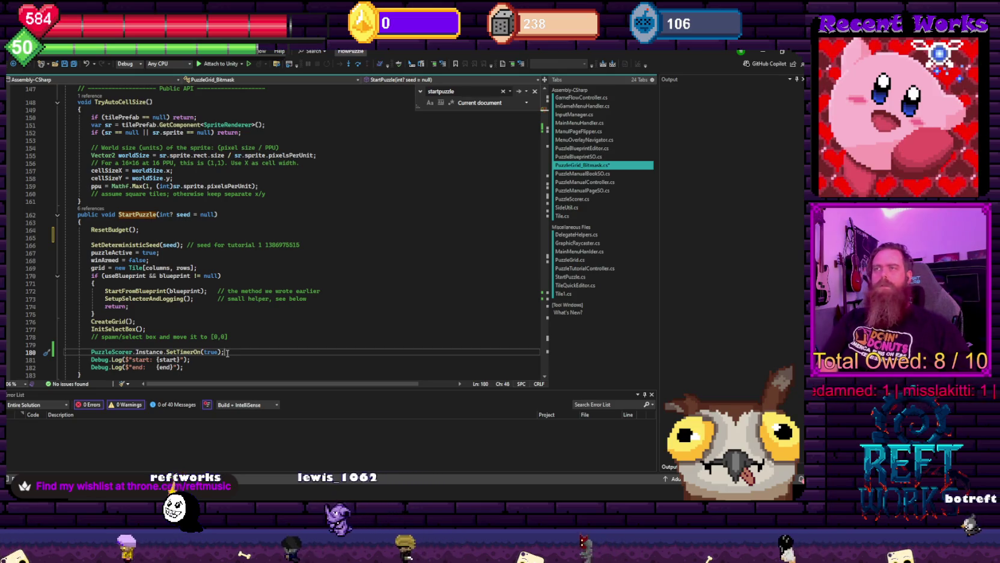
text(d)
key(BackSpace)
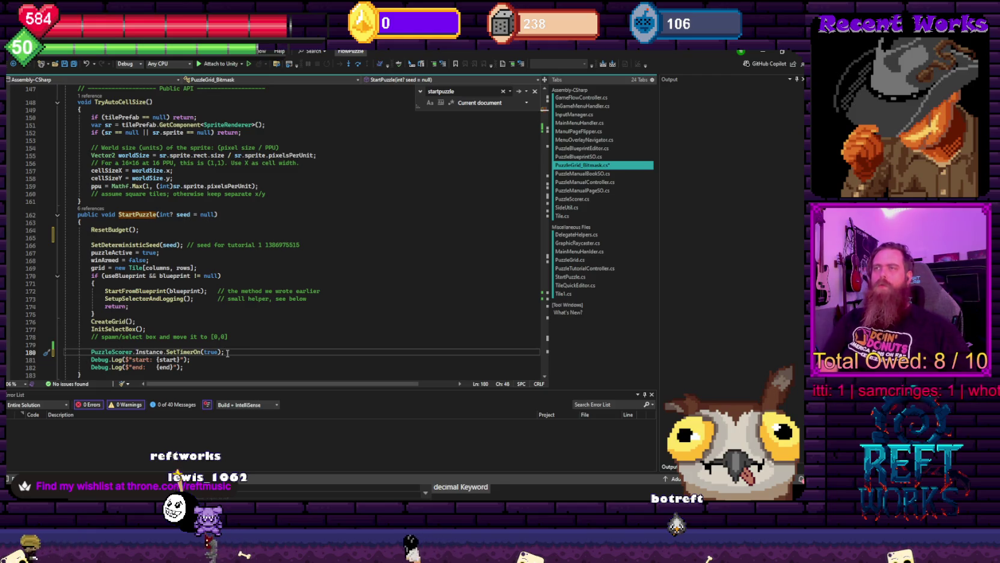
key(Return)
text(publi)
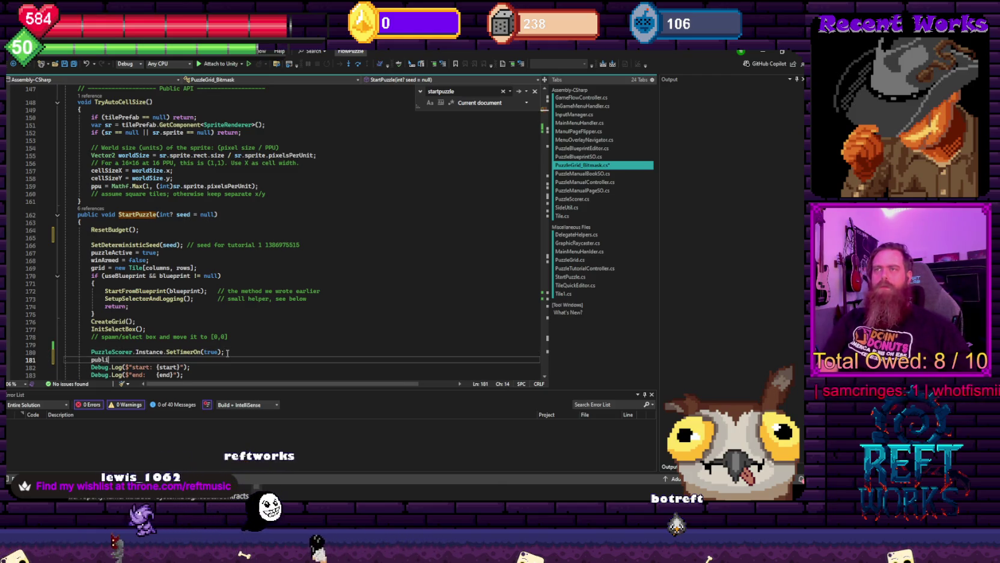
key(BackSpace)
key(BackSpace)
key(BackSpace)
text(PuzzleScorer.Instance.)
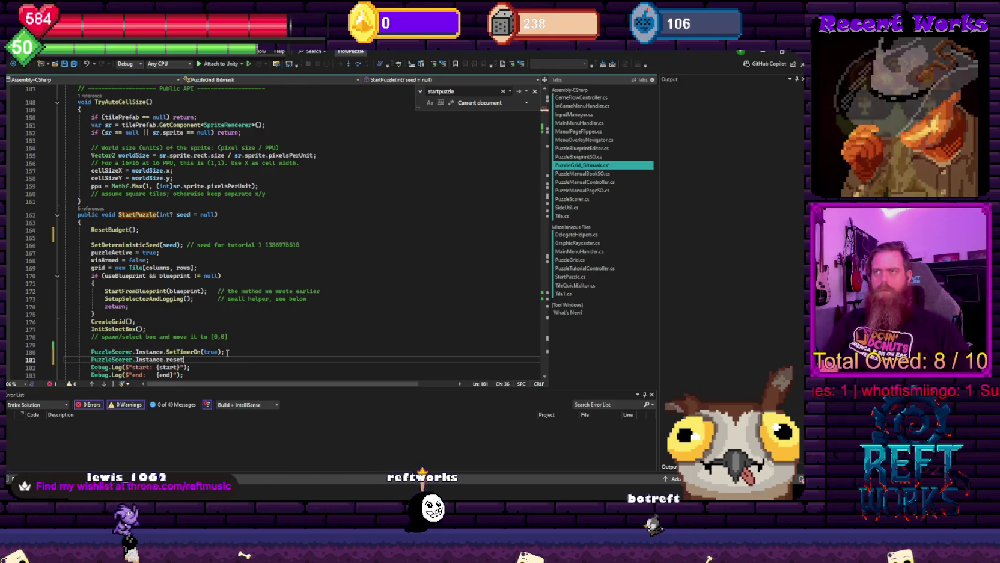
text(ResetTimer();)
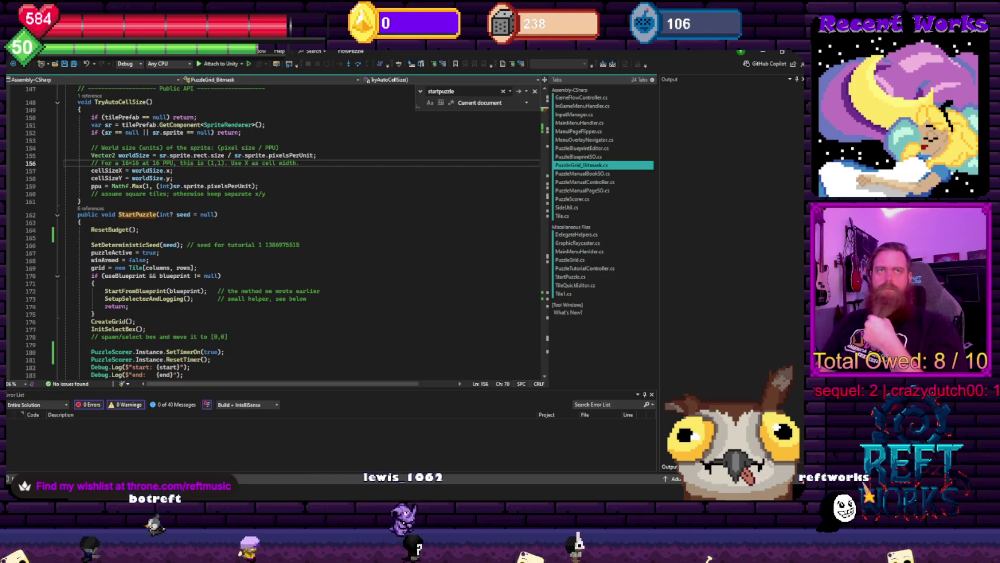
click(364, 276)
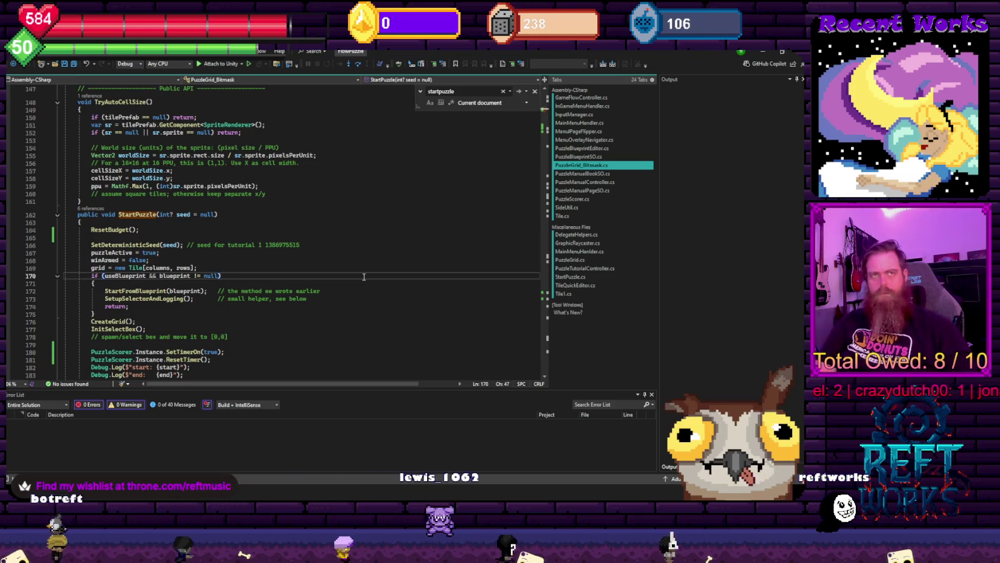
key(ctrl+f)
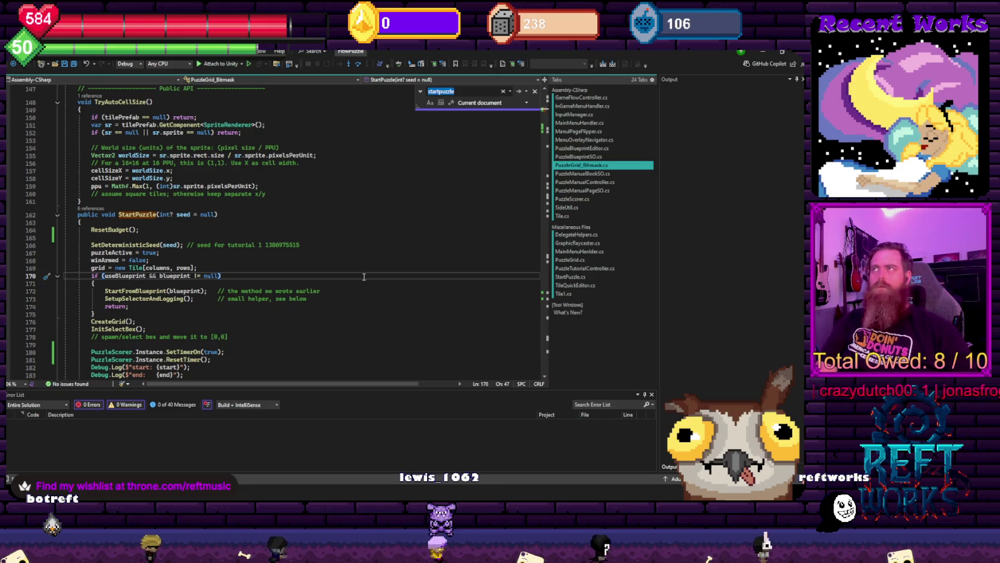
Search 'onpuzzle', follow OnPuzzleSolved into PuzzleScorer, review its timer methods, then switch to Unity
text(onpuzzle)
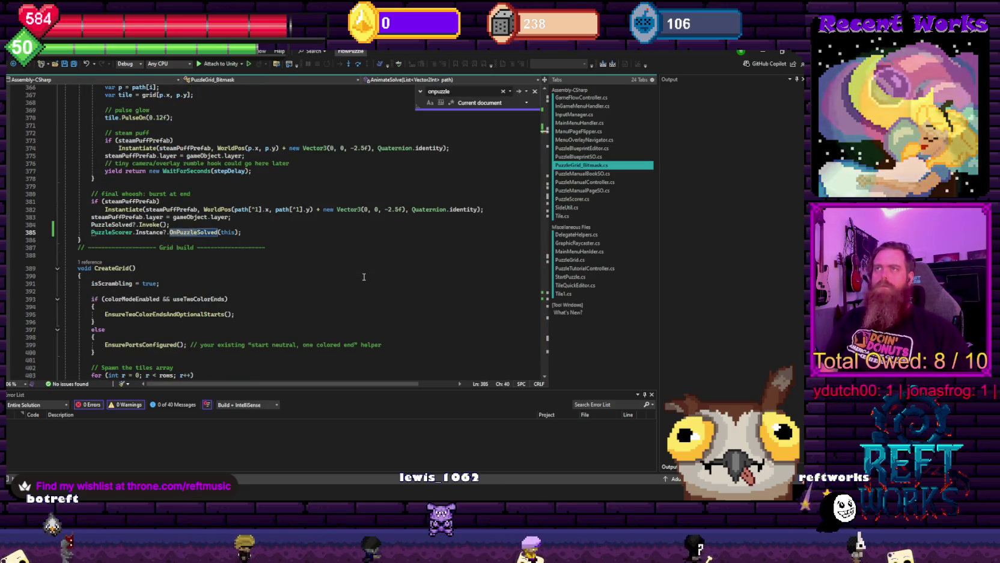
click(261, 240)
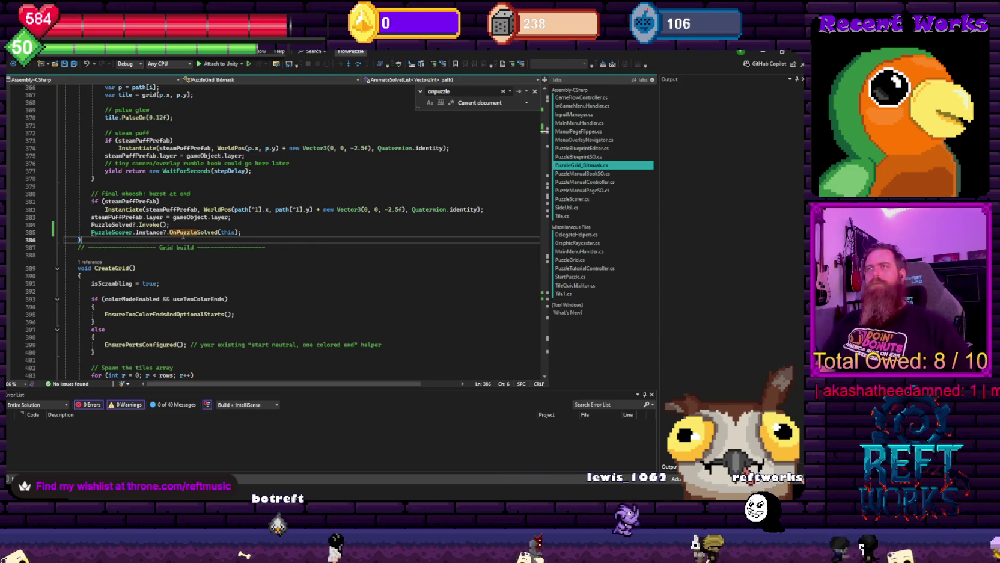
ctrl+click(183, 233)
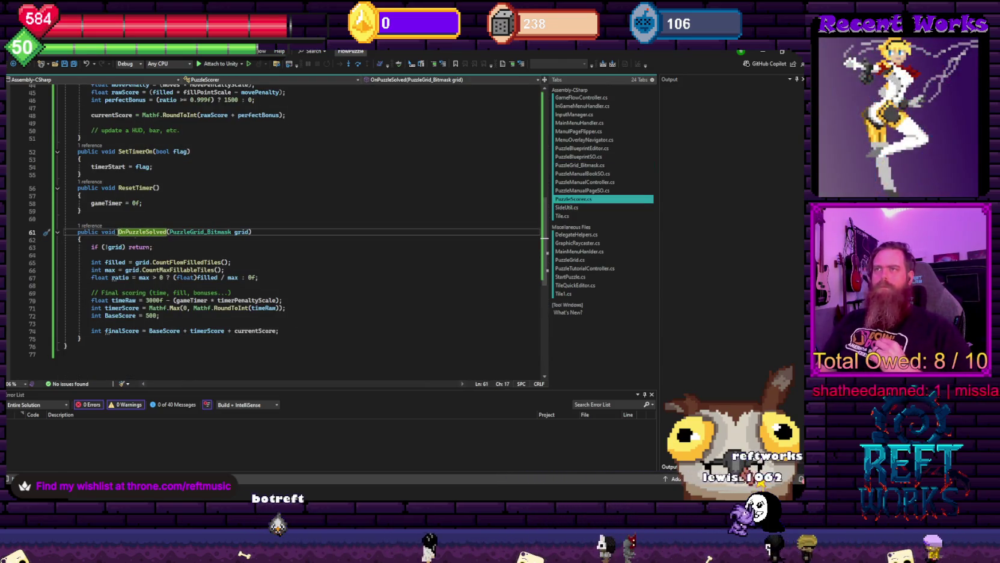
scroll(174, 306, down, 2)
scroll(180, 301, up, 4)
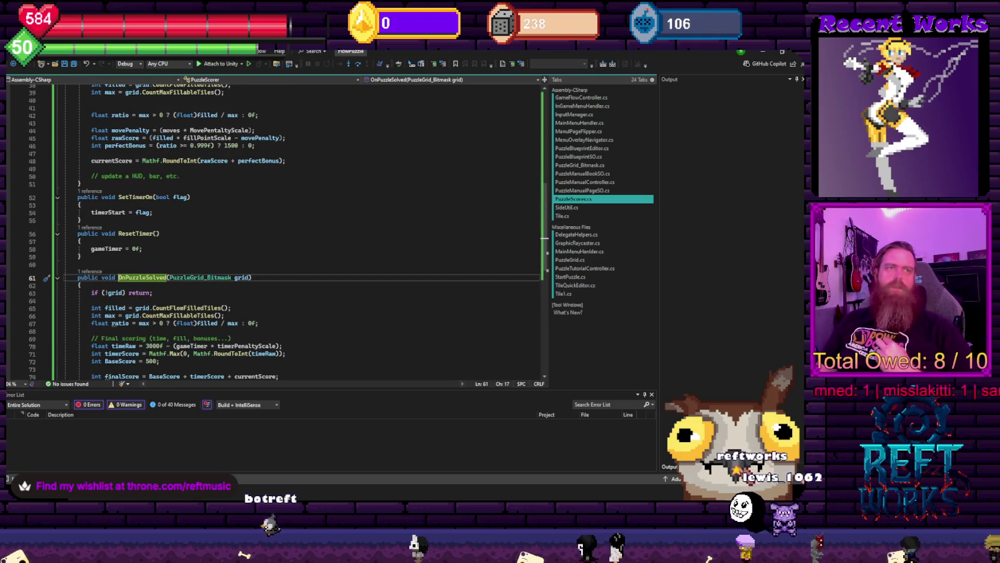
click(162, 233)
ctrl+click(210, 130)
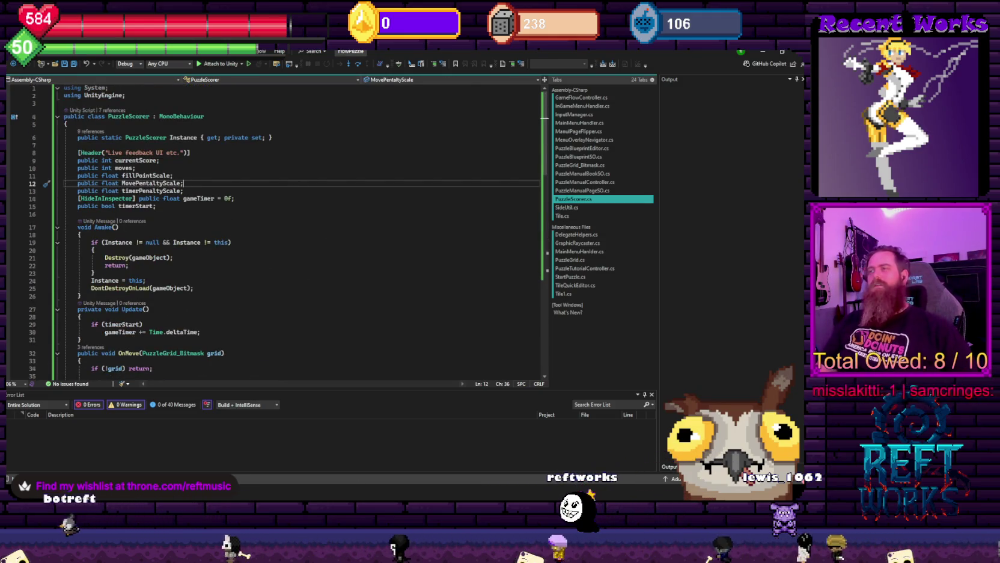
click(357, 482)
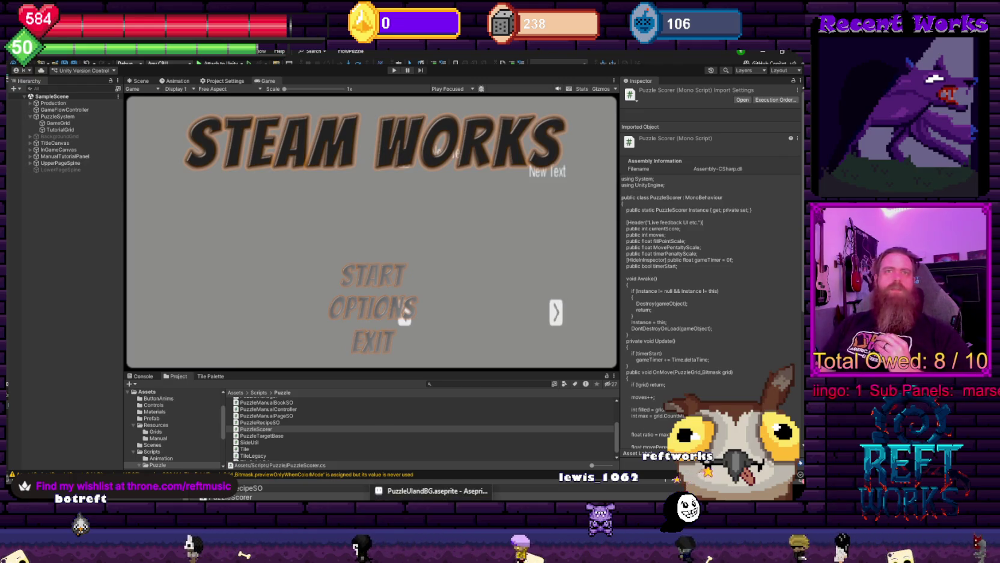
Switch from Unity to Aseprite and pan the PuzzleUIandBG.aseprite puzzle UI into view
key(alt+Tab)
mouse_move(411, 254)
mouse_down()
mouse_move(442, 188)
mouse_move(435, 218)
mouse_move(366, 254)
mouse_move(374, 196)
mouse_up()
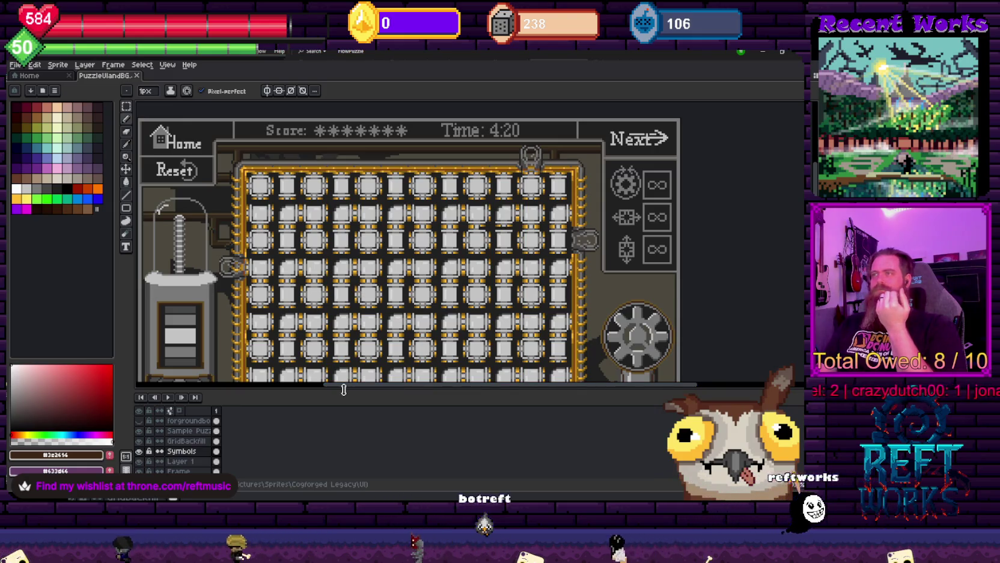
Marquee-select the 'Score: *******' text in the top bar and delete it
drag(345, 391, 343, 455)
mouse_move(409, 271)
mouse_down()
mouse_move(453, 274)
mouse_move(432, 258)
mouse_up()
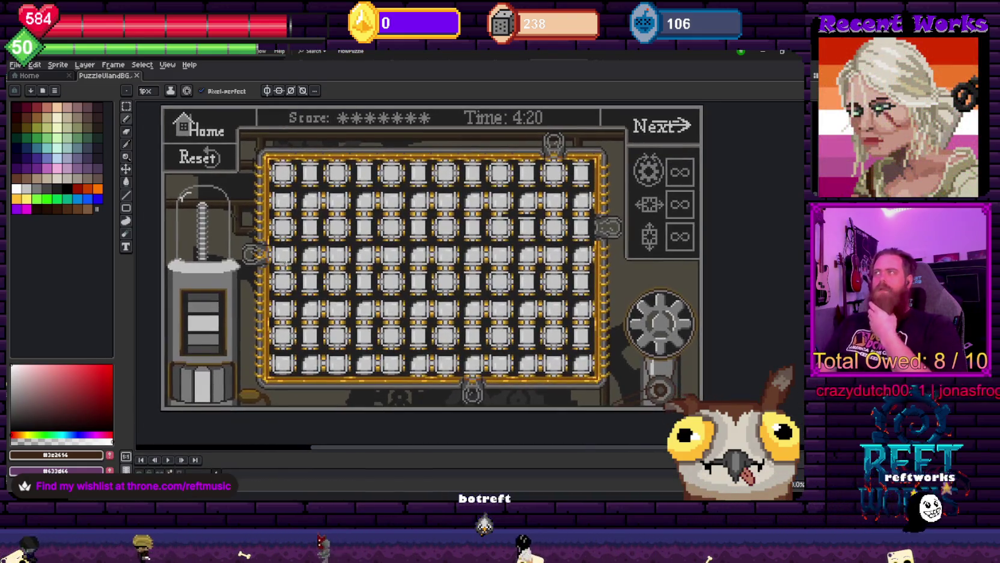
drag(288, 145, 292, 174)
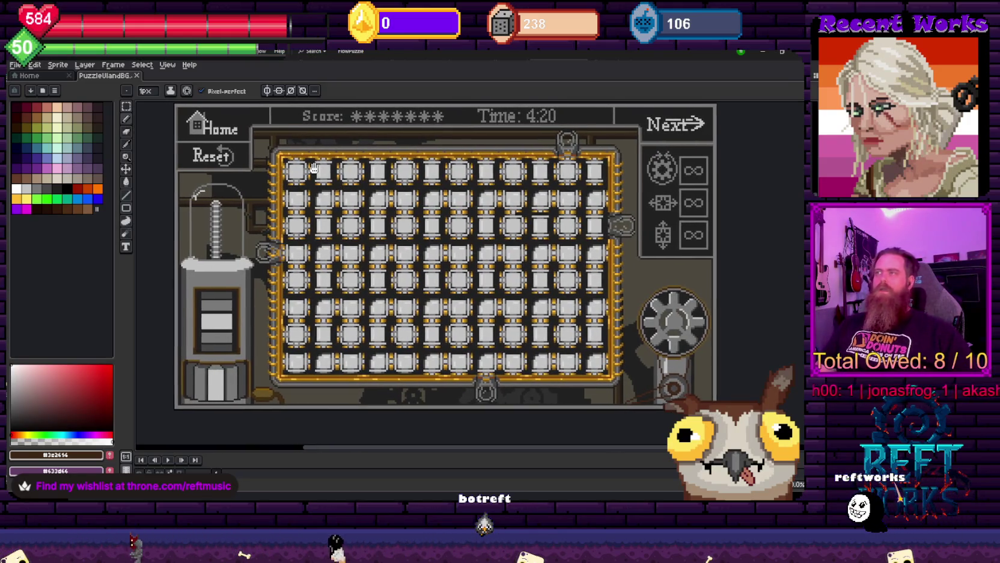
drag(321, 178, 322, 197)
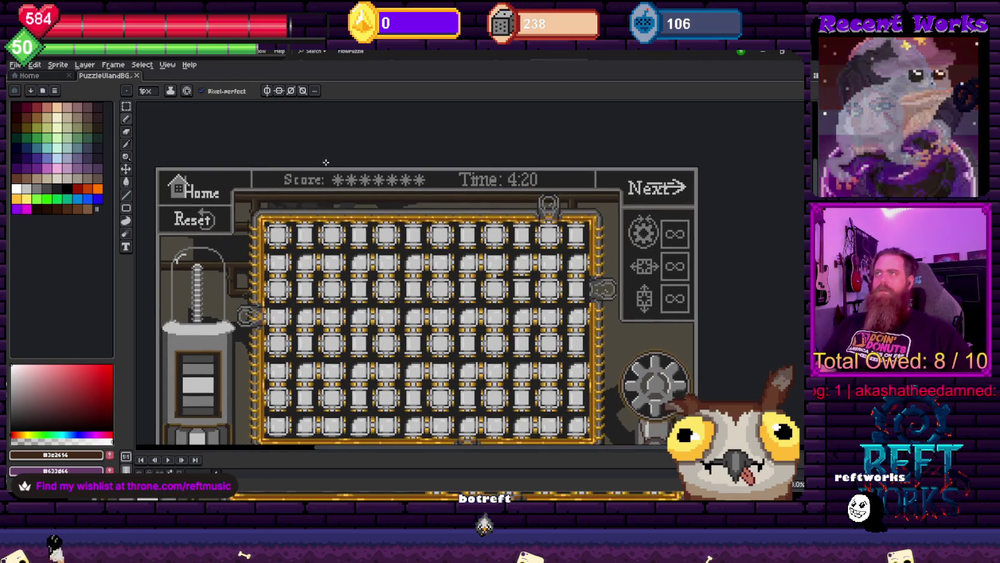
scroll(319, 183, up, 2)
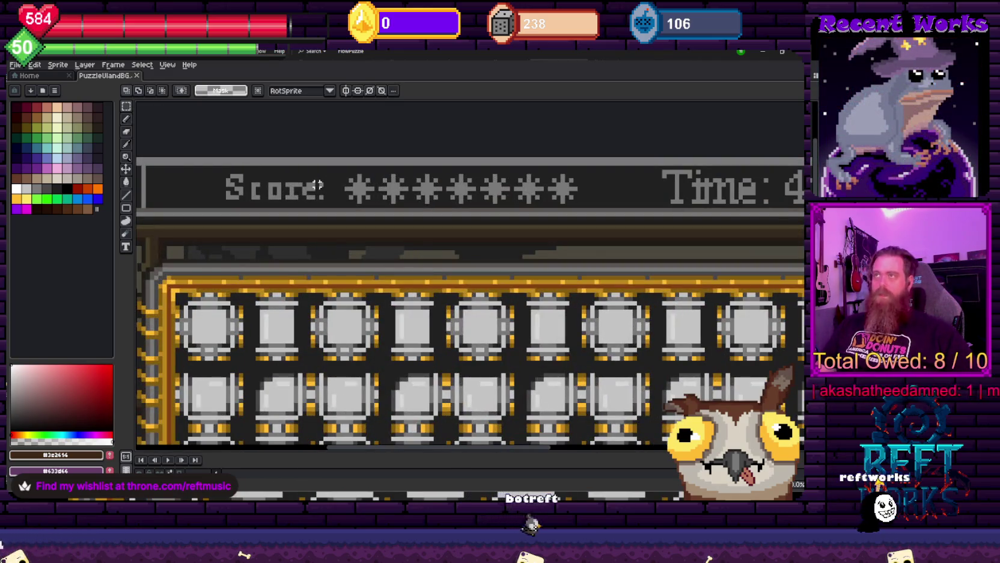
drag(212, 164, 592, 209)
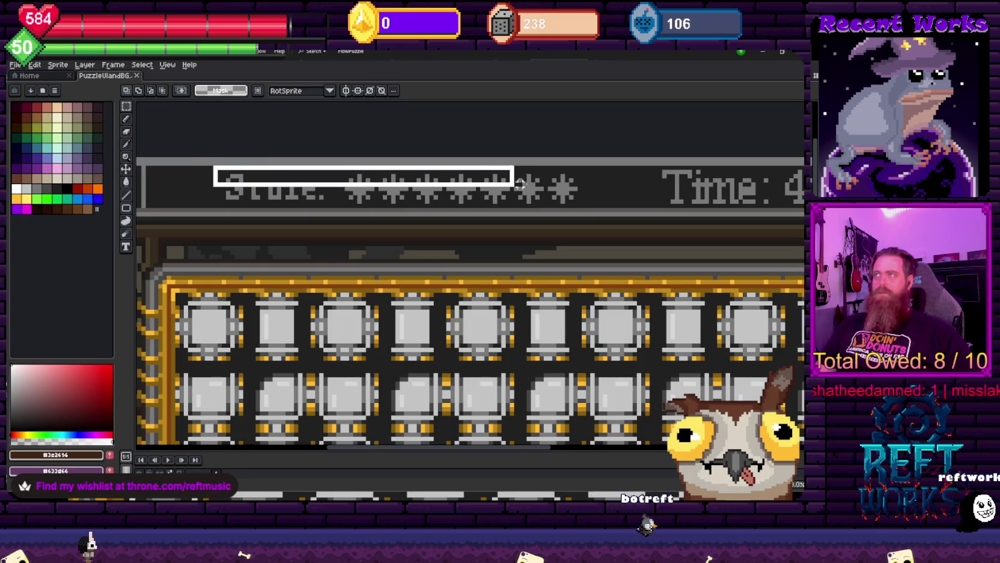
click(88, 421)
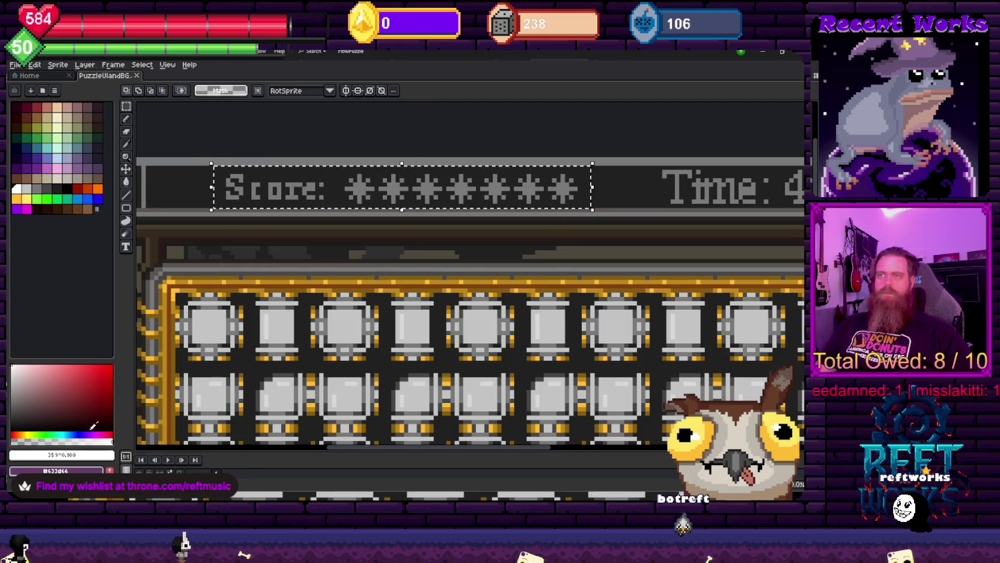
drag(220, 454, 253, 349)
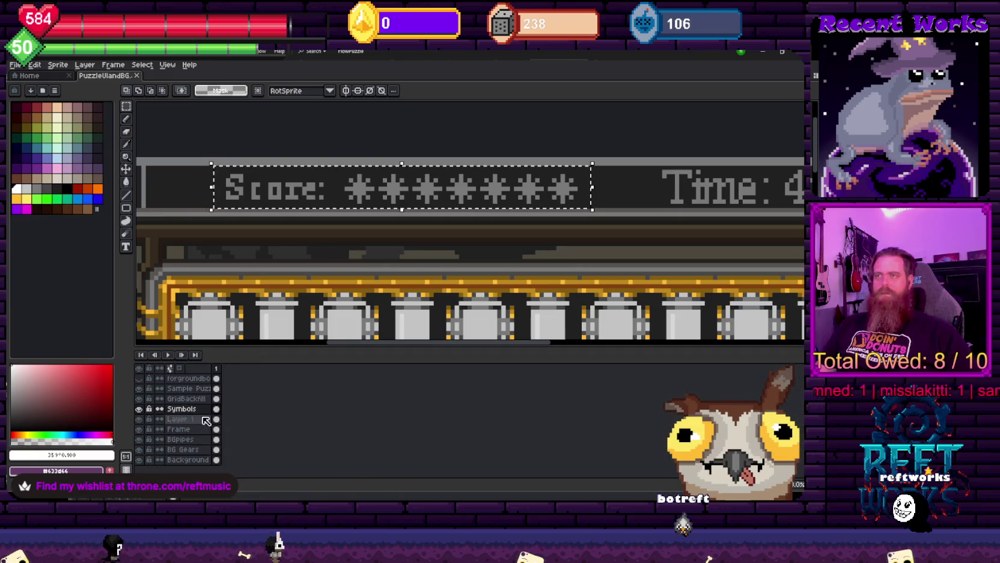
key(Delete)
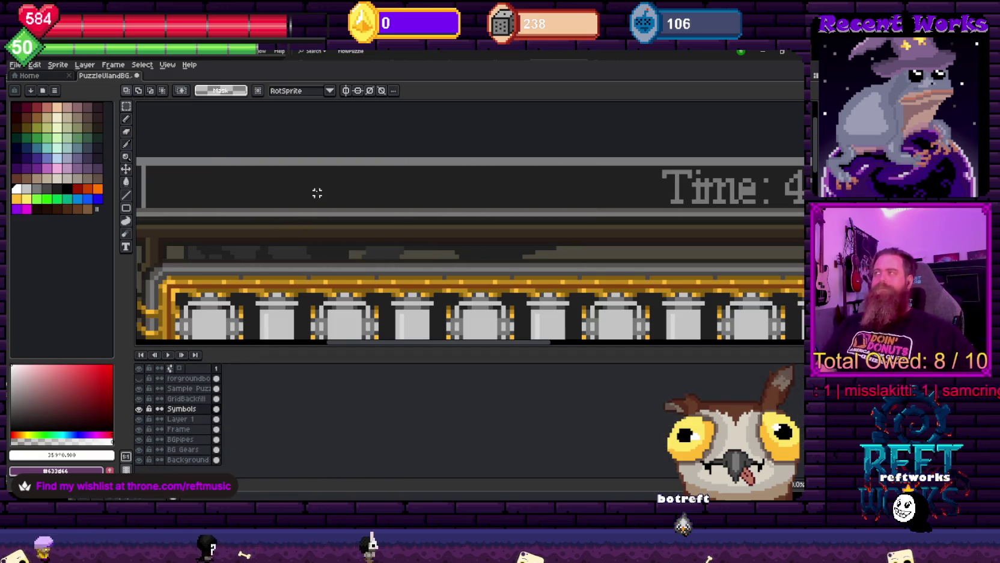
Take the Pencil in black and draw a line across the empty score area
scroll(317, 192, down, 2)
scroll(415, 221, up, 2)
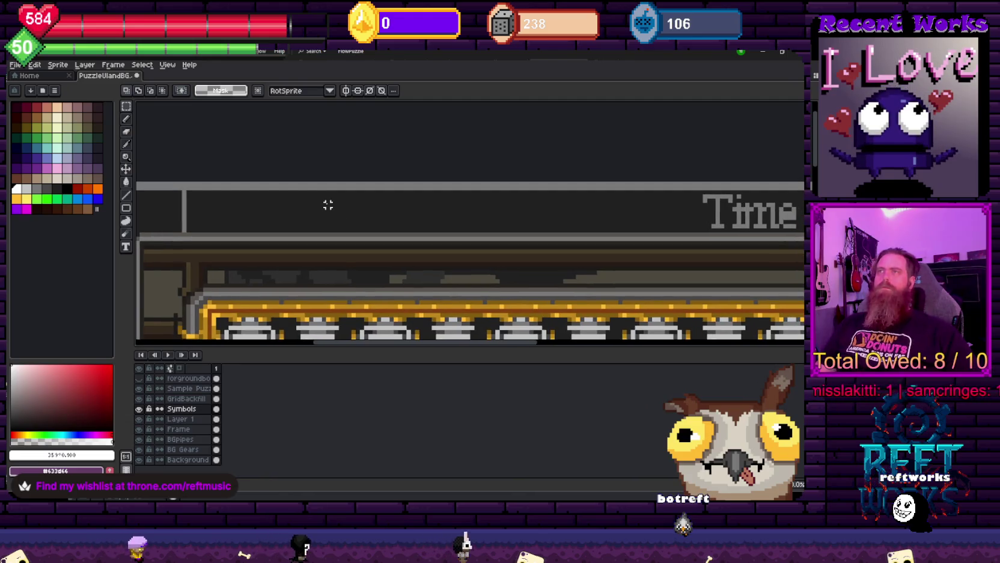
click(67, 189)
key(b)
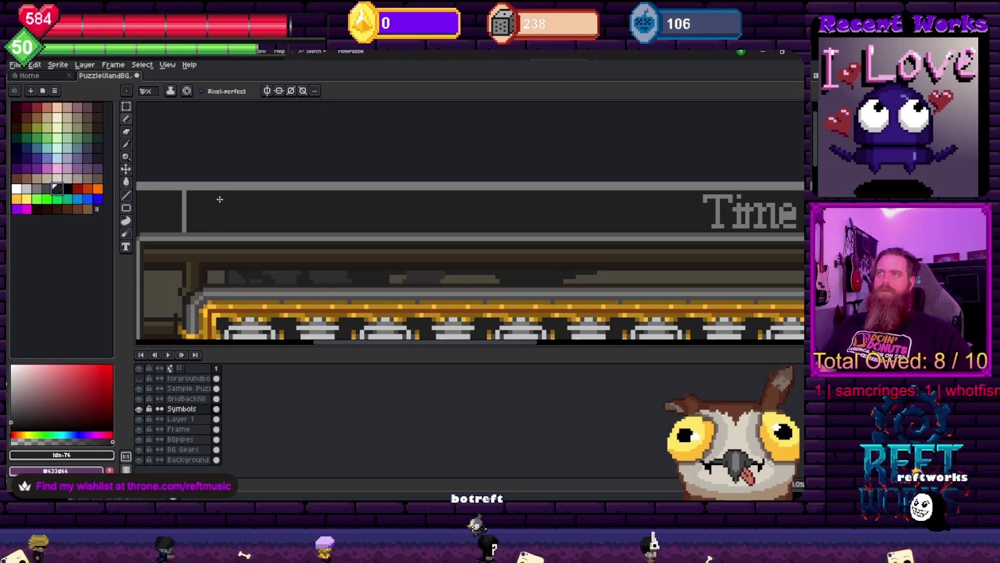
alt+click(219, 201)
click(65, 190)
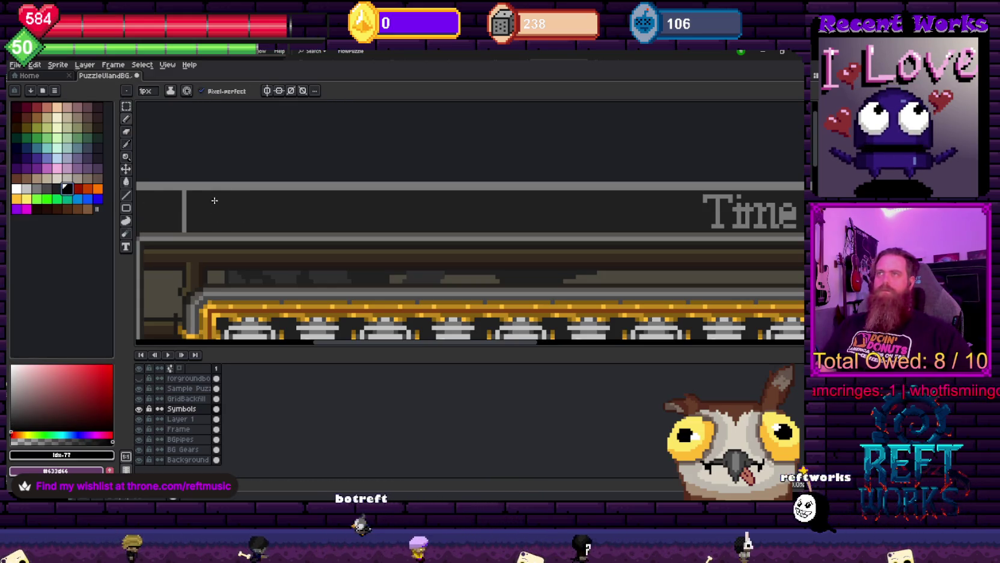
scroll(211, 200, up, 2)
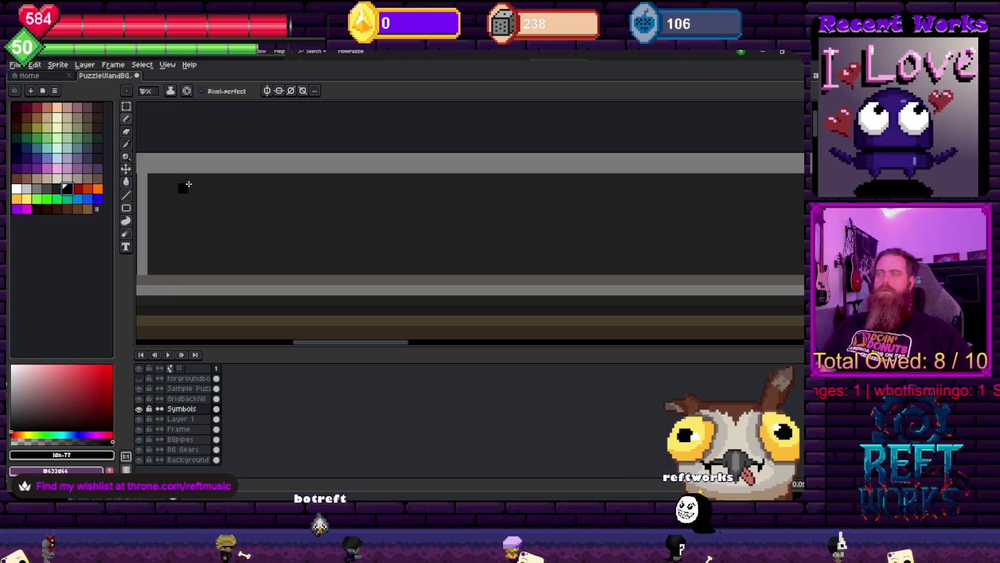
scroll(185, 182, down, 3)
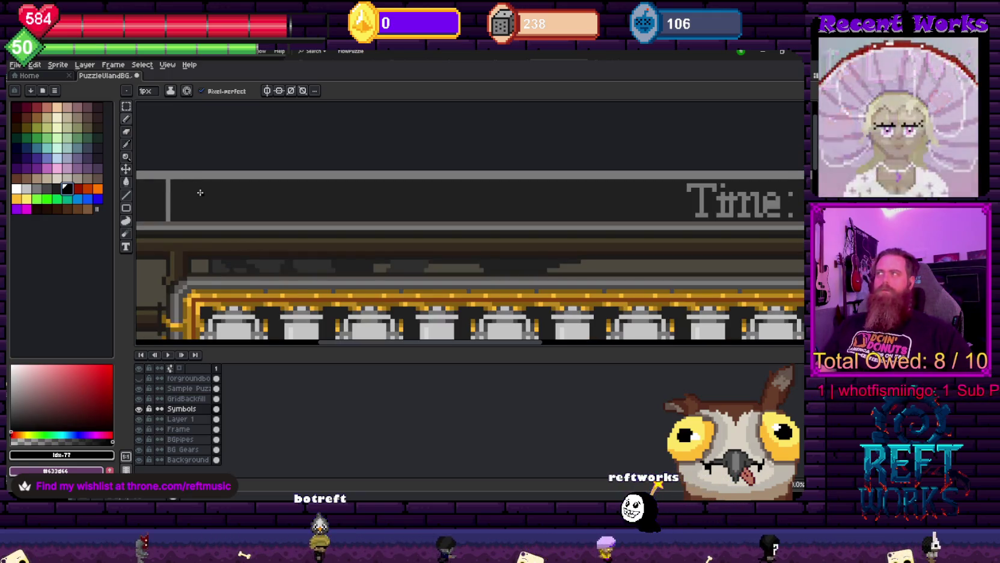
scroll(194, 190, up, 2)
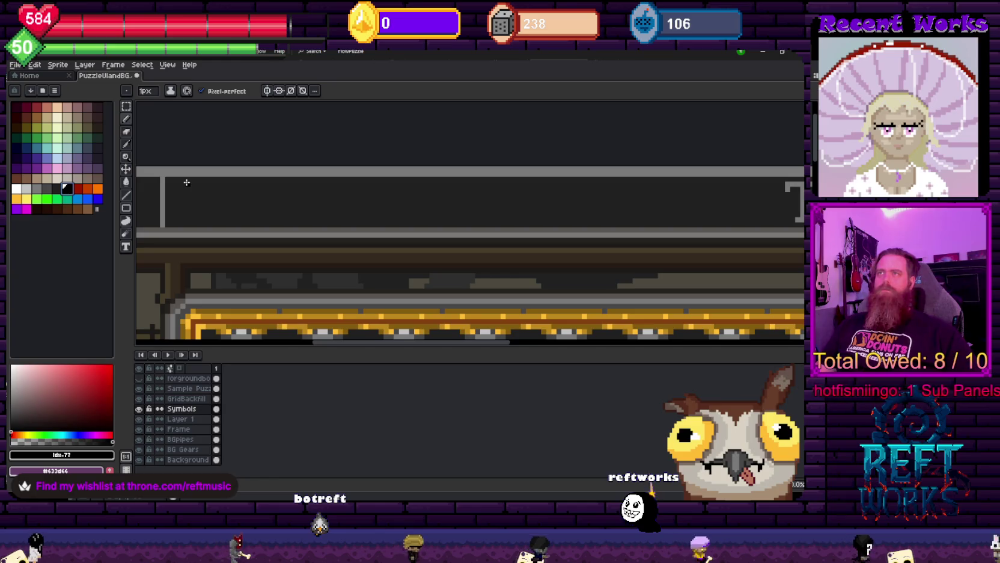
mouse_move(215, 177)
mouse_down()
mouse_move(691, 181)
mouse_move(732, 211)
mouse_move(185, 219)
mouse_up()
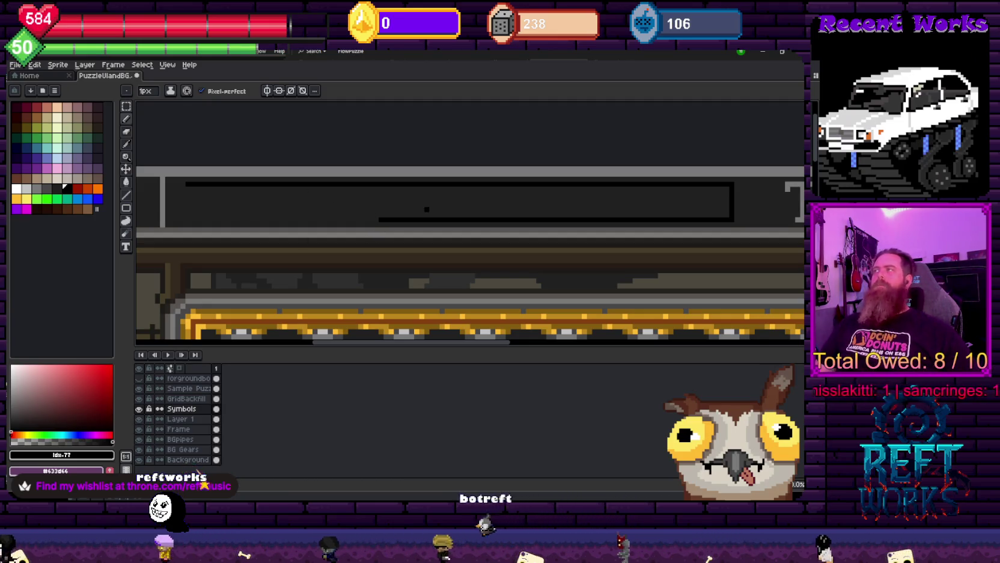
Thicken the score box's black edges with long Pencil strokes
scroll(554, 215, up, 1)
scroll(470, 232, up, 1)
drag(478, 231, 313, 194)
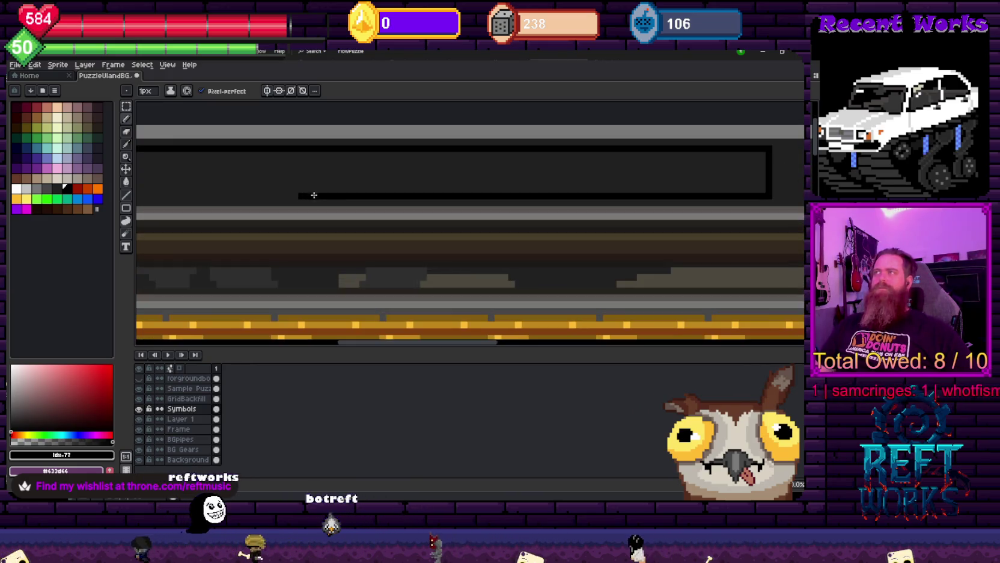
drag(759, 196, 297, 198)
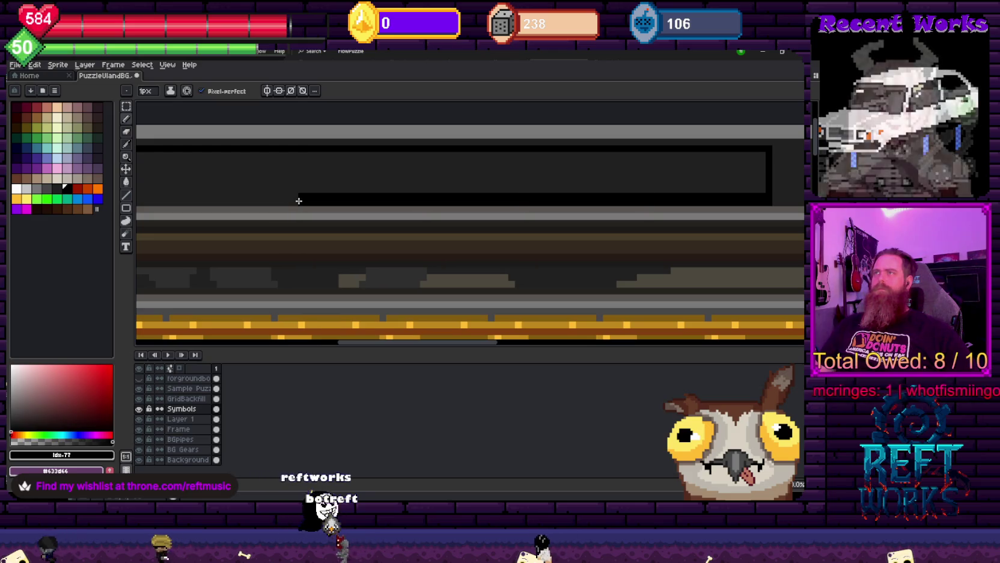
drag(765, 141, 256, 142)
scroll(290, 156, down, 1)
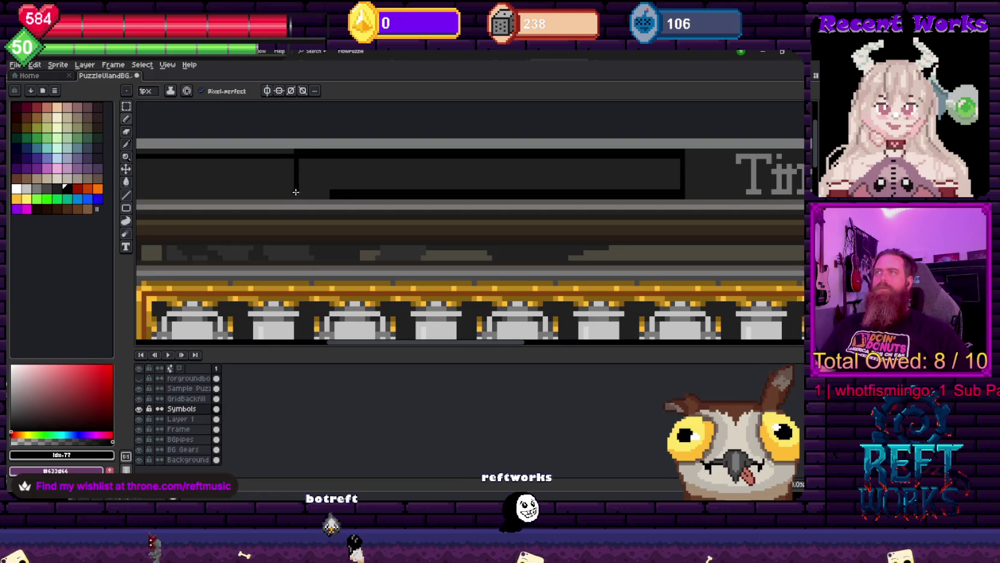
Flood-fill the inside of the score box black with the Paint Bucket
key(g)
click(334, 187)
scroll(324, 183, down, 1)
scroll(301, 157, up, 1)
alt+click(301, 157)
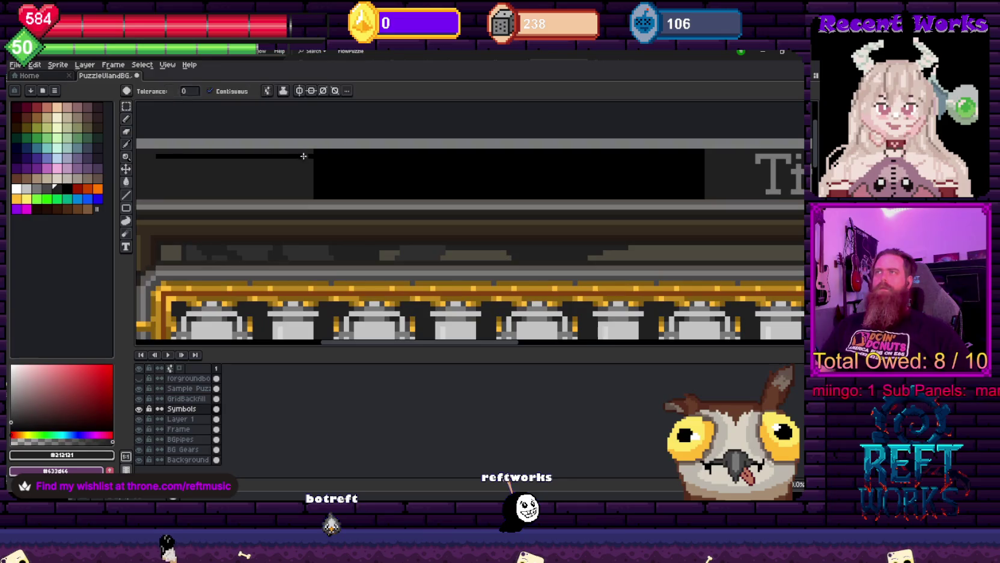
scroll(180, 175, down, 1)
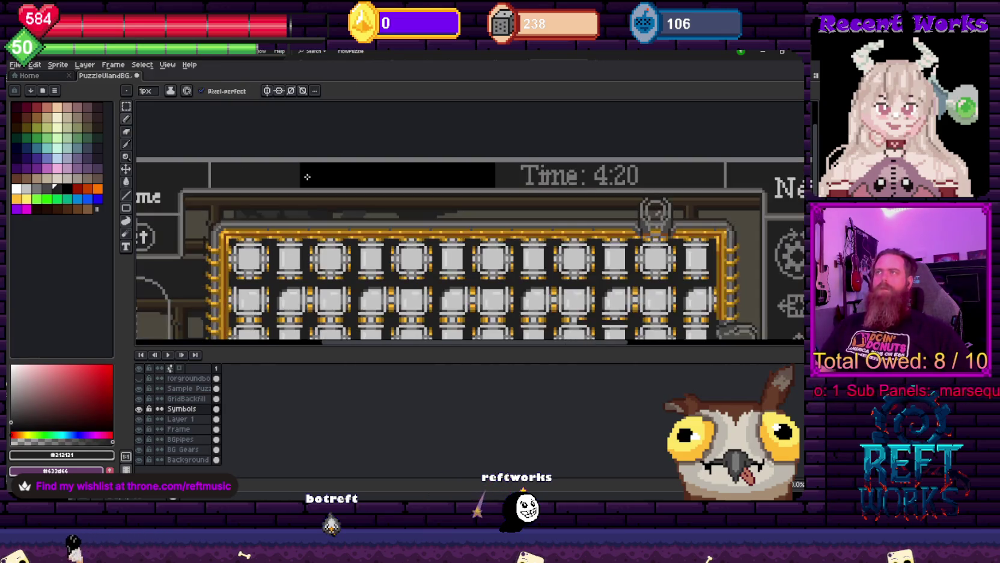
scroll(244, 224, up, 1)
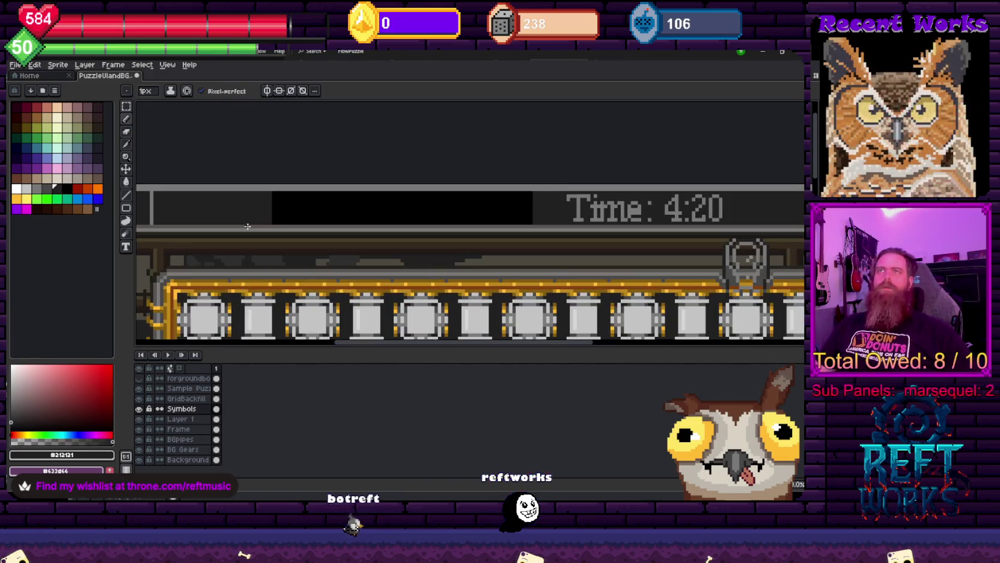
scroll(226, 227, left, 3)
scroll(269, 220, right, 4)
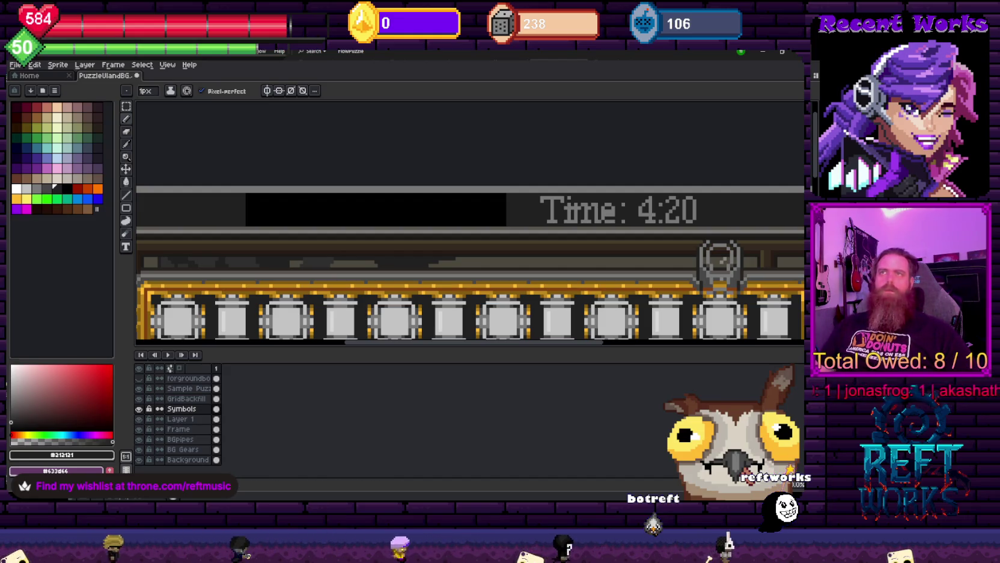
Pick a green palette swatch for drawing the score digits
click(46, 198)
scroll(241, 207, down, 1)
scroll(265, 180, down, 1)
scroll(290, 152, down, 1)
scroll(290, 151, up, 3)
Add digits 456789 to the green trial text in the score box and set the font size to 12
scroll(328, 259, up, 2)
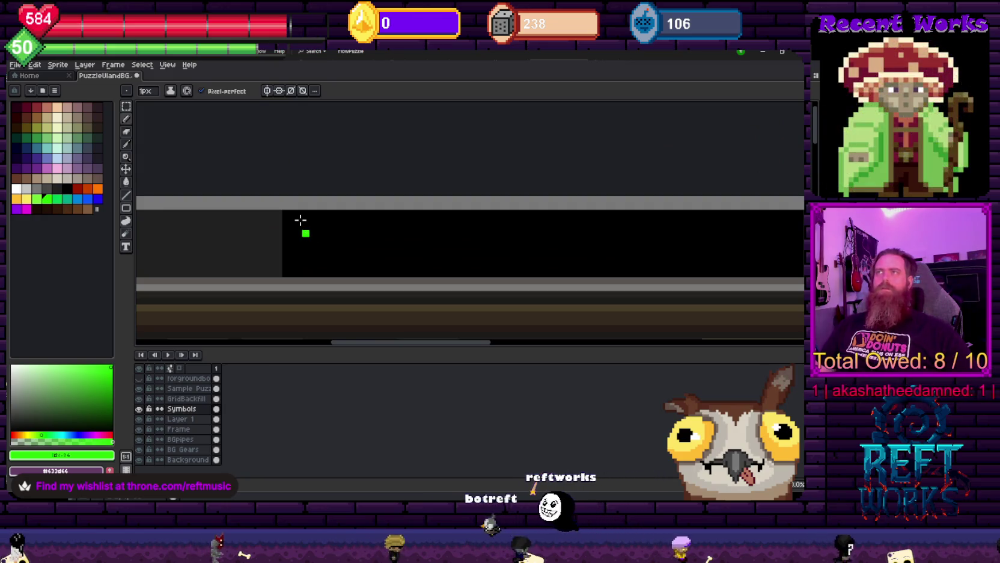
key(m)
drag(290, 212, 790, 270)
text(45678)
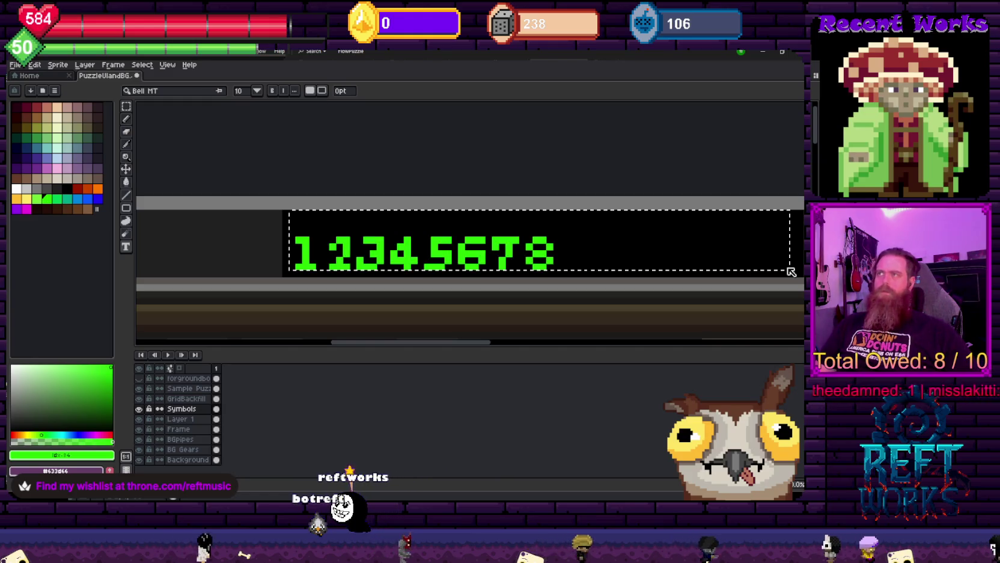
text(9)
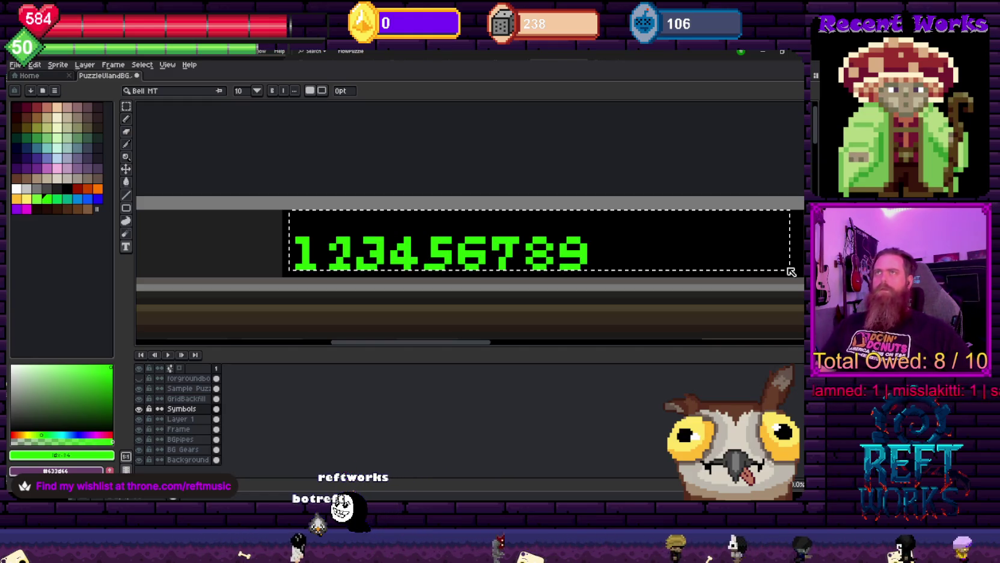
click(244, 91)
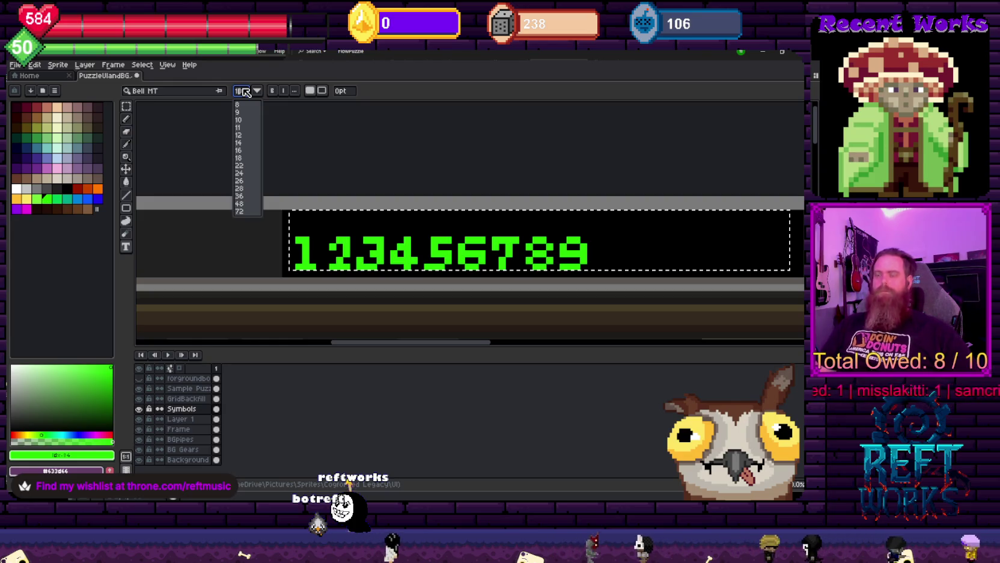
scroll(244, 92, down, 2)
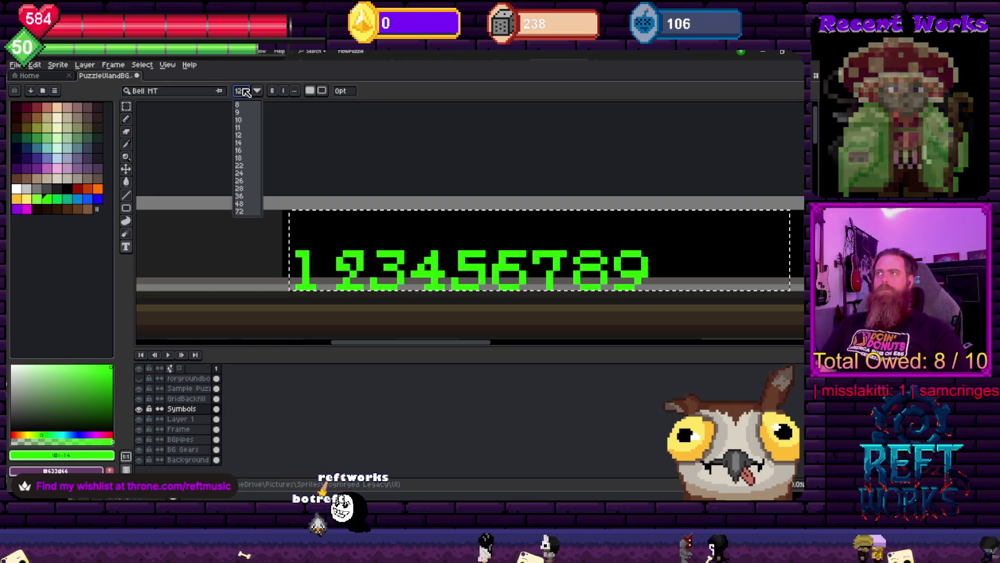
Try Bahnschrift, Californian FB and Bodoni MT Poster fonts on the trial digits
click(174, 90)
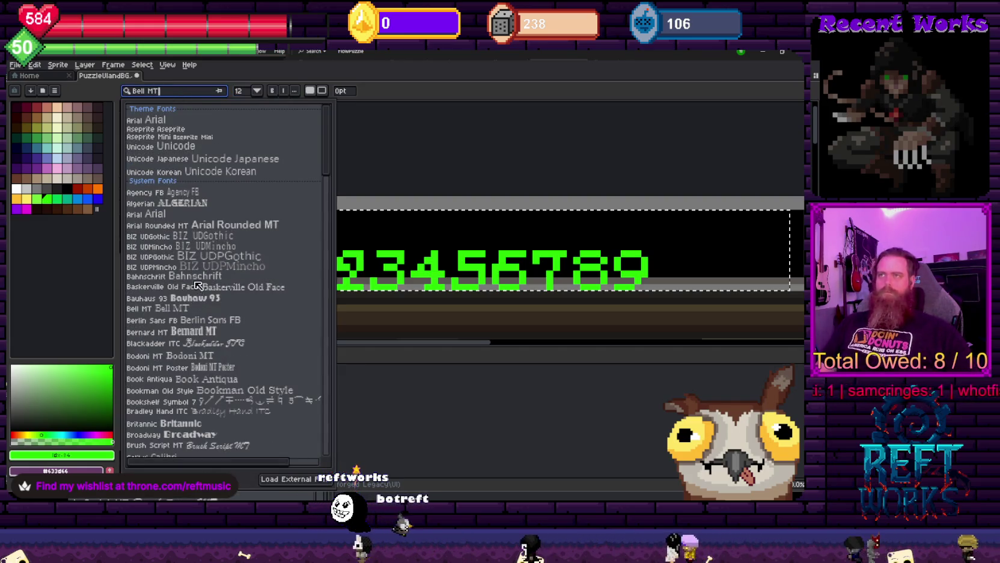
click(181, 275)
click(171, 91)
scroll(188, 396, down, 2)
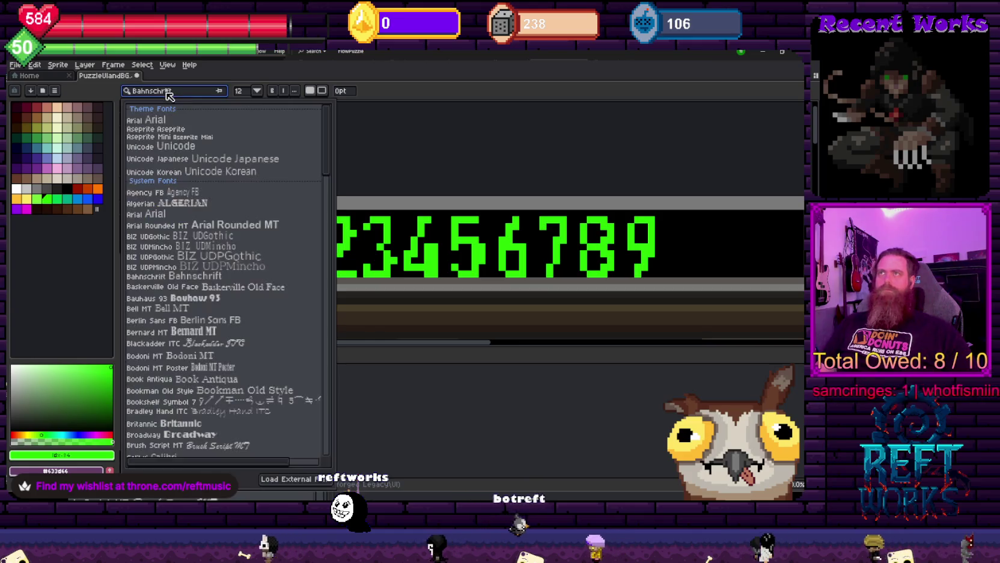
scroll(188, 396, down, 2)
scroll(188, 396, down, 2)
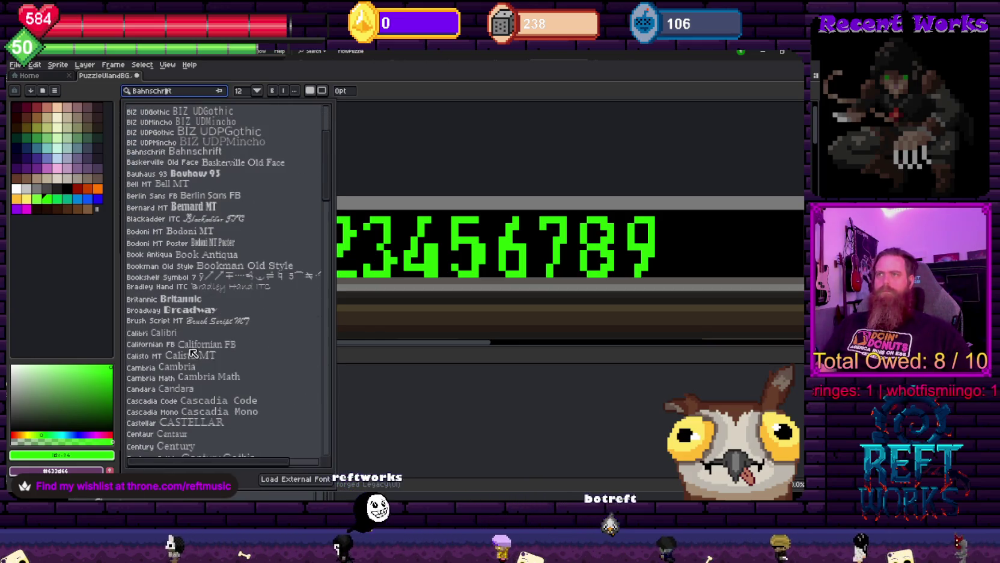
click(180, 343)
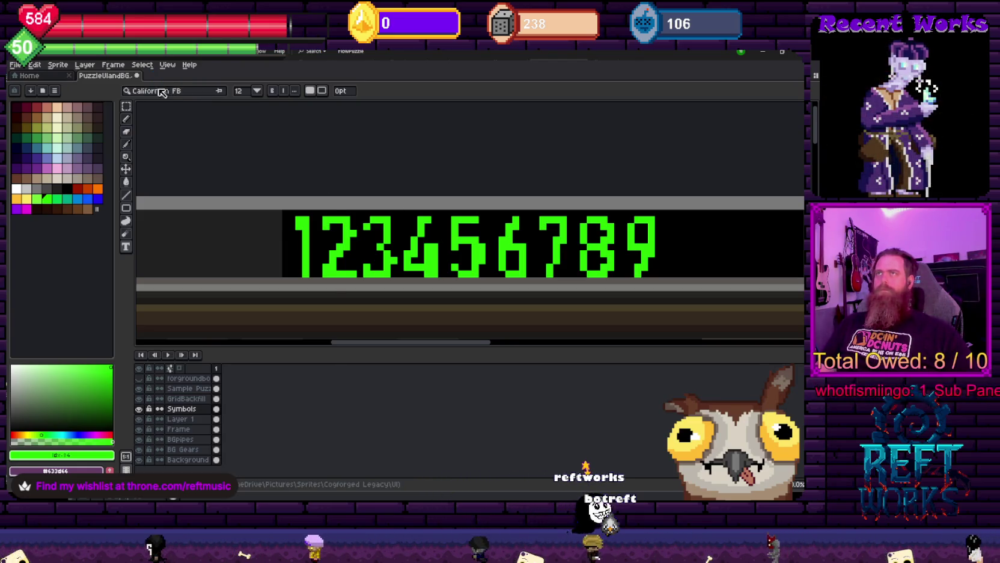
click(172, 91)
click(248, 244)
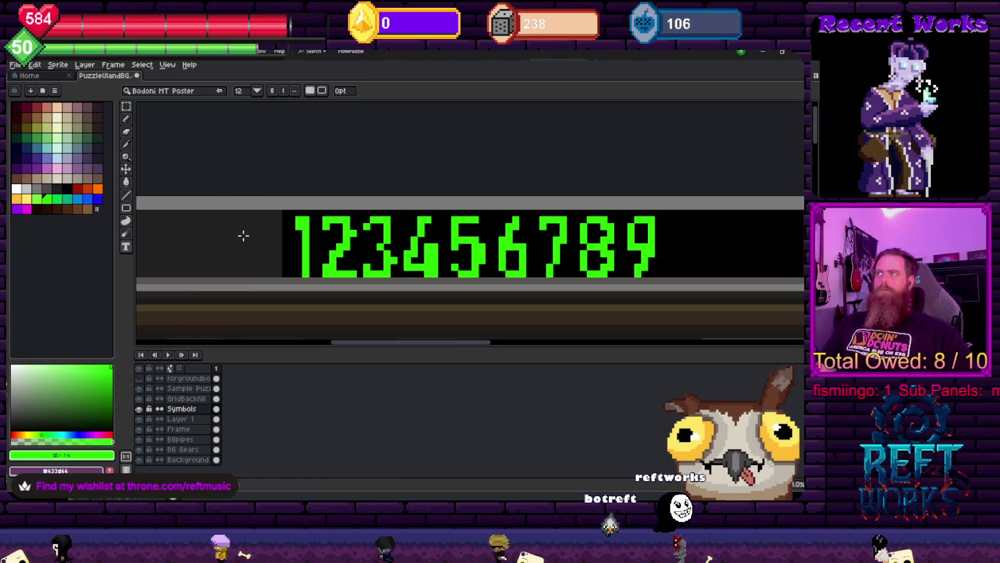
scroll(489, 293, down, 2)
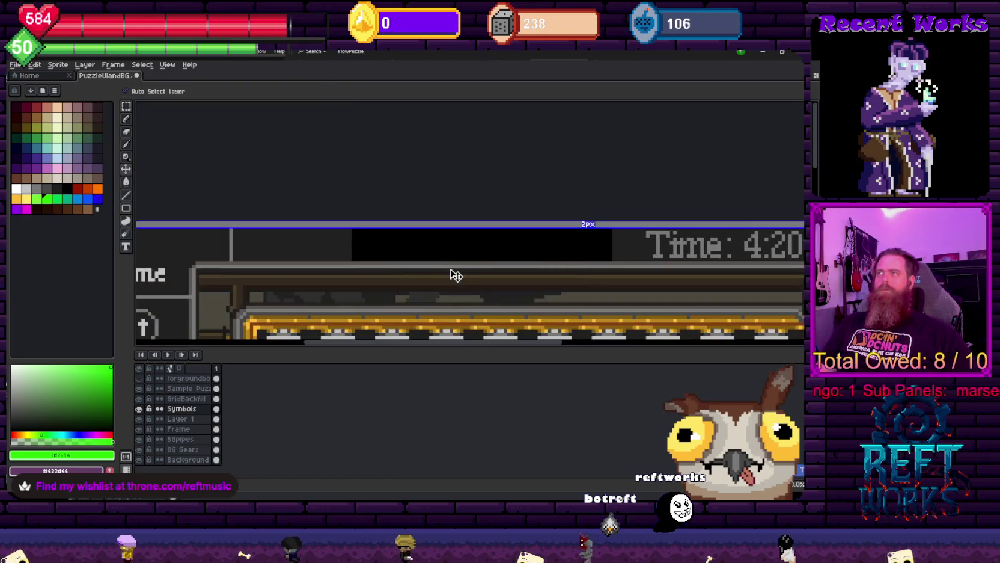
Place a text area over the black score box and try Castellar and Century fonts
drag(354, 228, 609, 261)
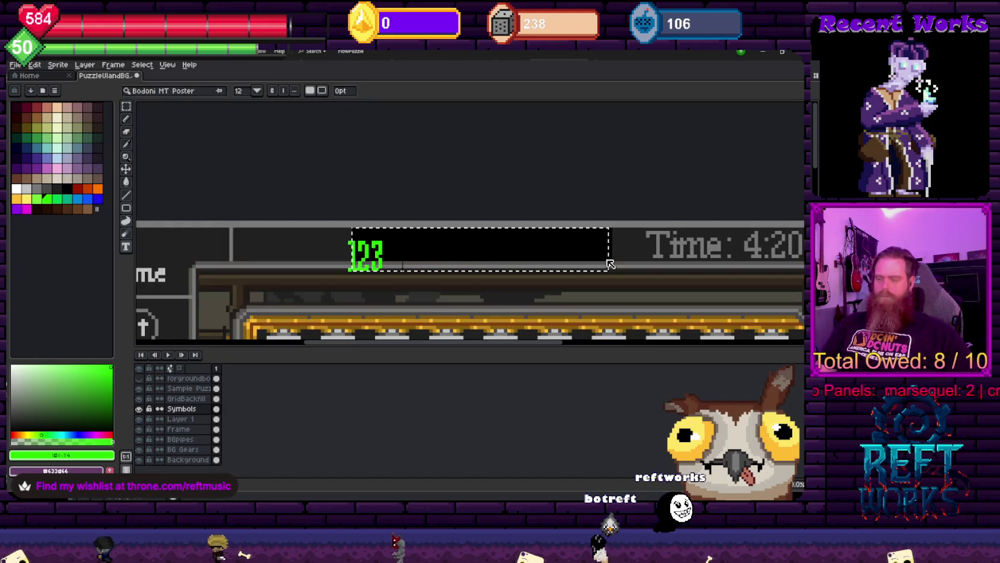
text(4567890)
click(168, 90)
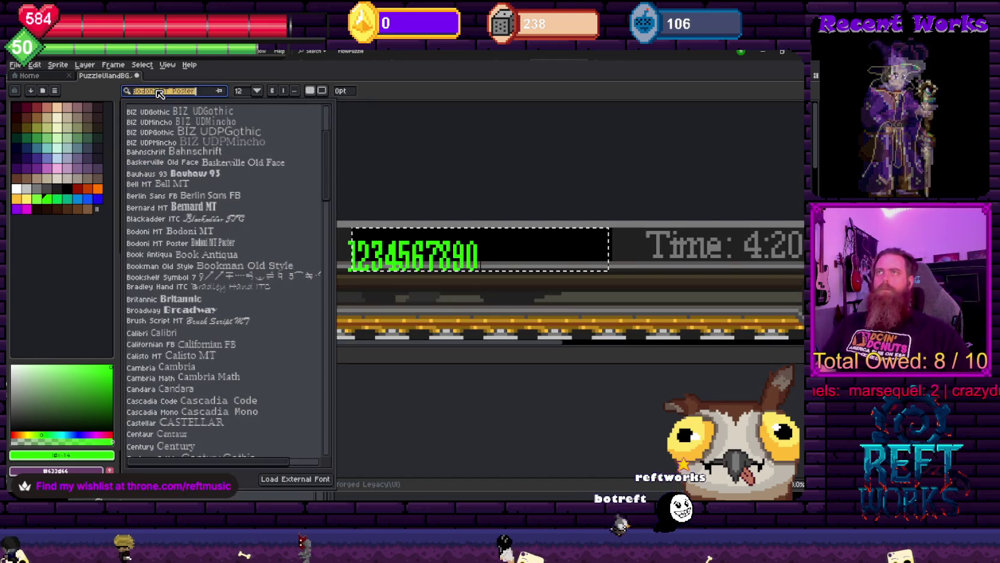
click(194, 422)
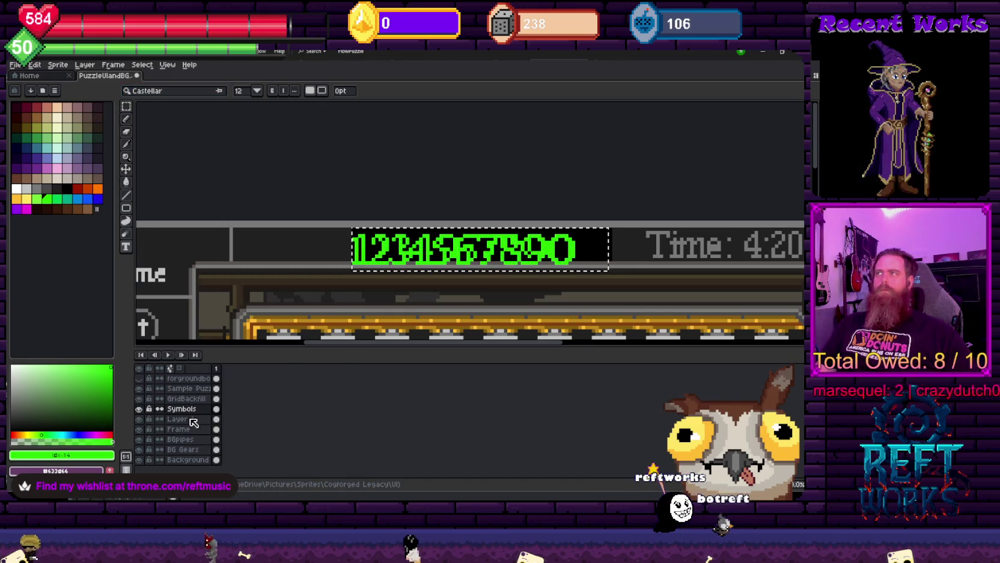
click(166, 92)
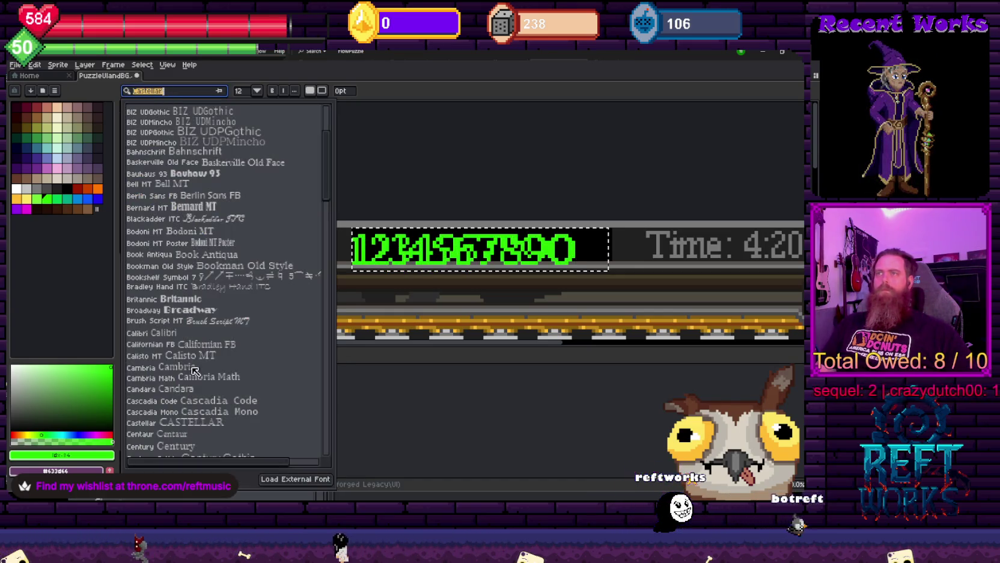
click(194, 445)
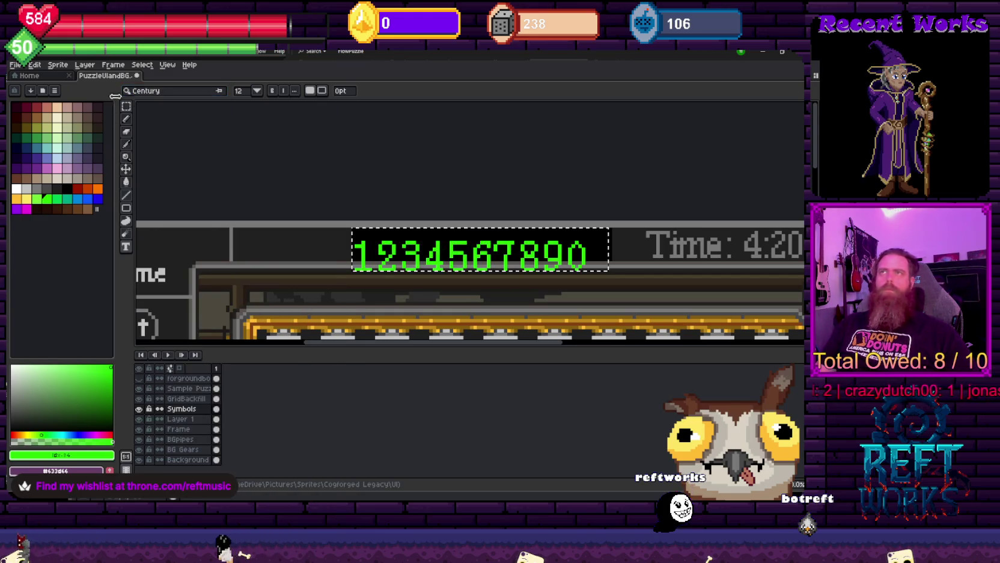
Search fonts for 'dig' and preview the UD Digi Kyokasho variants on the digits
click(169, 91)
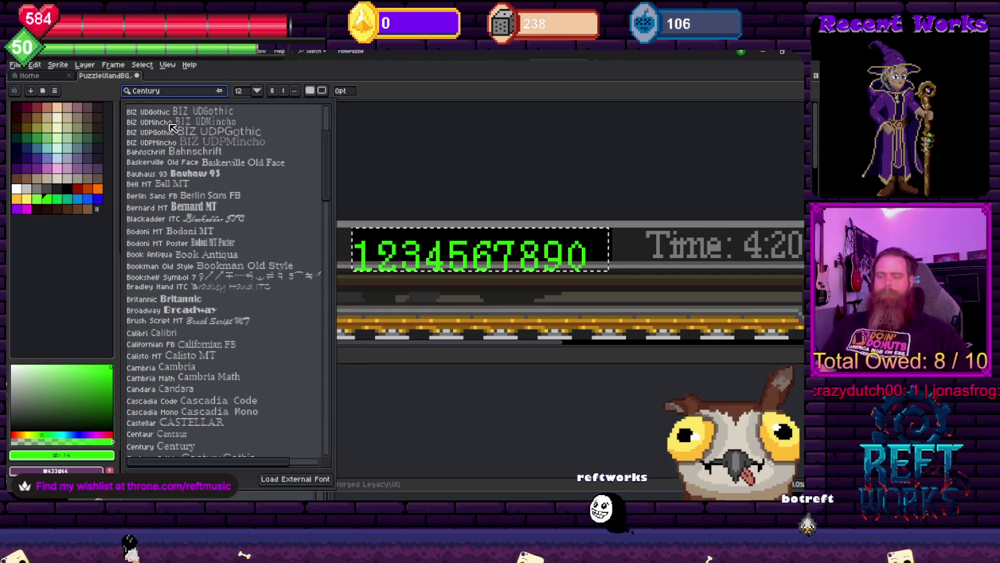
text(di)
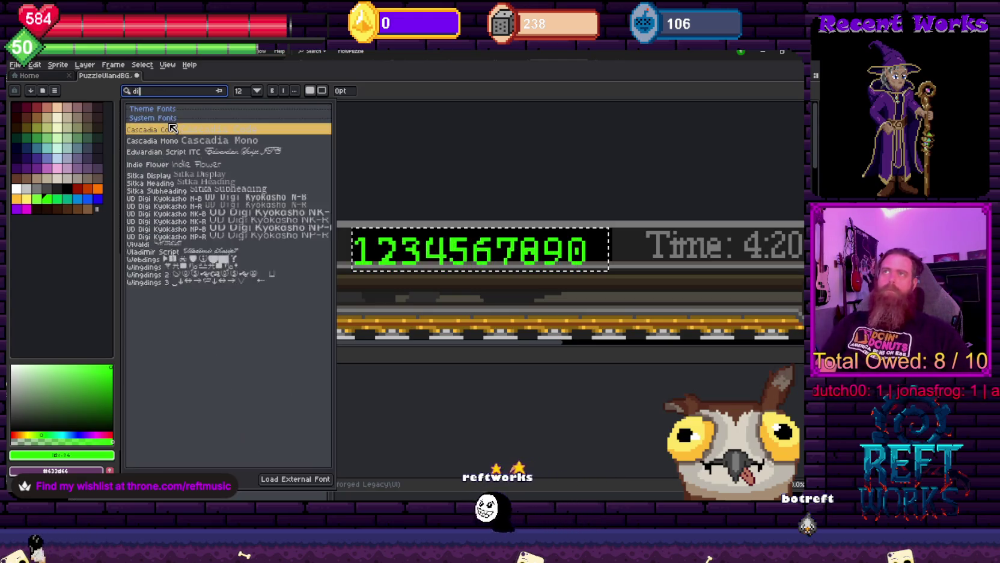
text(g)
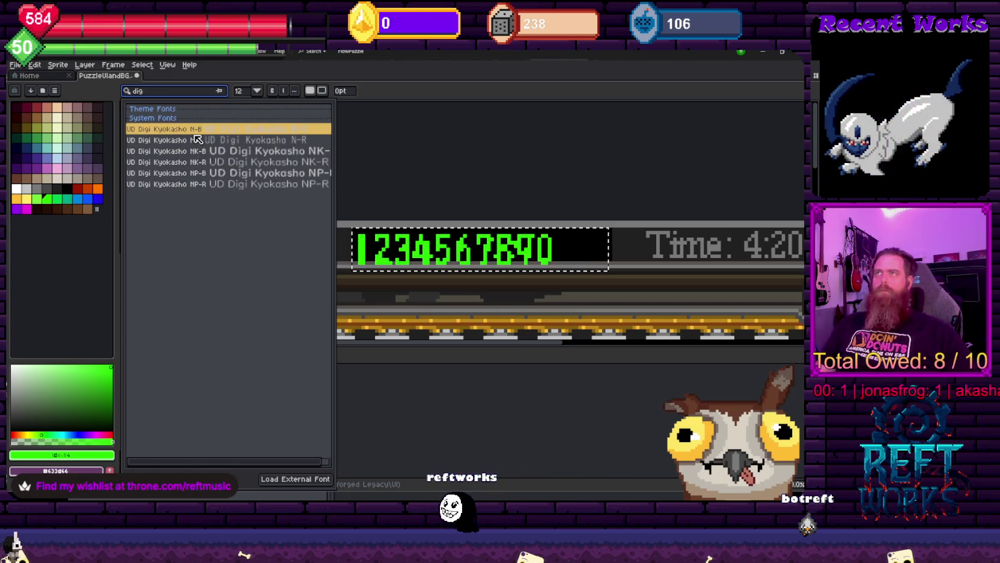
key(Down)
key(Down)
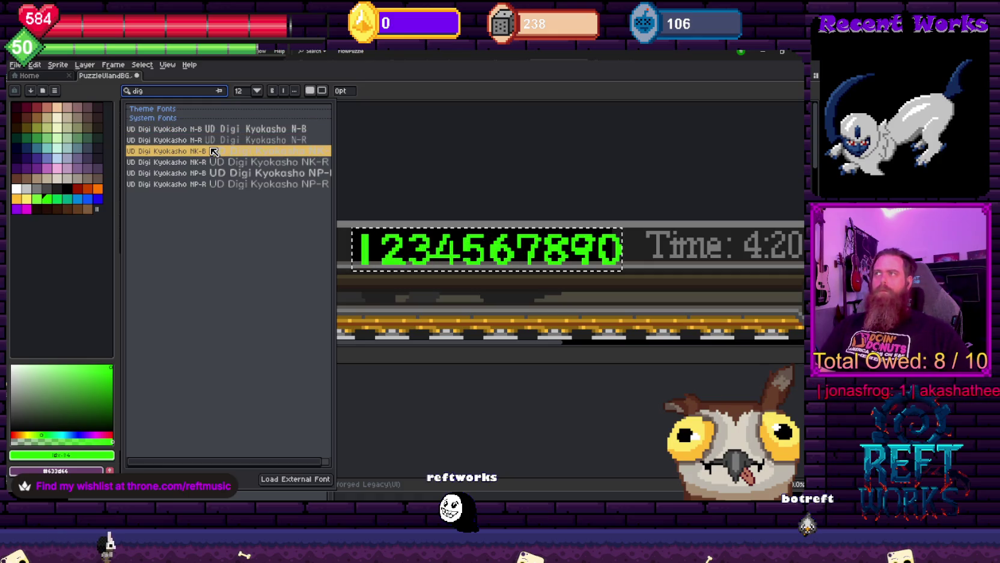
key(Down)
key(Down)
key(Down)
key(Up)
key(Up)
key(Up)
key(Up)
key(Down)
key(Down)
key(Down)
key(BackSpace)
key(BackSpace)
key(BackSpace)
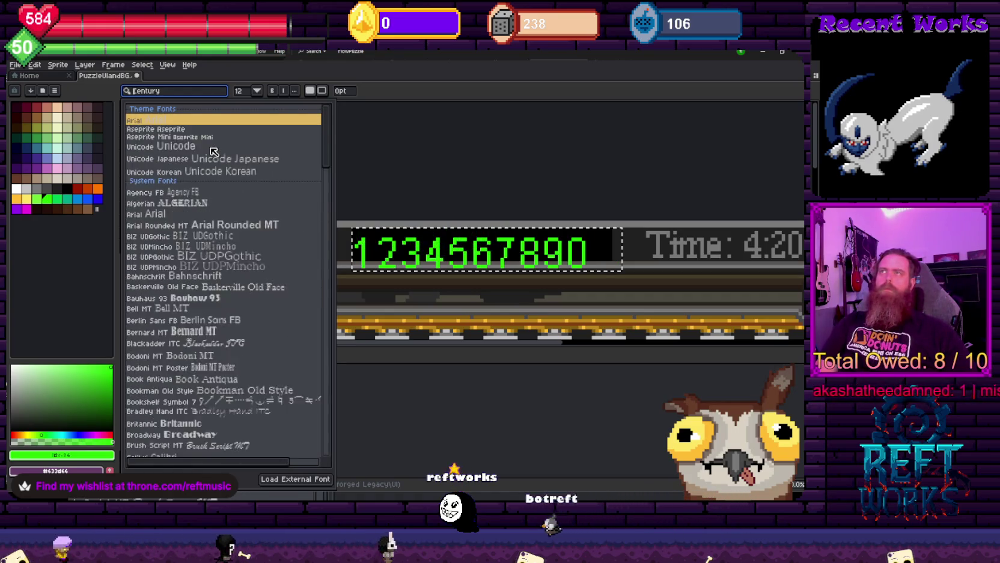
Search 'clock' and 'Century', then settle on Aseprite Mini as the digit font
text(clock)
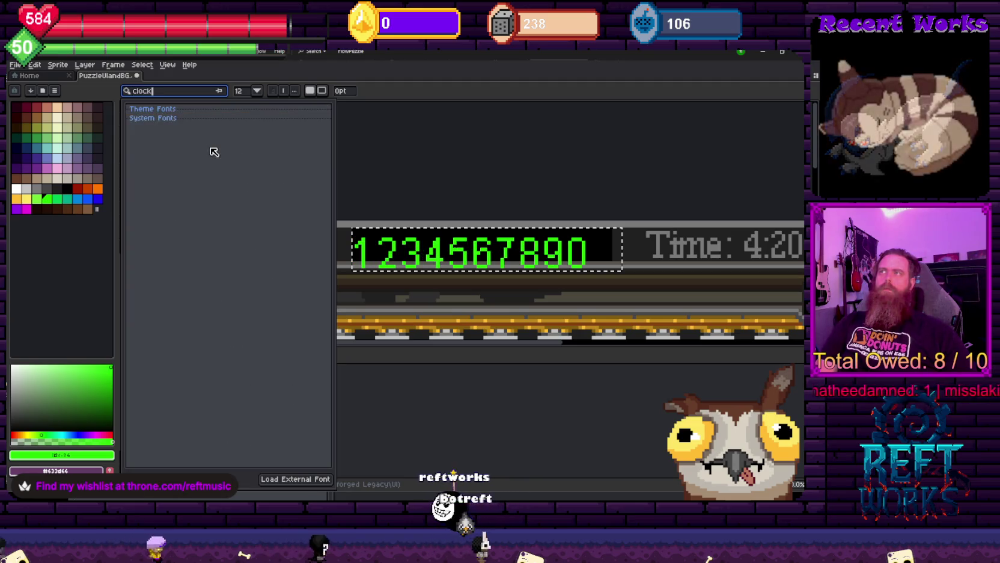
key(BackSpace)
key(BackSpace)
key(BackSpace)
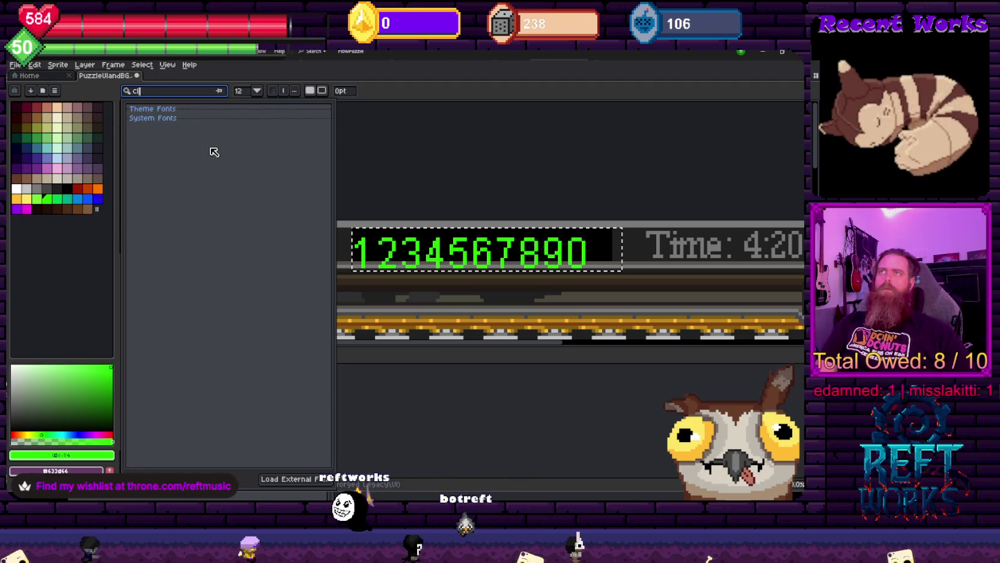
key(BackSpace)
key(BackSpace)
text(Century)
key(Down)
key(Down)
key(Down)
key(Up)
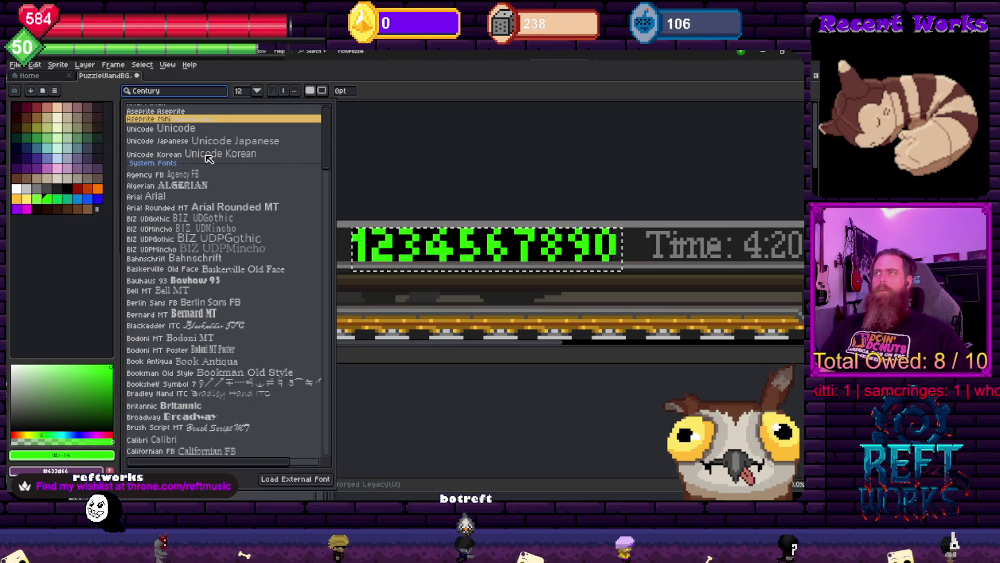
scroll(411, 222, left, 2)
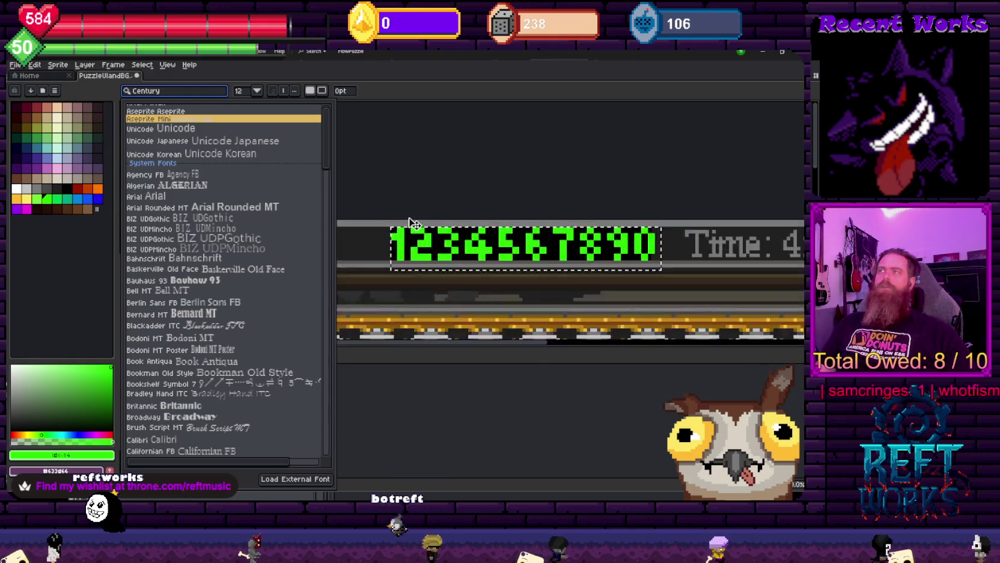
scroll(410, 223, up, 1)
key(Return)
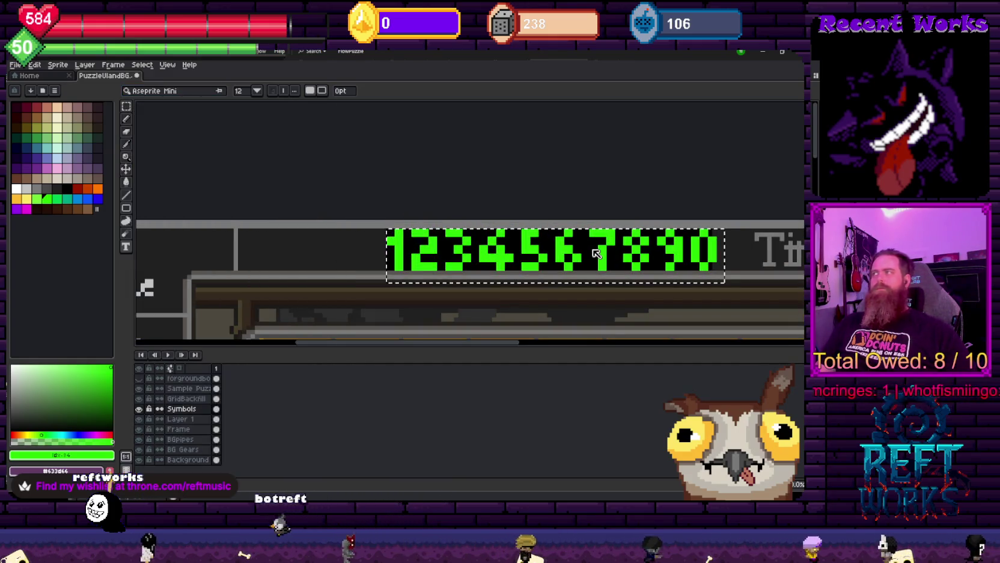
scroll(511, 247, up, 1)
scroll(418, 225, up, 1)
scroll(359, 269, up, 1)
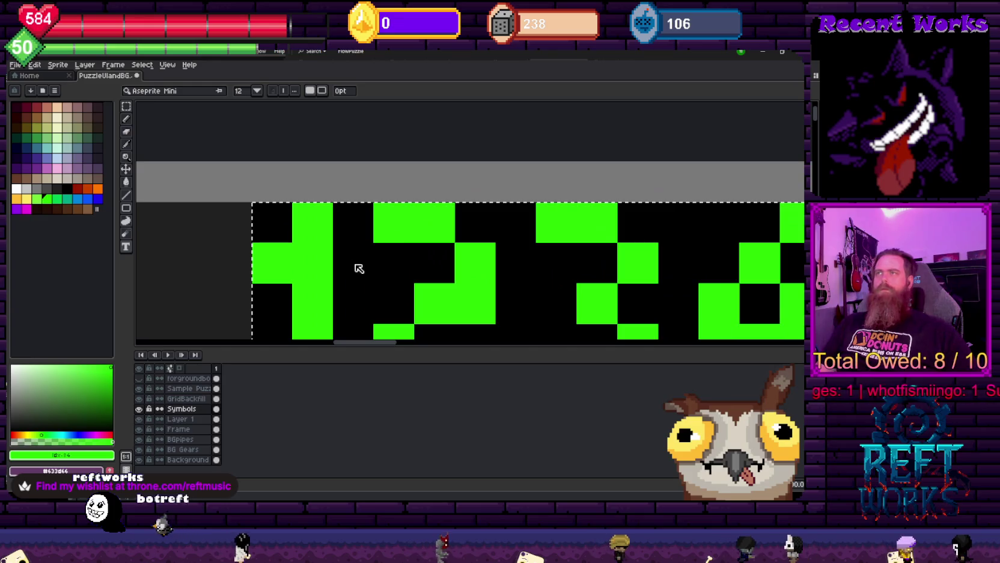
With the Pencil, draw a green dot, a tall vertical stroke and a second stroke in the black box
scroll(359, 269, down, 2)
scroll(337, 204, down, 2)
scroll(324, 207, up, 1)
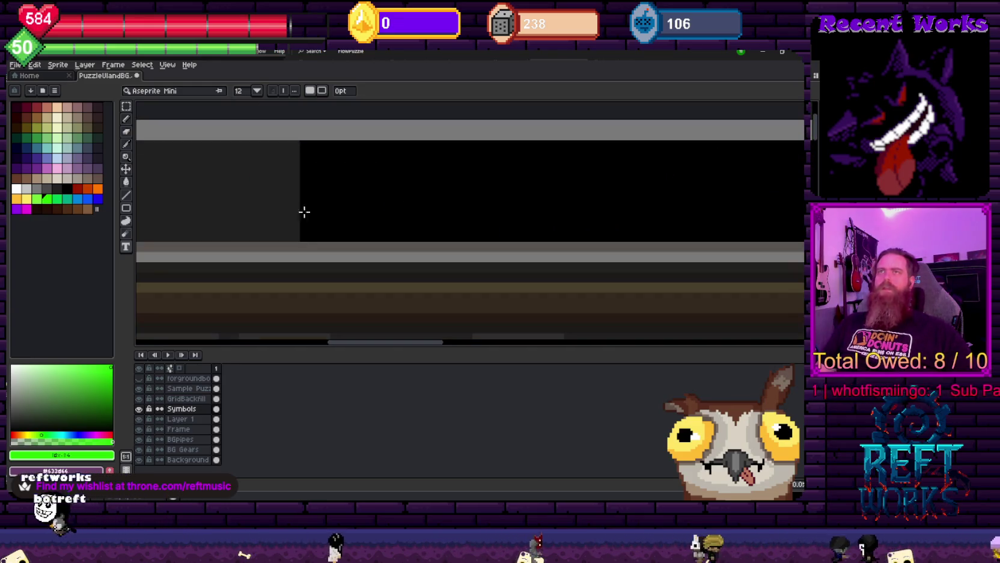
key(b)
click(384, 174)
scroll(384, 174, up, 1)
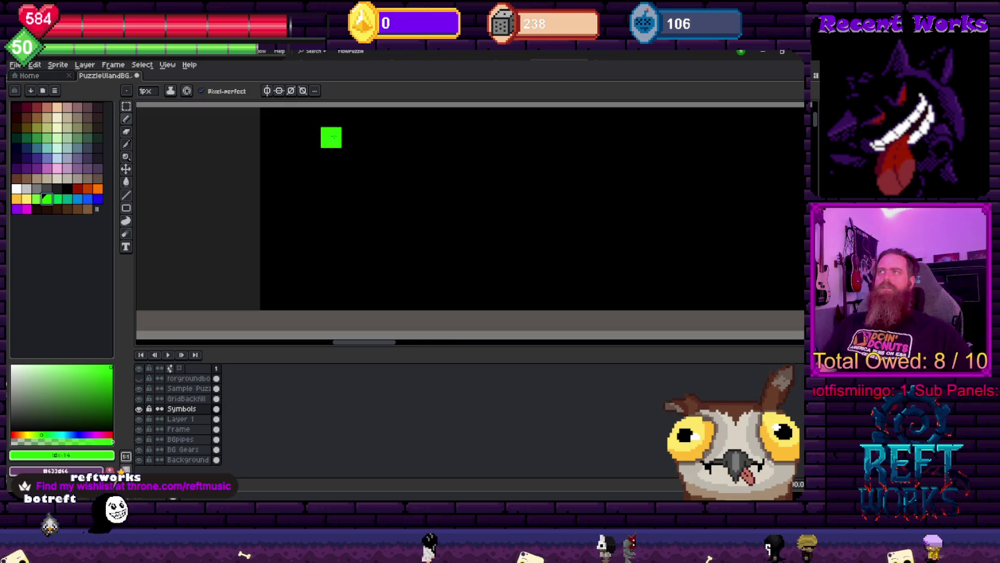
scroll(332, 139, down, 1)
scroll(342, 208, up, 1)
drag(313, 178, 312, 234)
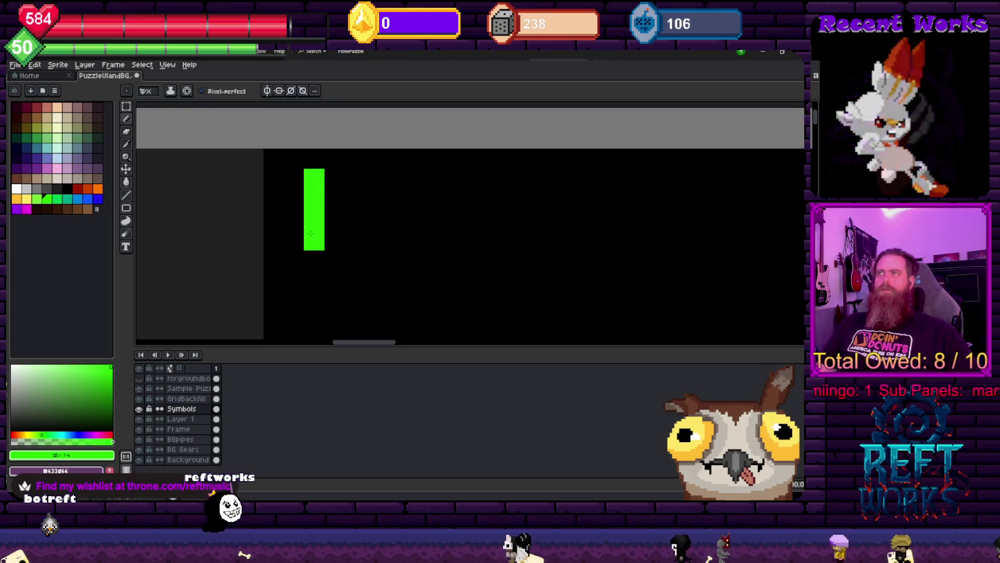
scroll(311, 233, down, 3)
click(291, 221)
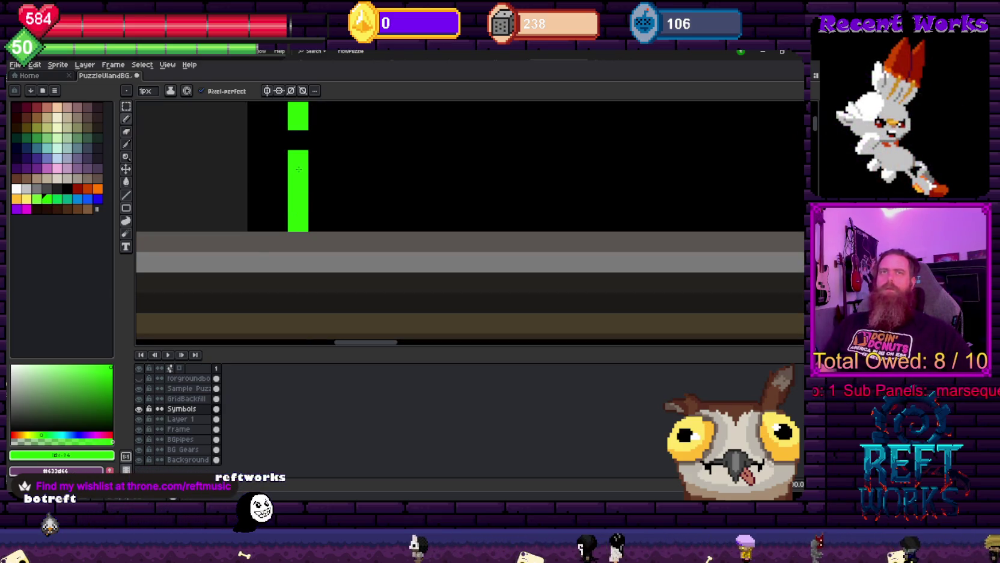
scroll(317, 232, down, 1)
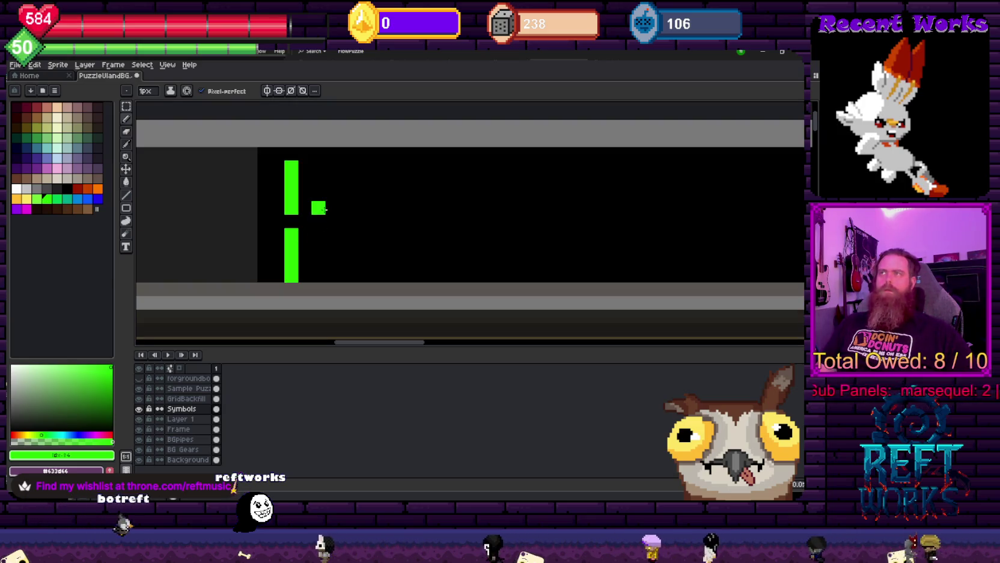
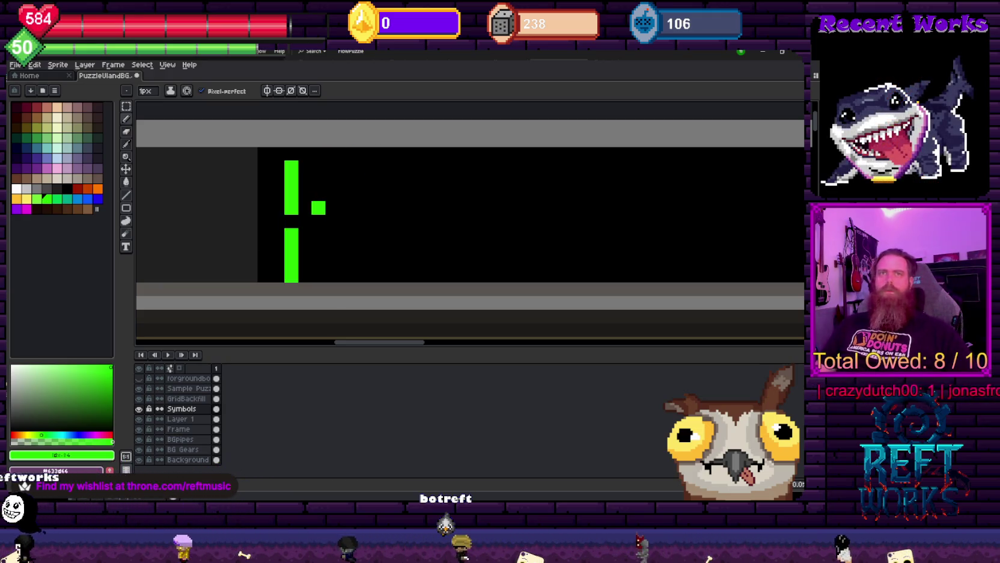
Draw the green 0's segments in #29F504 and trim its corners with black
drag(306, 168, 339, 170)
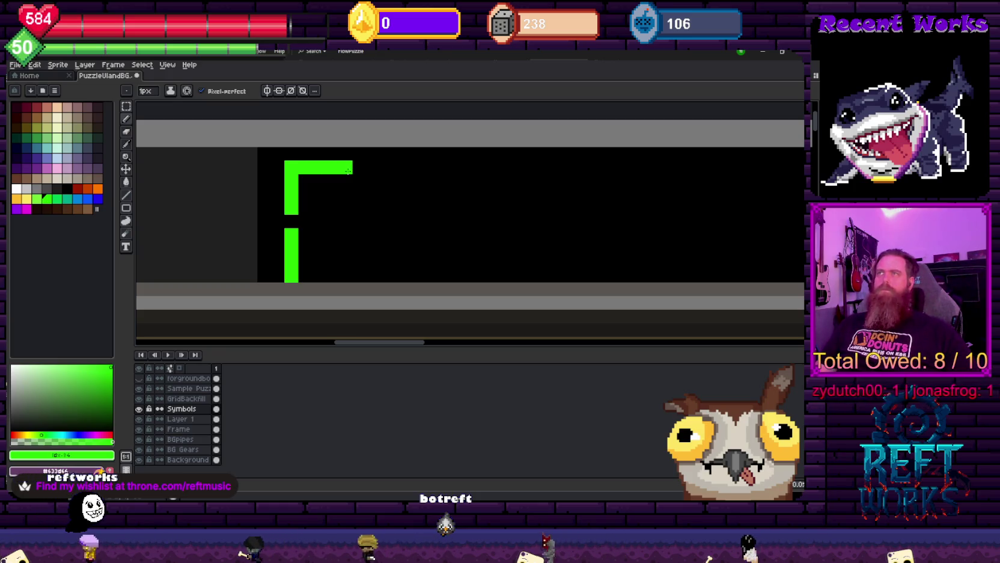
click(291, 172)
alt+click(351, 205)
click(343, 246)
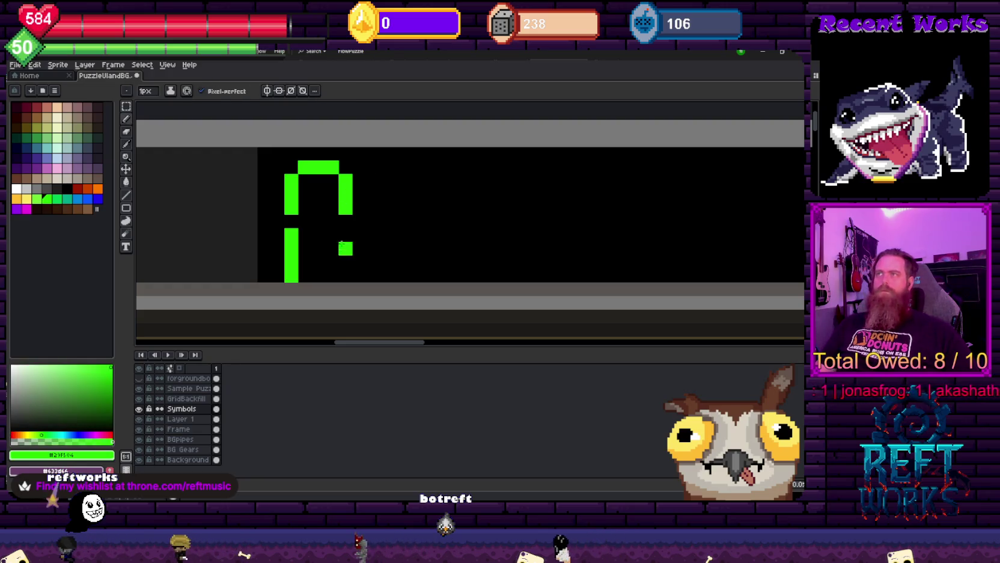
alt+click(318, 275)
drag(305, 275, 292, 275)
alt+click(345, 205)
click(345, 234)
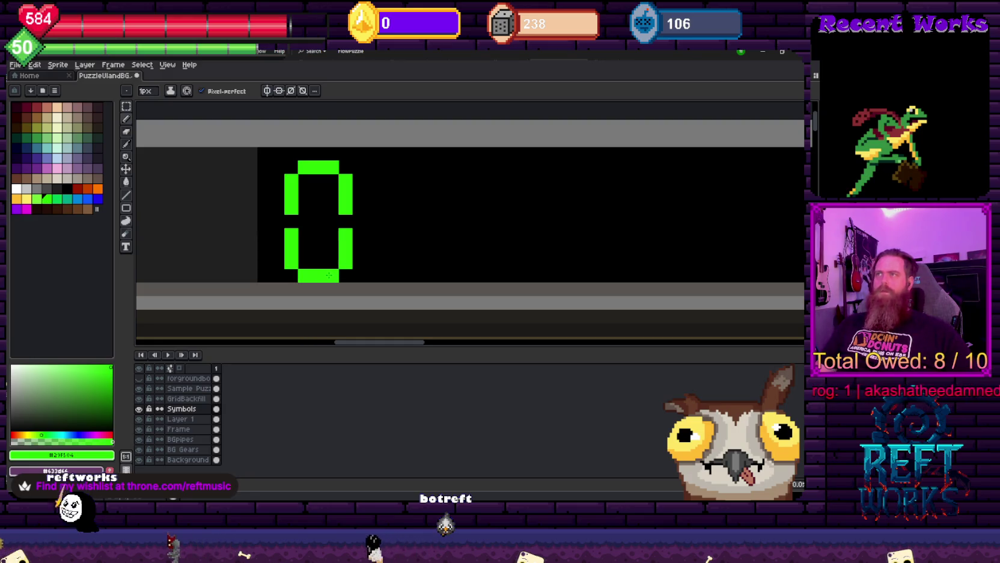
drag(403, 225, 329, 220)
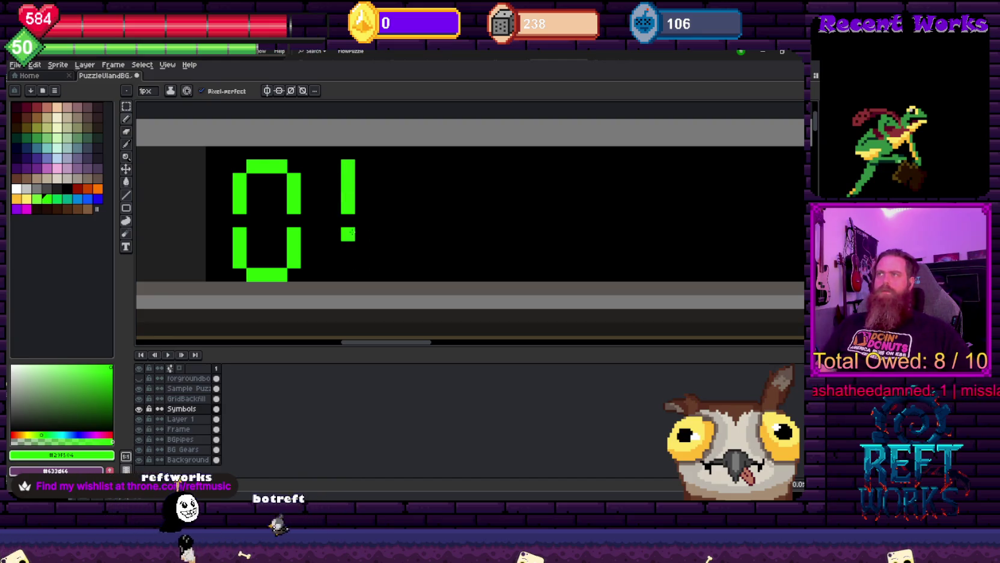
Add the green 1, then the 2's middle segment and stem beside the 0
scroll(403, 210, right, 2)
scroll(385, 206, right, 3)
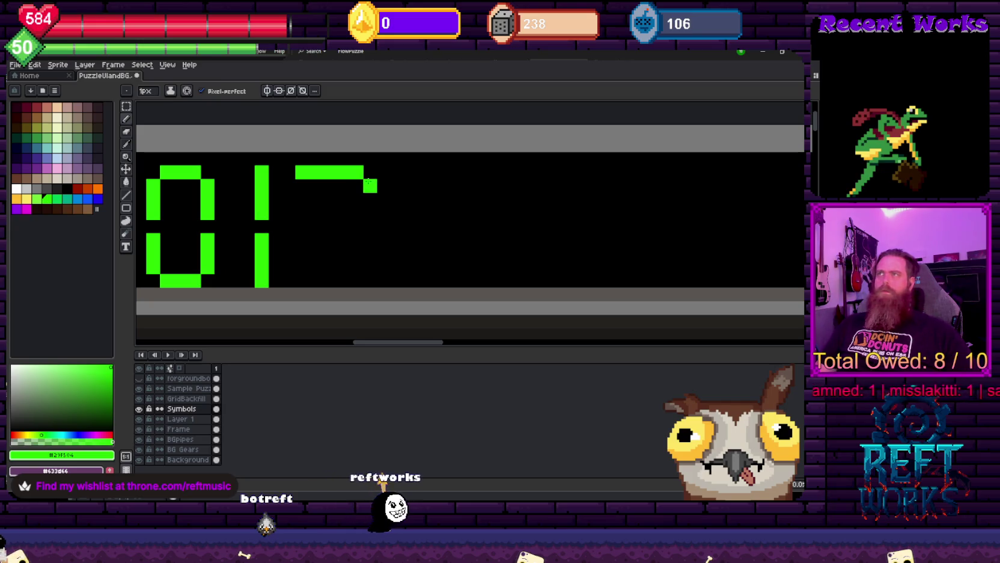
click(302, 227)
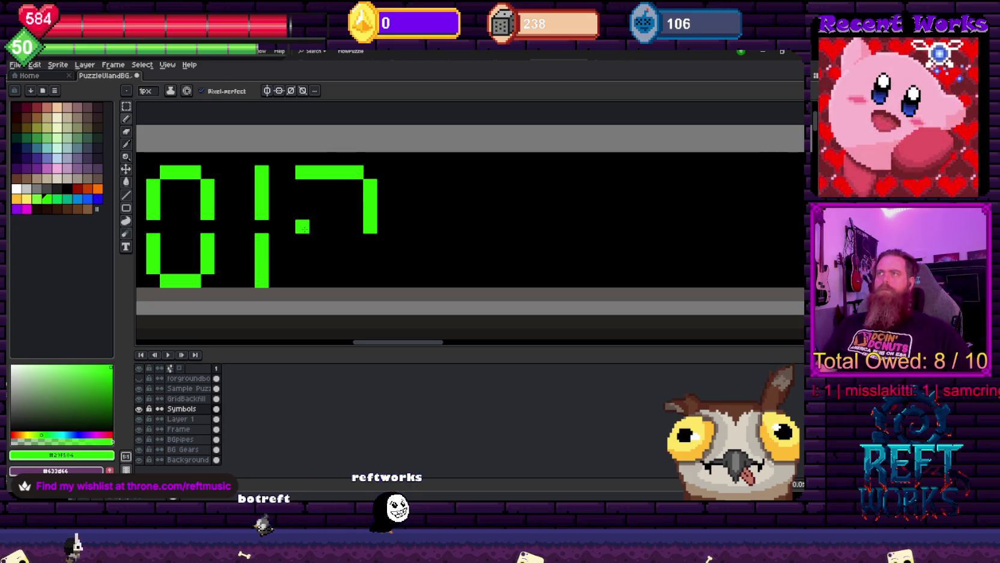
alt+click(370, 227)
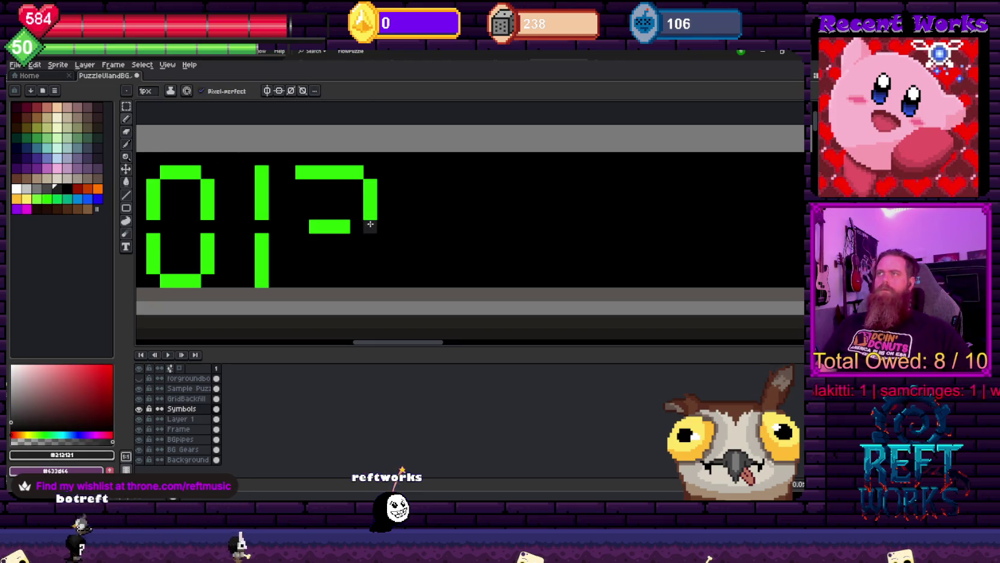
alt+click(357, 226)
click(295, 240)
drag(295, 240, 345, 209)
click(367, 248)
Touch up the 1 and 2 in black, then re-pick the segment green
alt+click(357, 163)
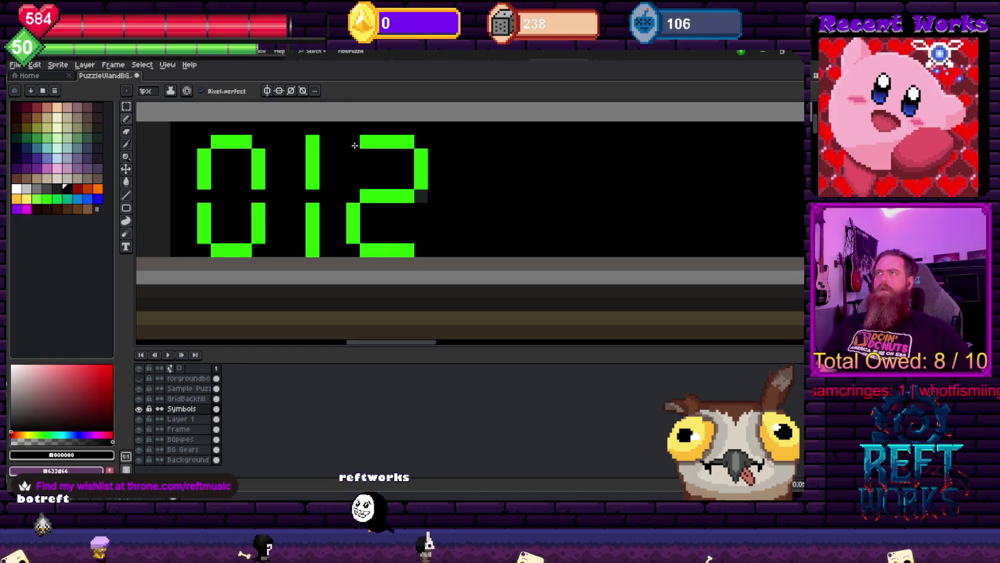
scroll(472, 208, down, 3)
drag(474, 211, 357, 181)
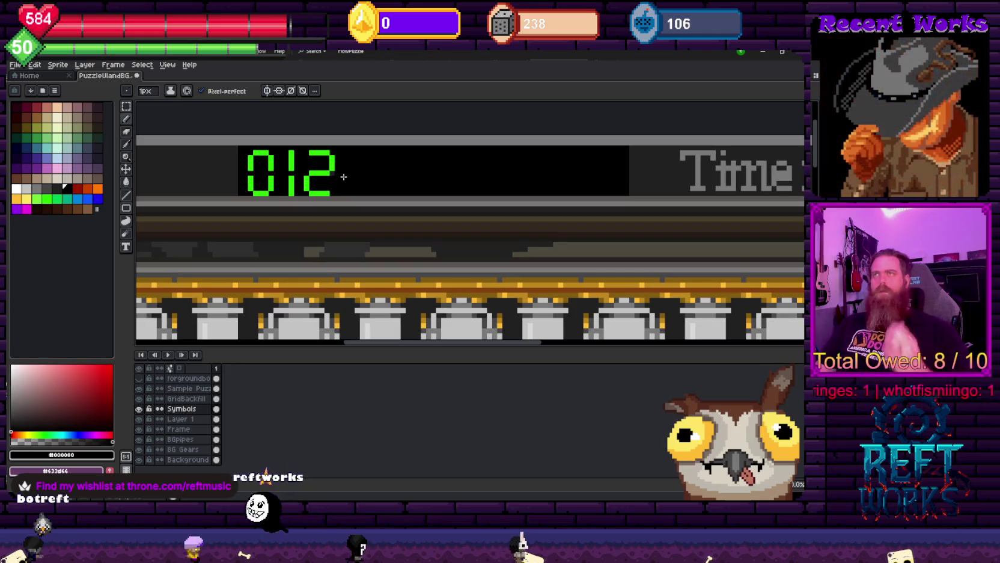
scroll(341, 174, up, 2)
scroll(327, 210, up, 1)
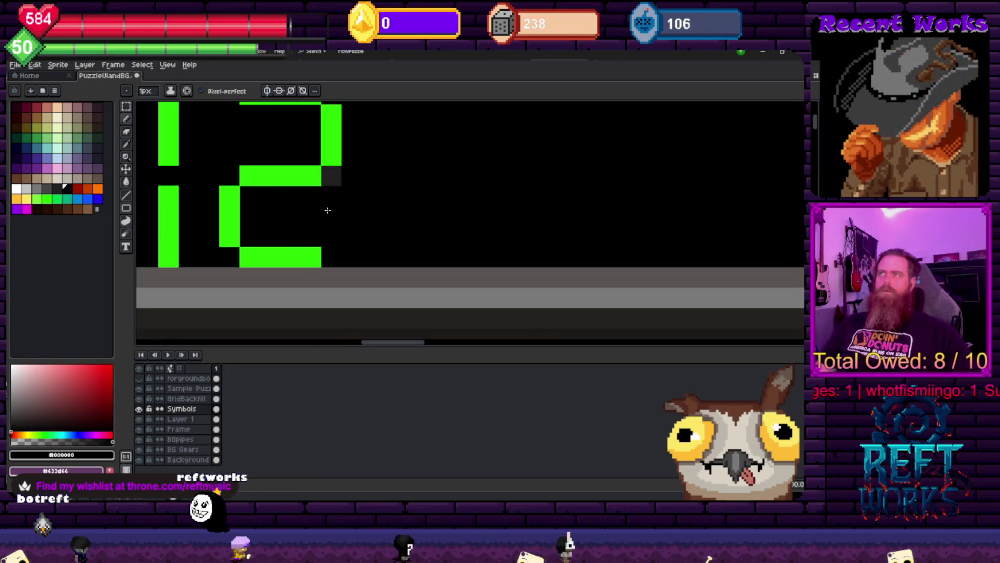
alt+click(290, 171)
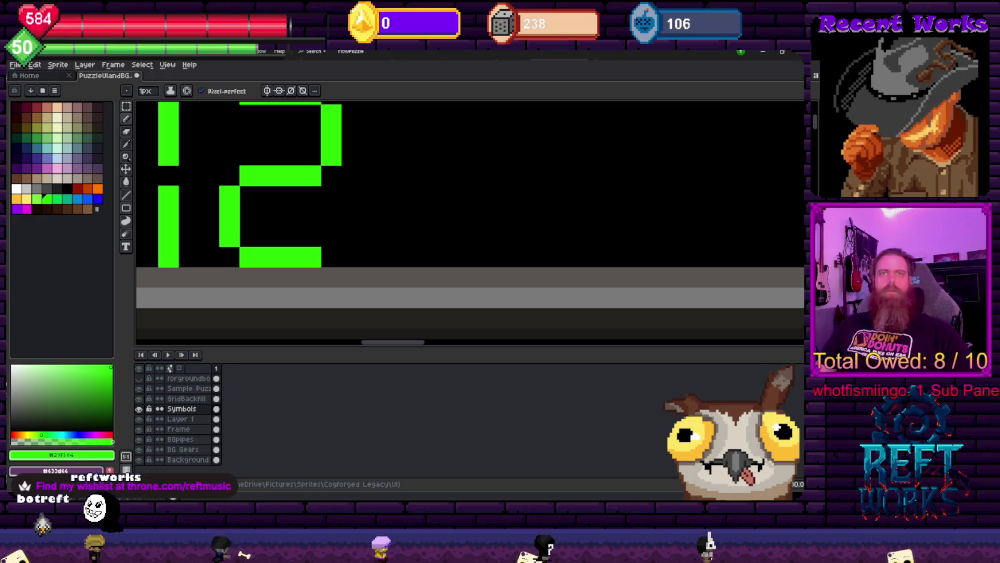
scroll(321, 281, down, 2)
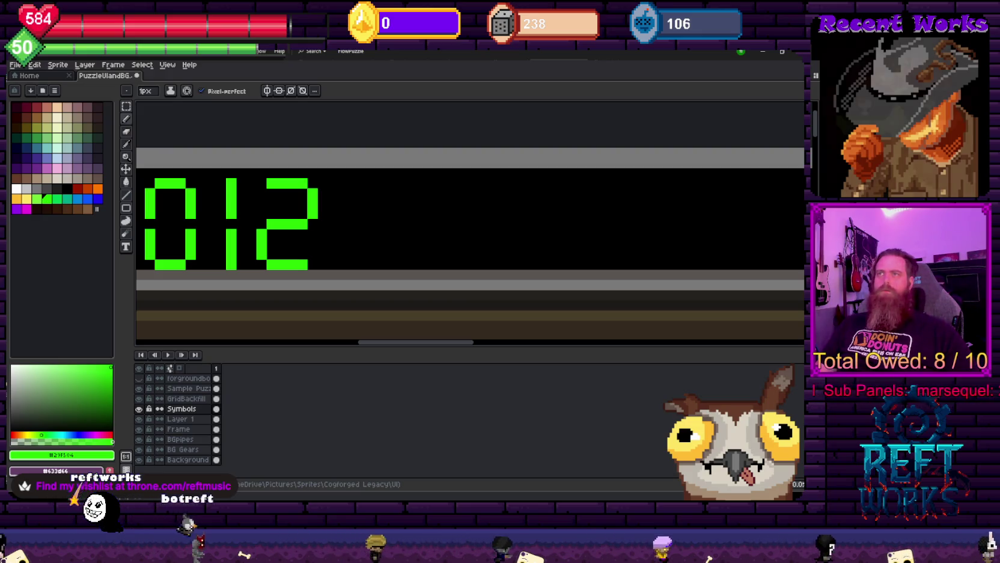
key(ctrl+alt+v)
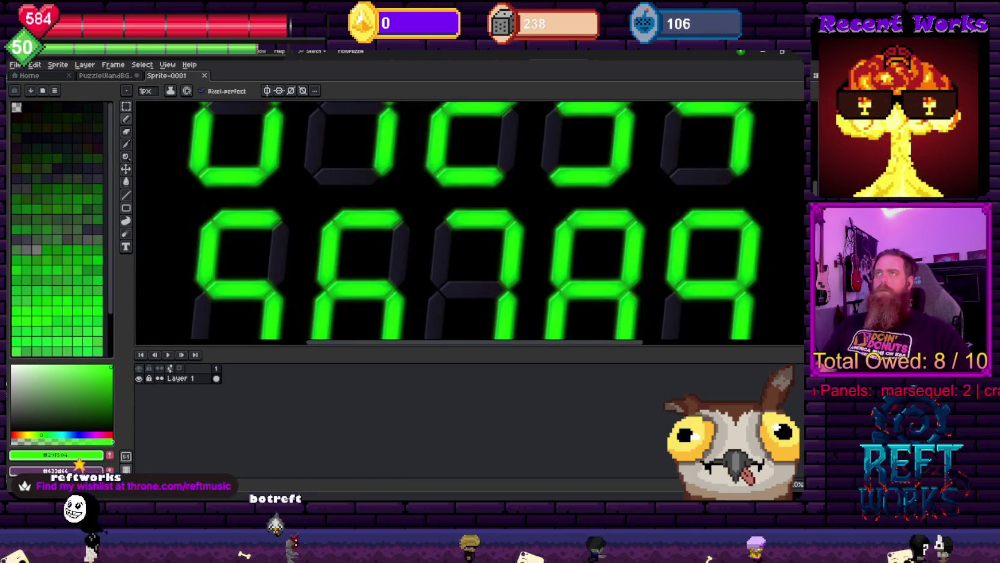
Dock the Sprite-0001 reference as a split view beside PuzzleUIandBG and zoom both views
drag(167, 75, 139, 222)
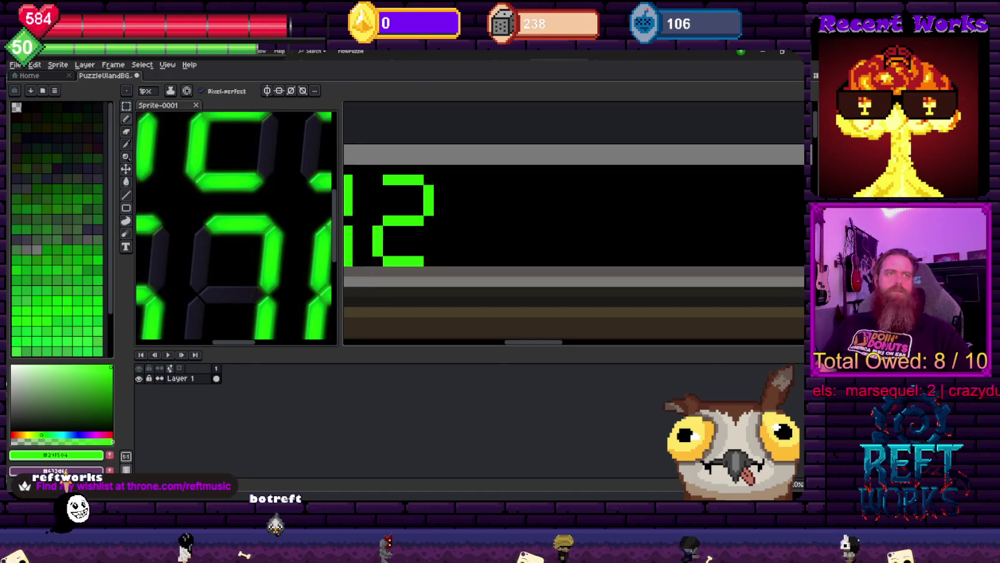
scroll(574, 240, down, 3)
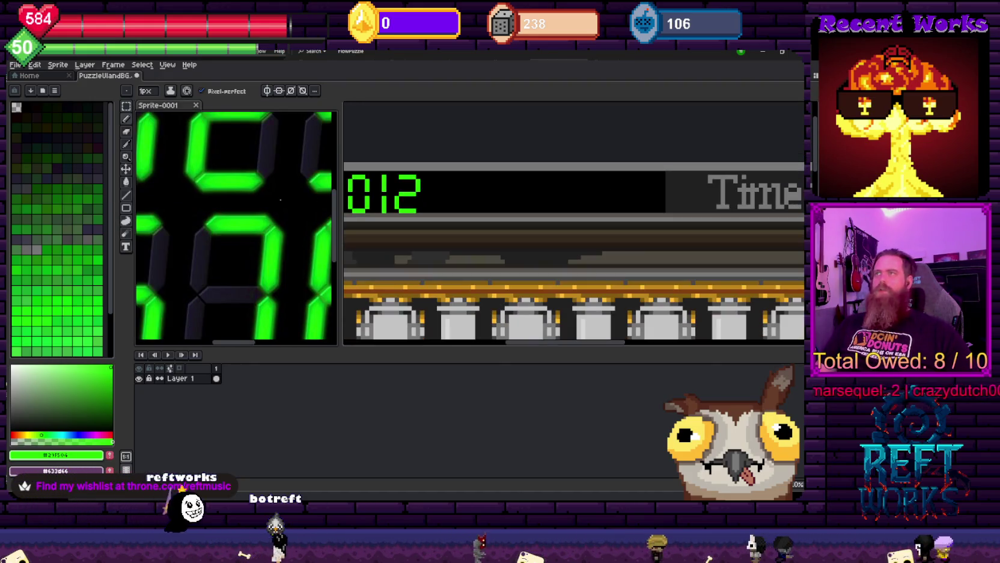
scroll(286, 200, down, 3)
scroll(530, 191, up, 2)
scroll(530, 191, up, 2)
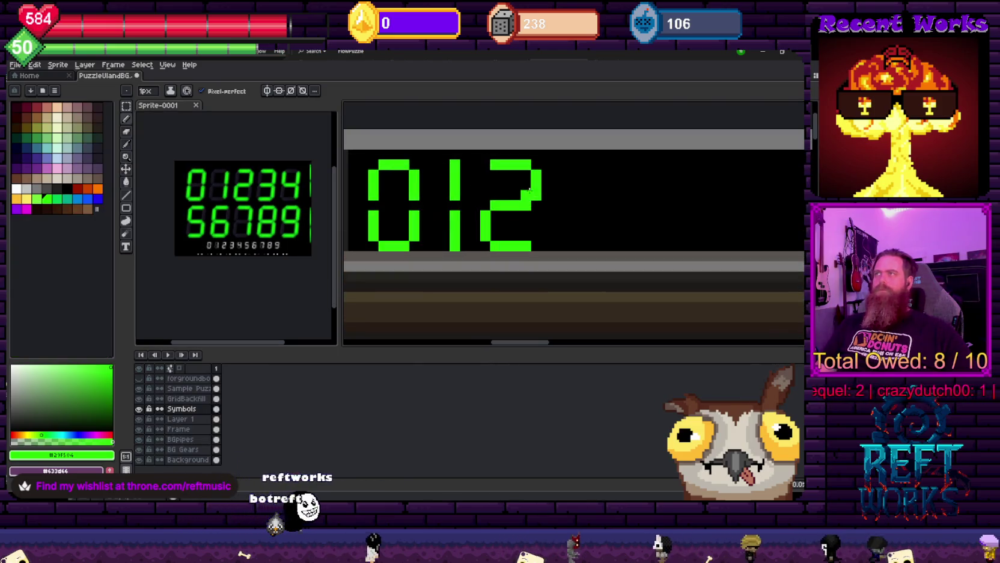
scroll(530, 191, up, 1)
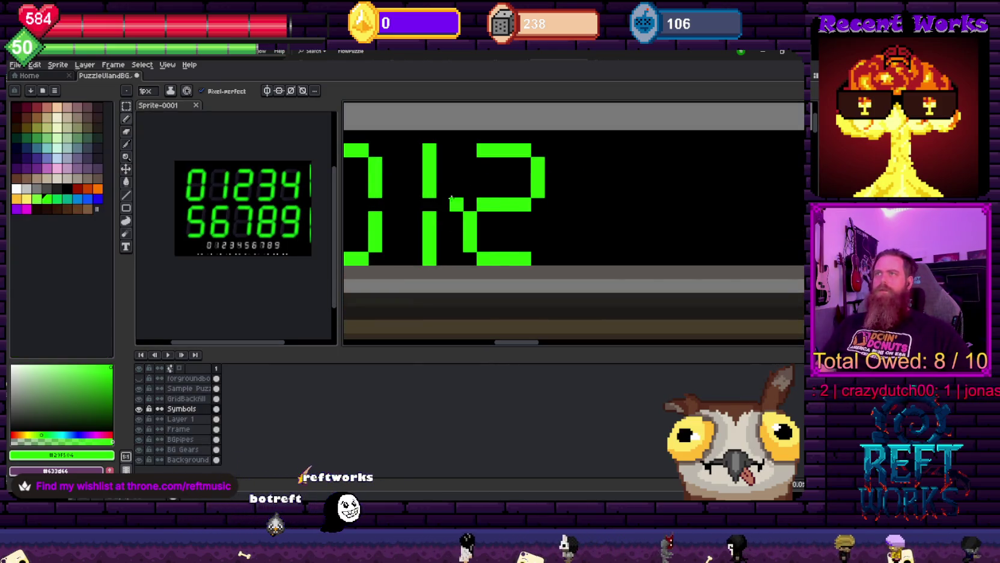
scroll(453, 197, down, 1)
scroll(463, 207, down, 1)
scroll(475, 220, down, 1)
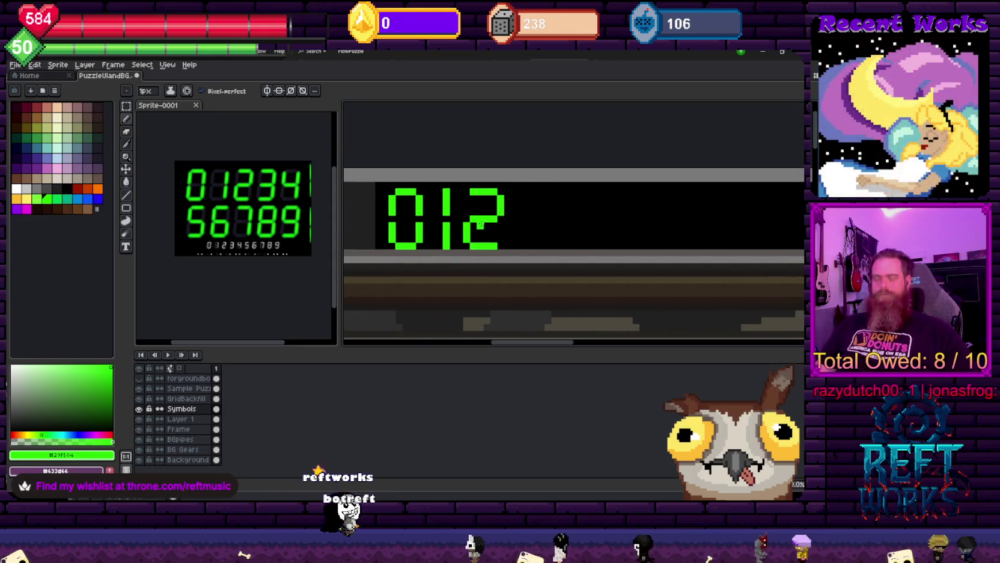
Marquee-select the 012 digits and shift them within the dark score display
key(m)
drag(384, 190, 527, 246)
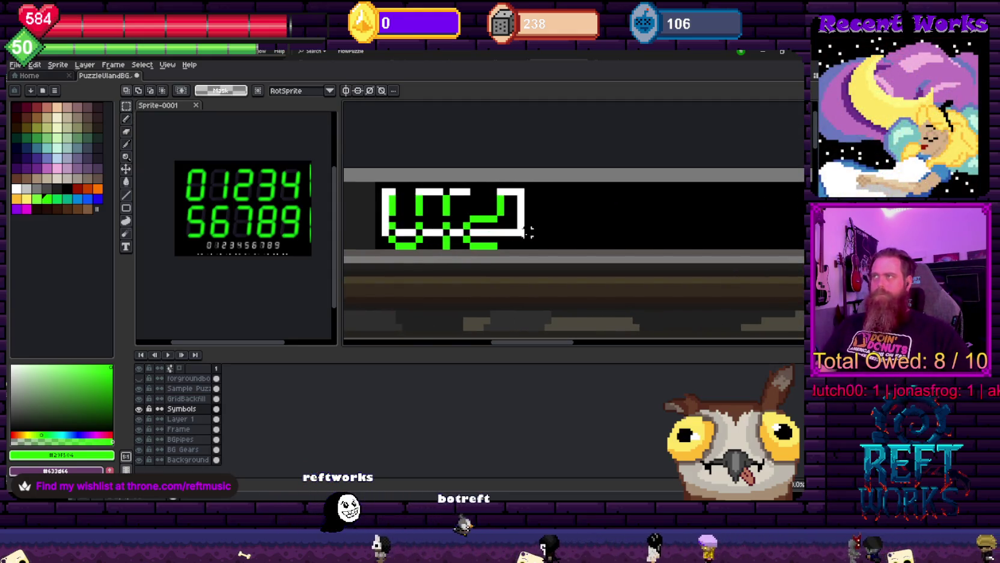
click(534, 225)
scroll(505, 226, down, 1)
scroll(511, 225, up, 1)
scroll(481, 228, right, 2)
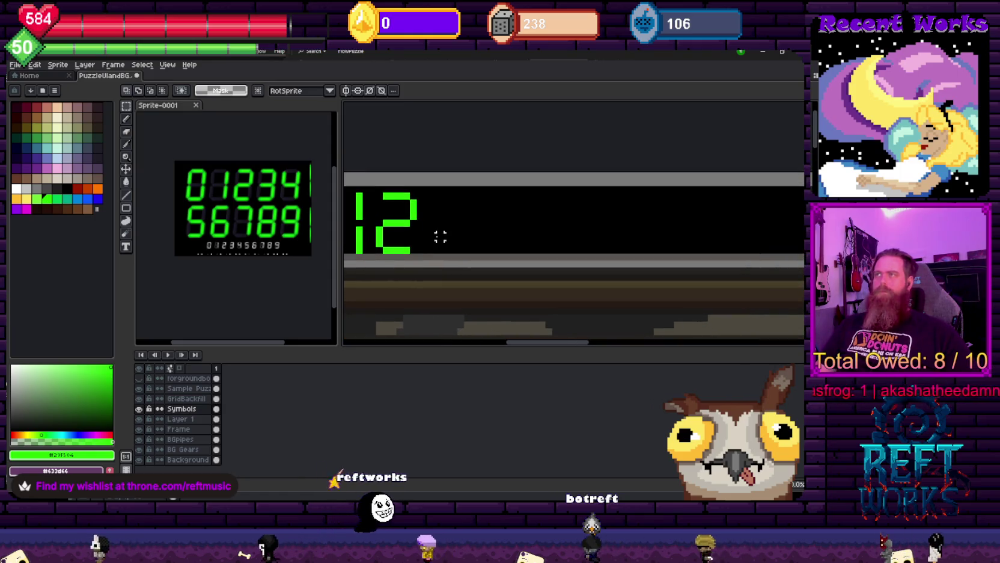
scroll(440, 232, left, 2)
scroll(440, 232, up, 1)
Scale the 2 narrower from its right side and paint the grey column beside it black
drag(443, 161, 499, 286)
drag(500, 223, 487, 223)
key(Return)
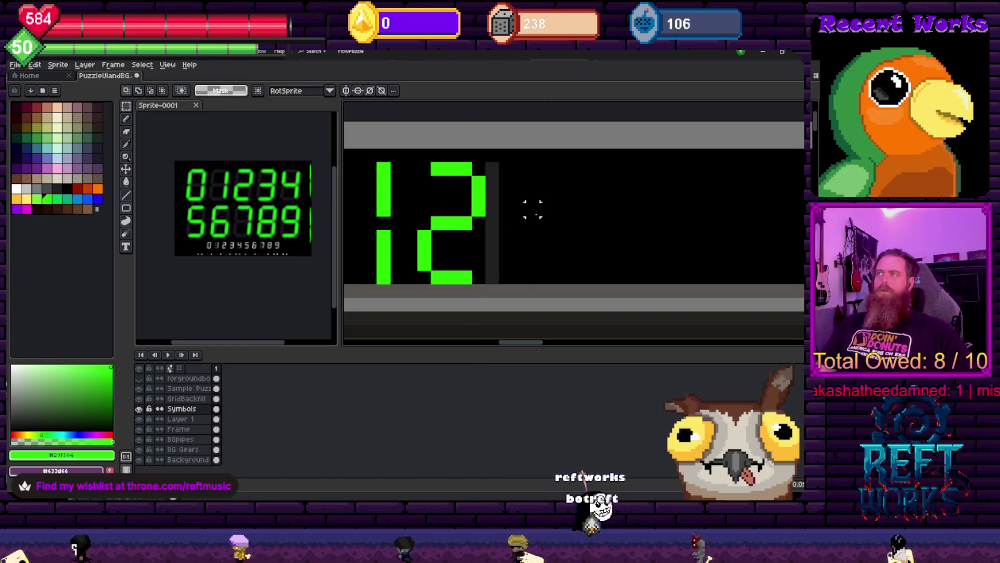
scroll(535, 206, down, 2)
scroll(529, 198, up, 2)
key(v)
key(g)
key(b)
drag(498, 191, 505, 293)
alt+click(487, 211)
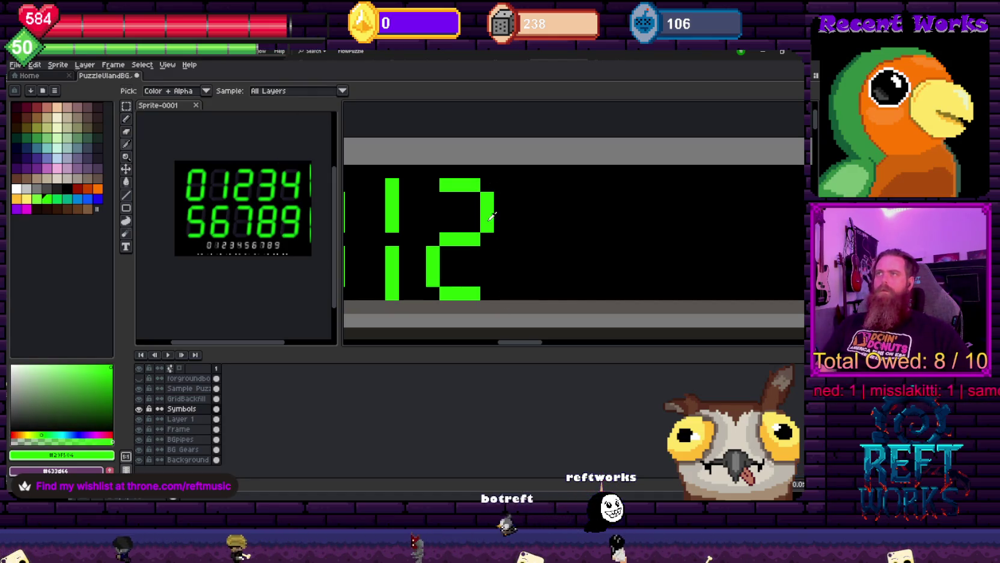
drag(531, 223, 519, 222)
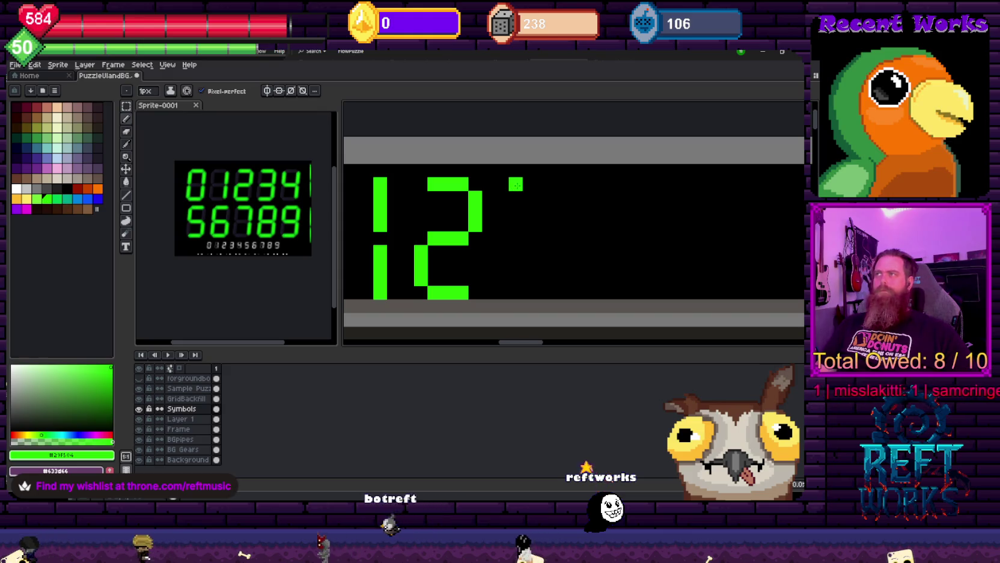
Pencil in the green 3 and 4 after the 2
drag(574, 184, 574, 197)
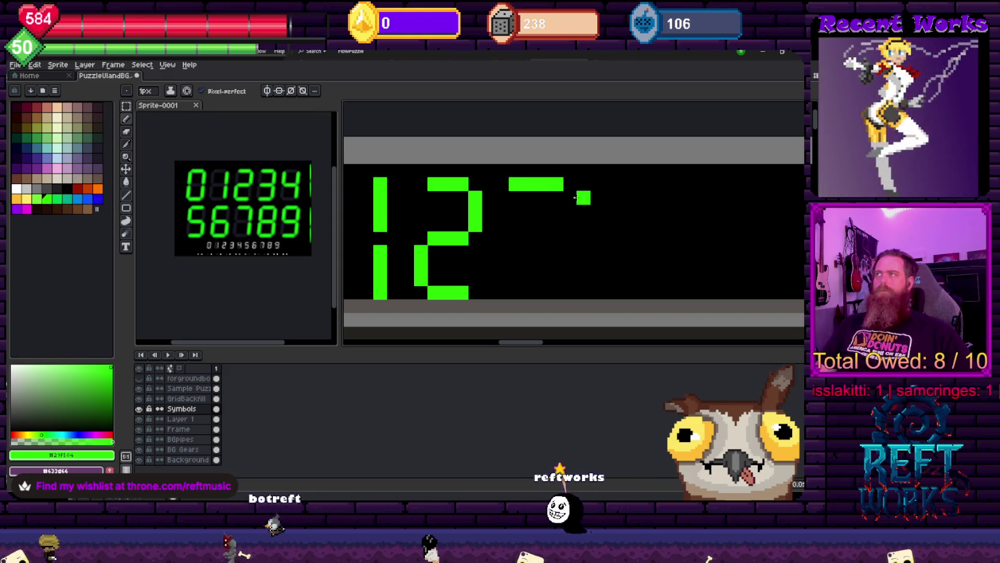
key(ctrl+z)
click(502, 237)
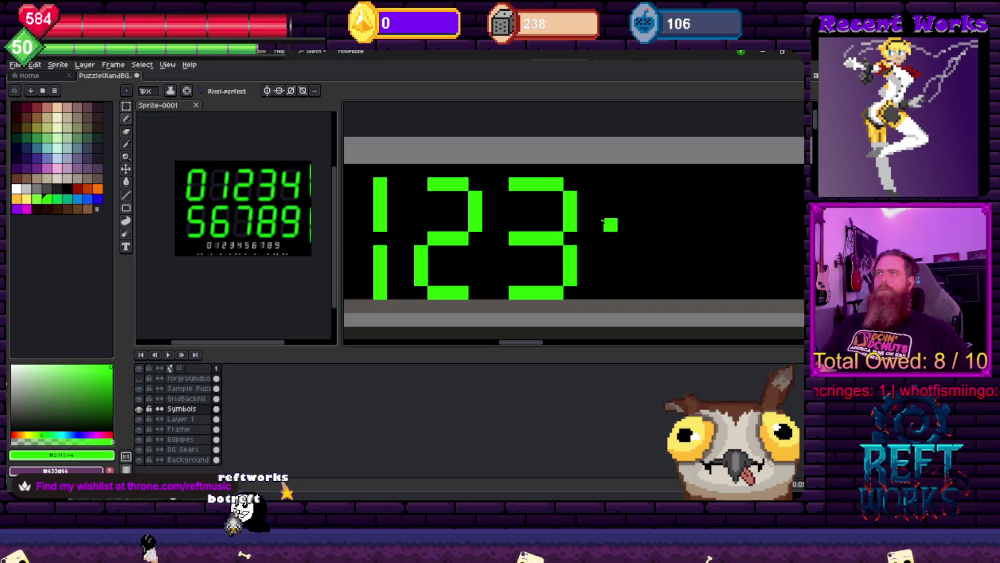
drag(604, 218, 481, 207)
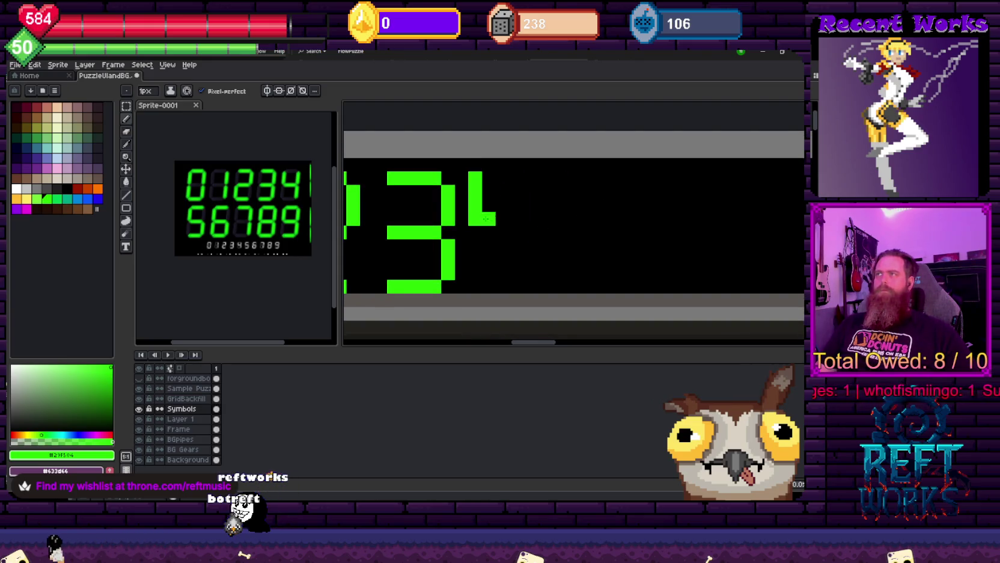
drag(519, 233, 533, 232)
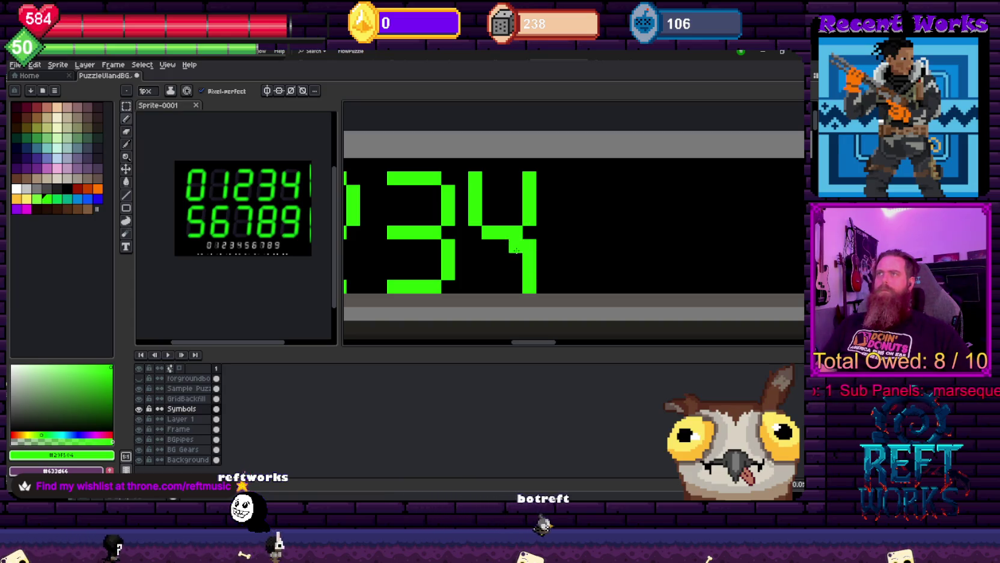
scroll(505, 246, right, 1)
scroll(487, 240, right, 1)
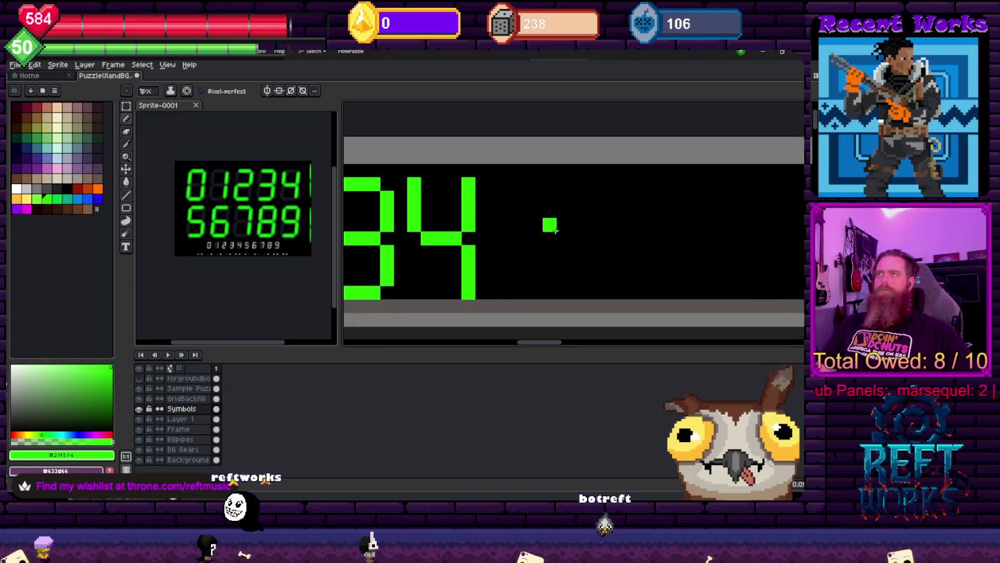
scroll(505, 190, right, 1)
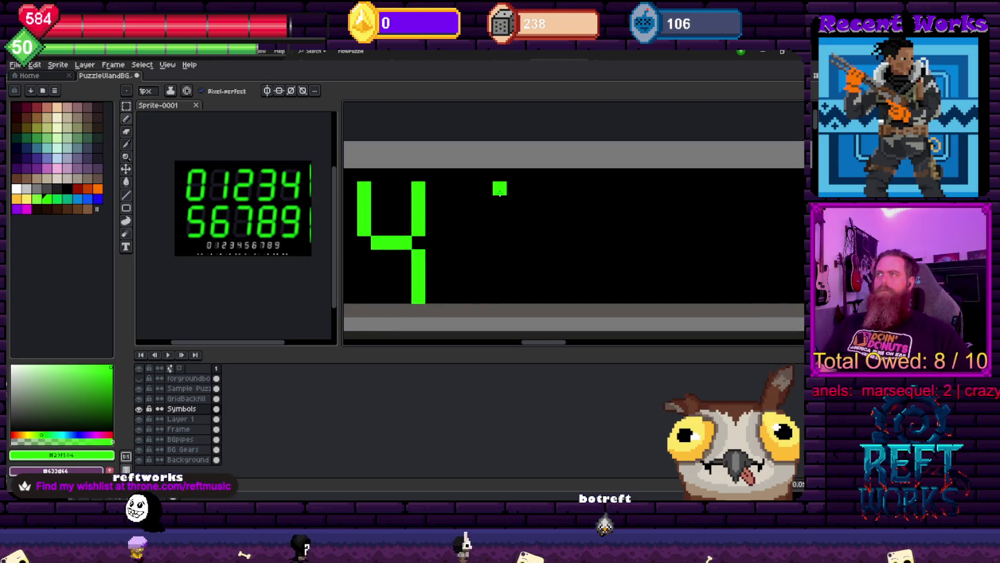
Draw the green 5's top bar, stem and lower part
mouse_move(463, 193)
mouse_down()
mouse_move(444, 219)
mouse_move(500, 243)
mouse_move(512, 282)
mouse_up()
click(514, 256)
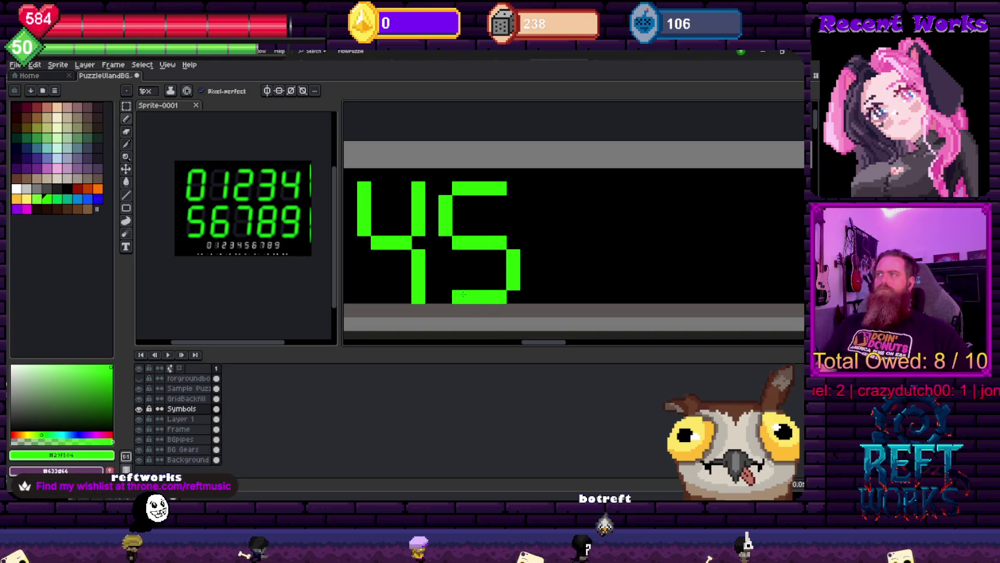
scroll(478, 277, right, 3)
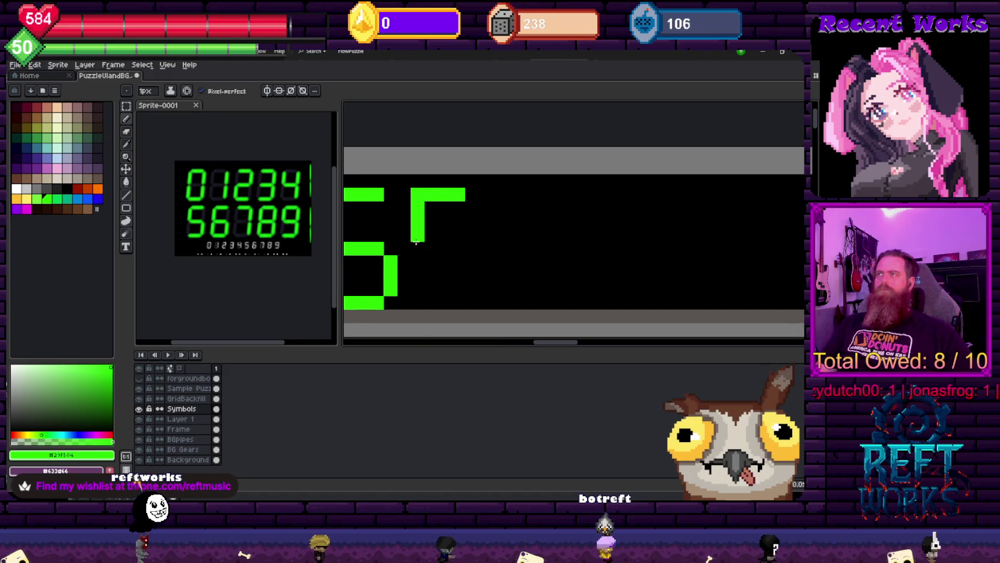
key(ctrl+z)
Draw the 6's top bar, C-shaped body and lower right stroke, then view the whole row
drag(414, 250, 469, 198)
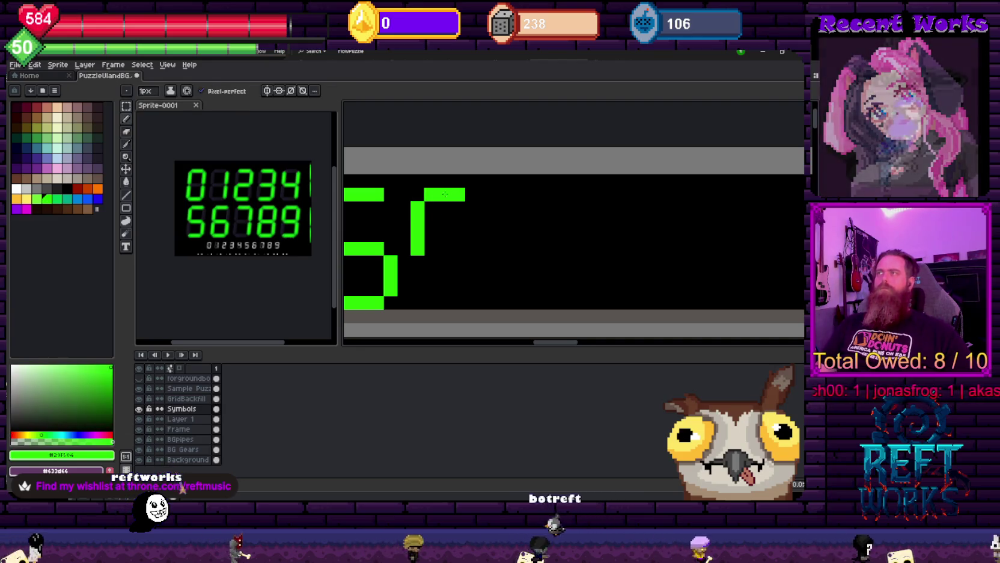
drag(470, 249, 422, 258)
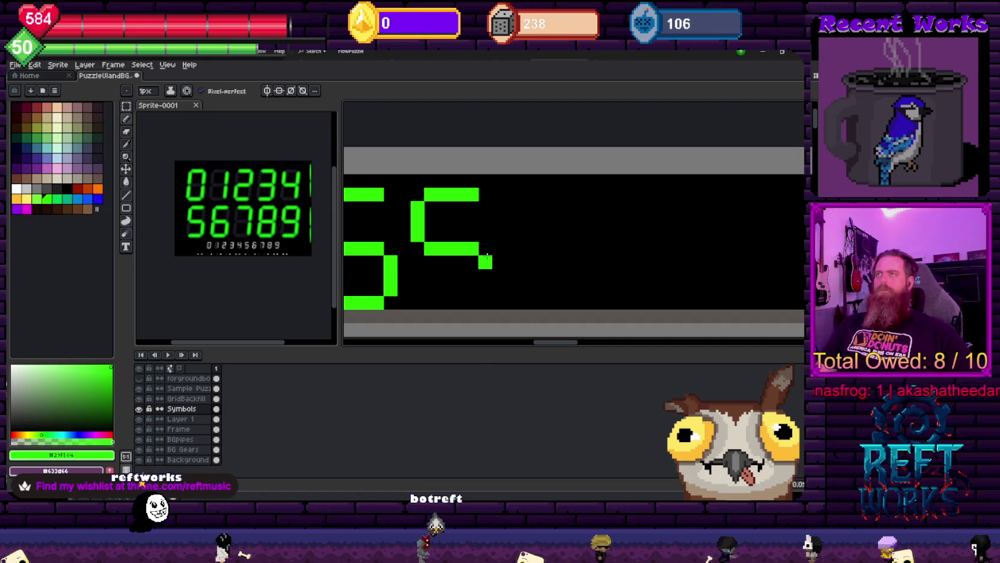
mouse_move(487, 259)
mouse_down()
mouse_move(486, 294)
mouse_move(417, 256)
mouse_up()
scroll(425, 249, down, 1)
scroll(425, 249, down, 1)
scroll(540, 252, down, 1)
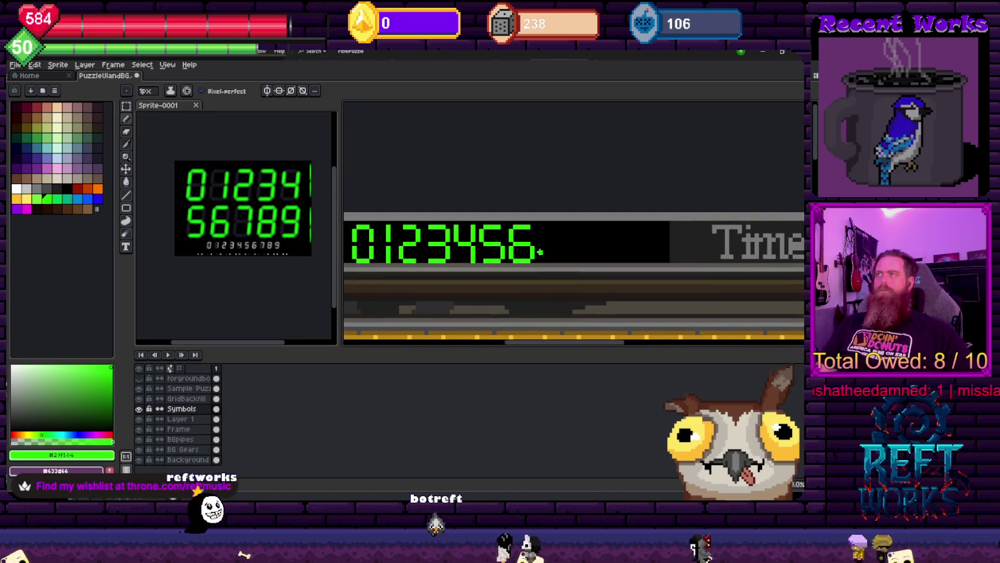
scroll(541, 252, up, 1)
scroll(484, 279, up, 1)
scroll(402, 251, down, 1)
mouse_move(402, 252)
mouse_down()
mouse_move(518, 239)
mouse_move(419, 243)
mouse_up()
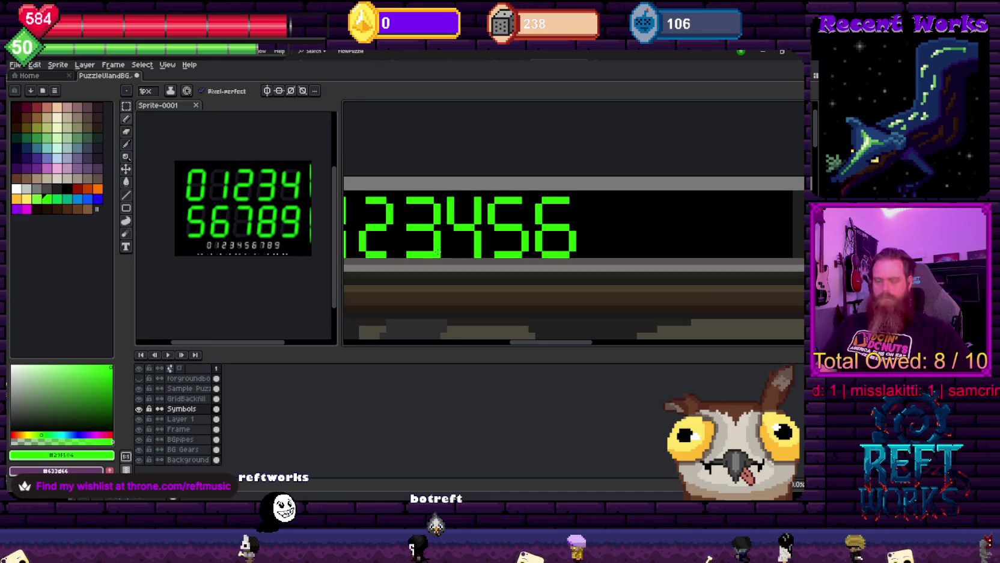
Erase the 3's extra left column and select the 5's right side for trimming
key(m)
scroll(404, 200, up, 2)
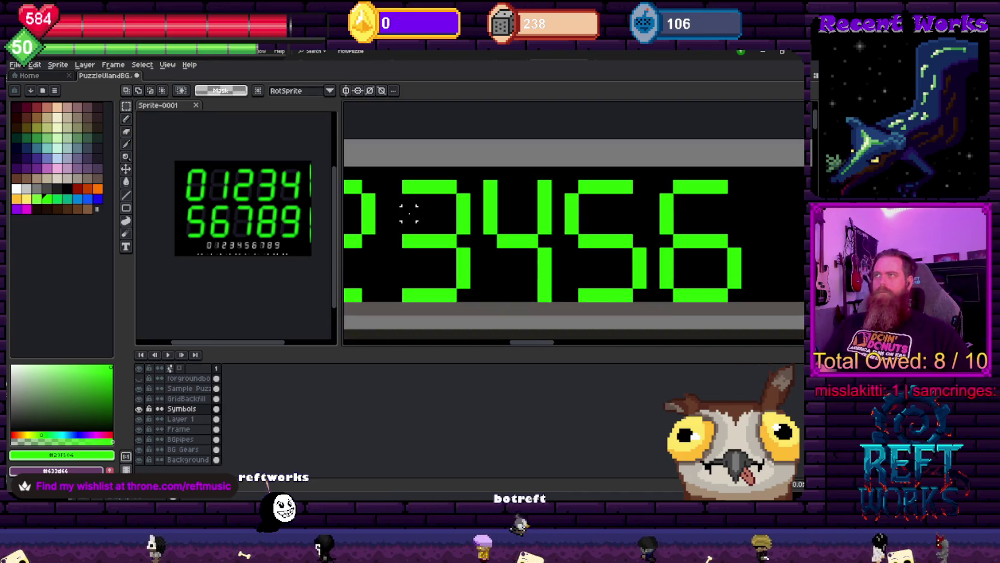
key(e)
drag(409, 186, 409, 295)
scroll(443, 275, right, 2)
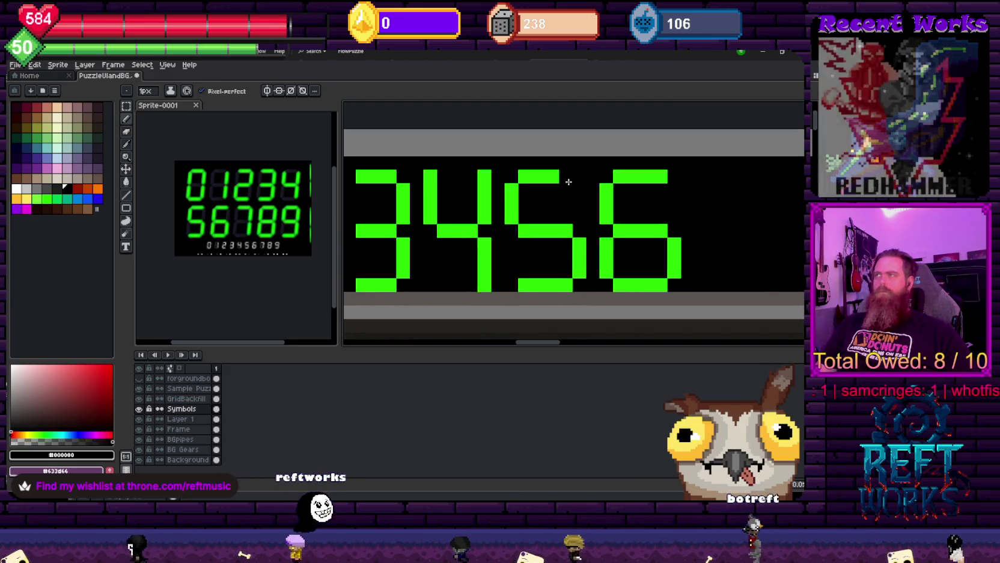
key(m)
mouse_move(559, 171)
mouse_down()
mouse_move(586, 291)
mouse_move(576, 286)
mouse_up()
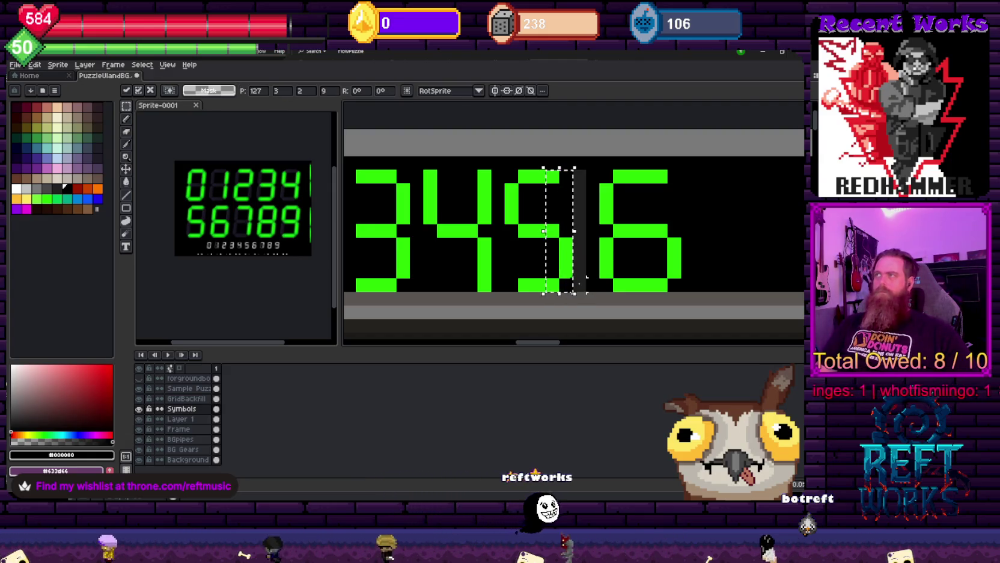
key(b)
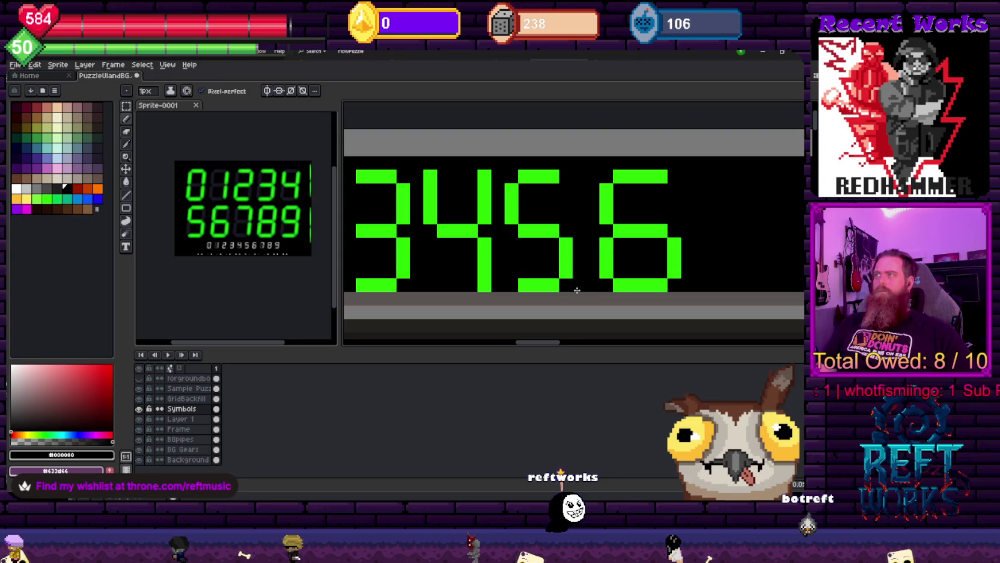
Trim the 6's extra right column and place the first green pixel of the 7
key(m)
drag(681, 291, 676, 286)
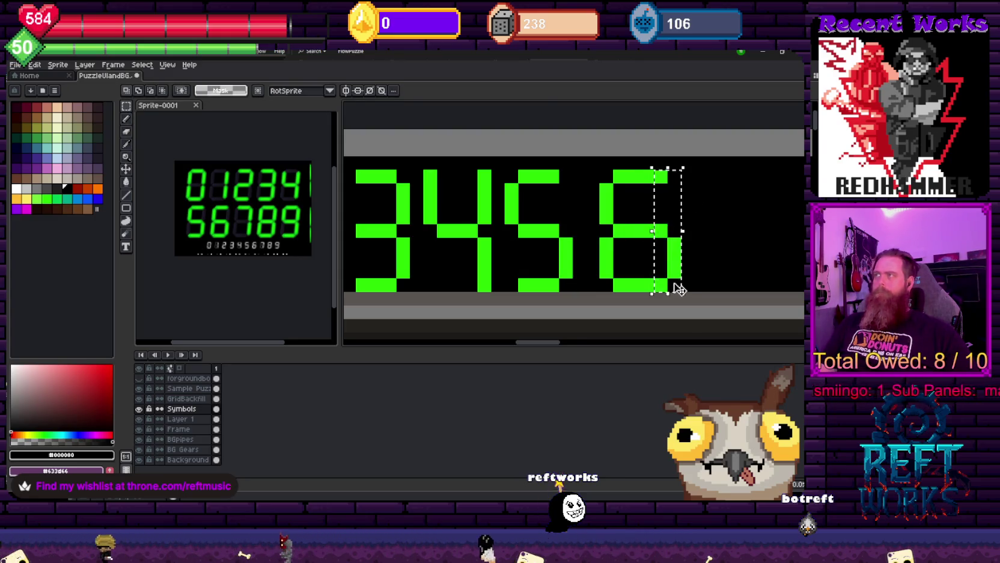
key(g)
key(b)
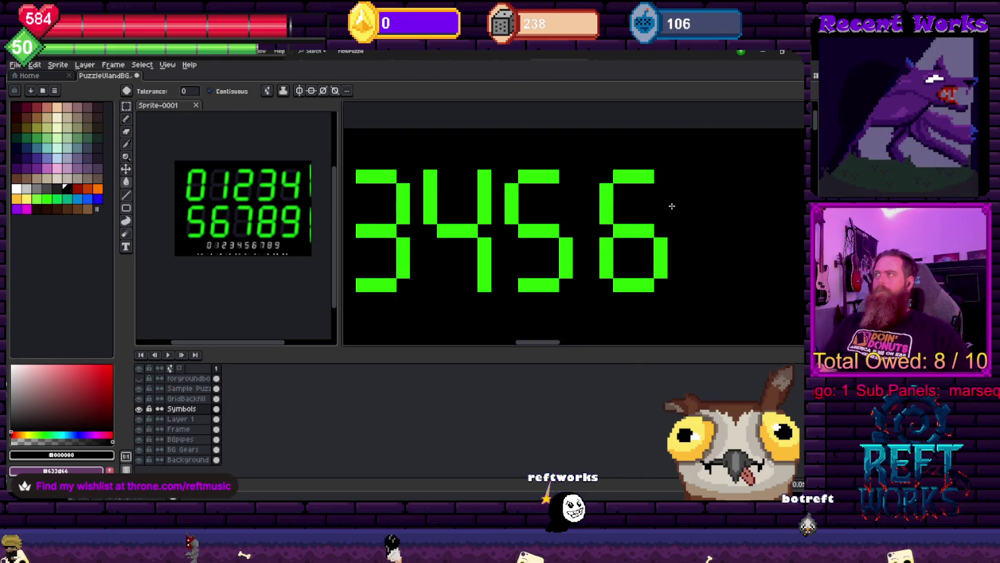
scroll(676, 282, down, 2)
scroll(601, 240, up, 2)
alt+click(420, 188)
click(518, 215)
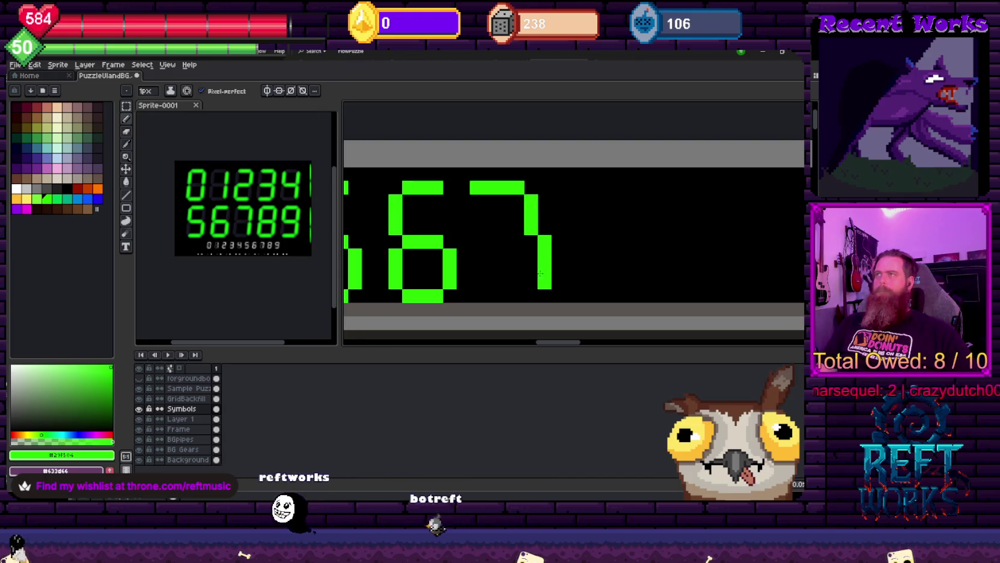
Draw the 7's lower vertical stroke and pick black for touch-ups
drag(533, 261, 534, 291)
scroll(534, 287, down, 3)
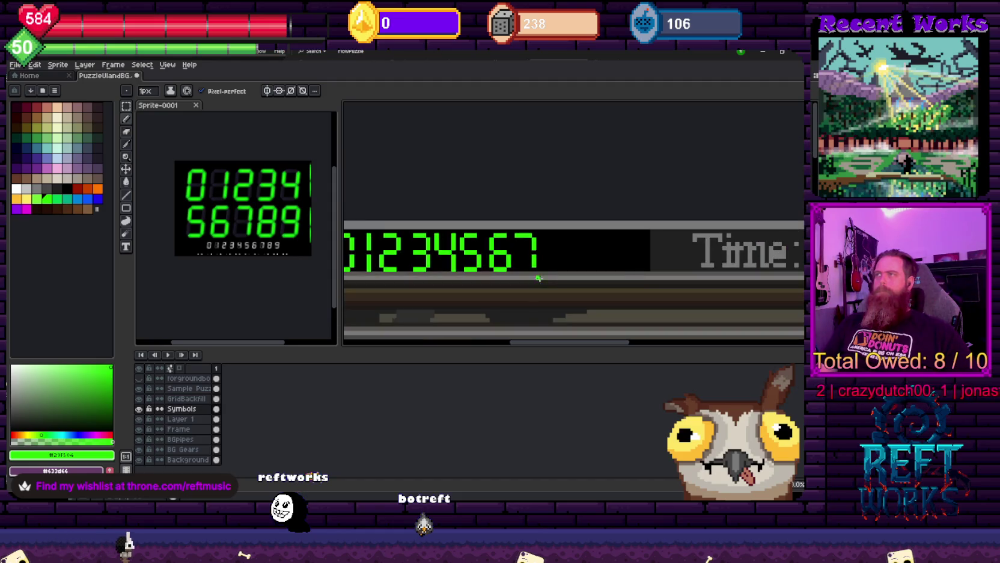
scroll(445, 275, up, 2)
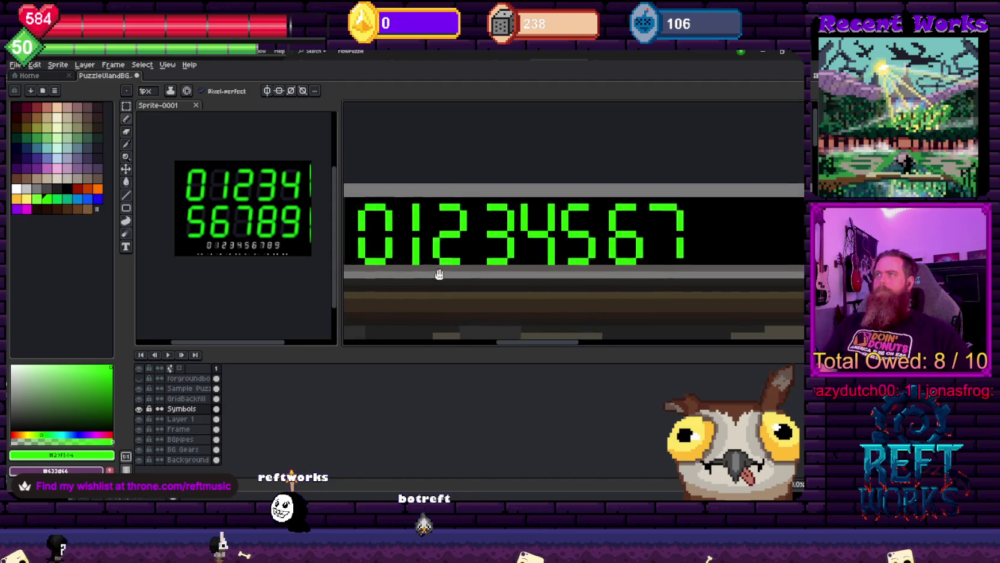
scroll(457, 276, up, 2)
alt+click(473, 278)
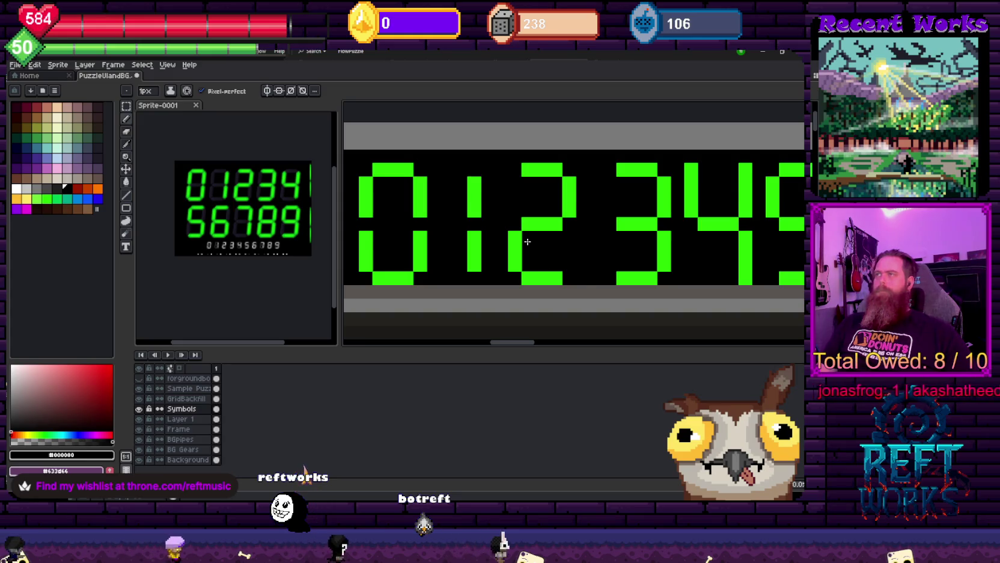
scroll(517, 229, down, 3)
scroll(529, 217, up, 3)
Try filling the 2's inner corner pixel, undo it, and return to the digit green
key(alt)
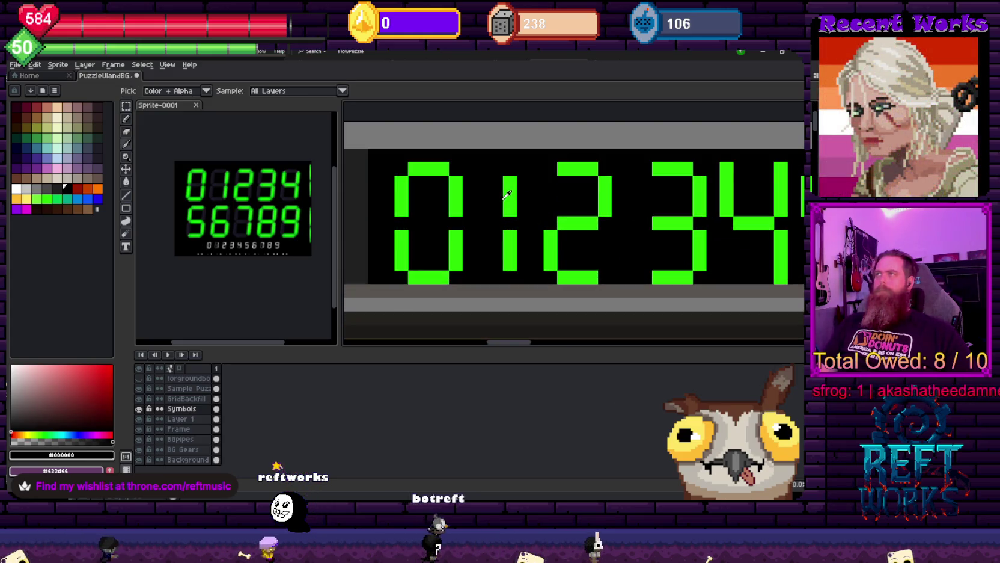
alt+click(506, 195)
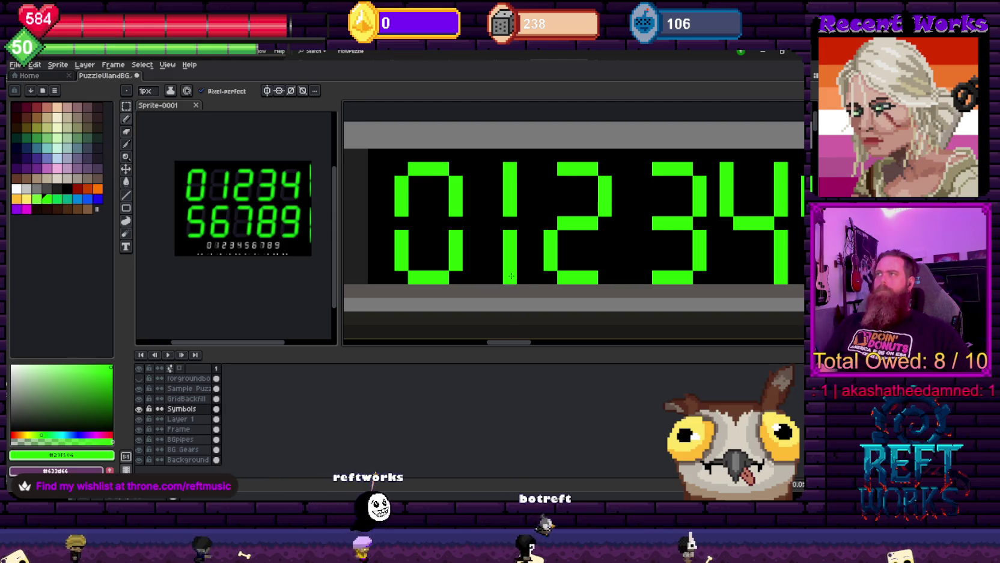
click(559, 235)
key(ctrl+z)
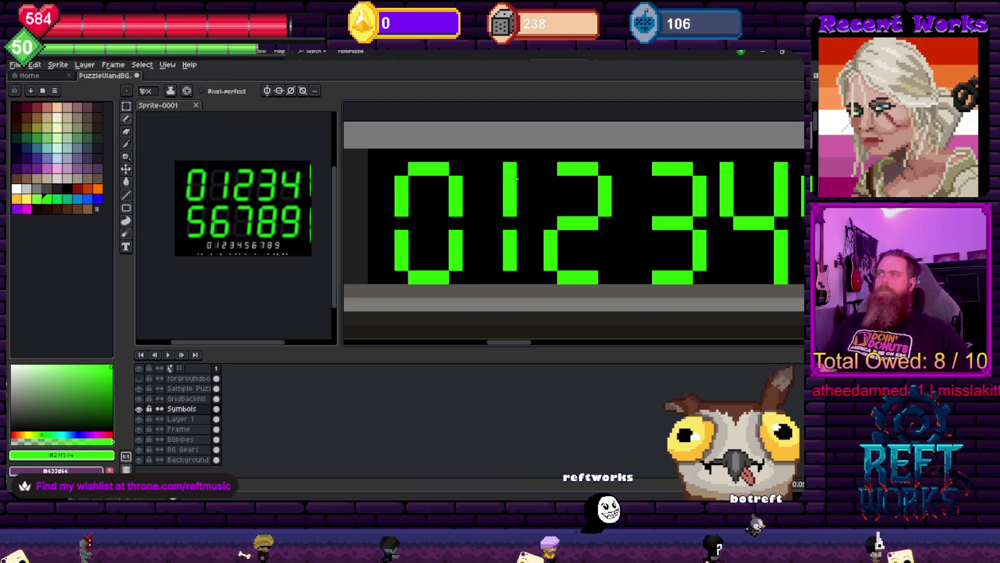
scroll(515, 178, down, 2)
scroll(462, 173, up, 2)
alt+click(462, 173)
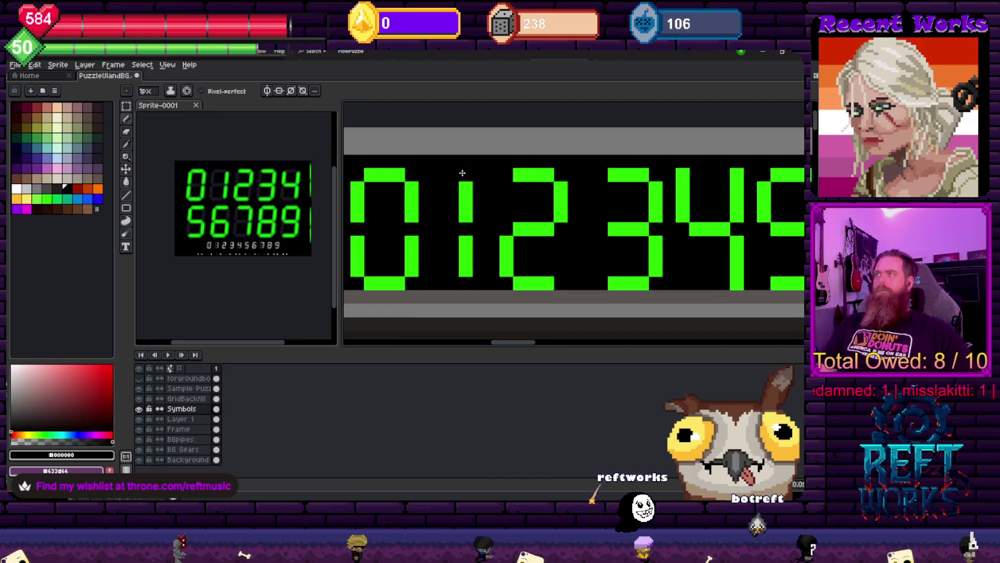
scroll(462, 173, down, 3)
scroll(482, 231, up, 2)
scroll(481, 232, up, 2)
alt+click(449, 277)
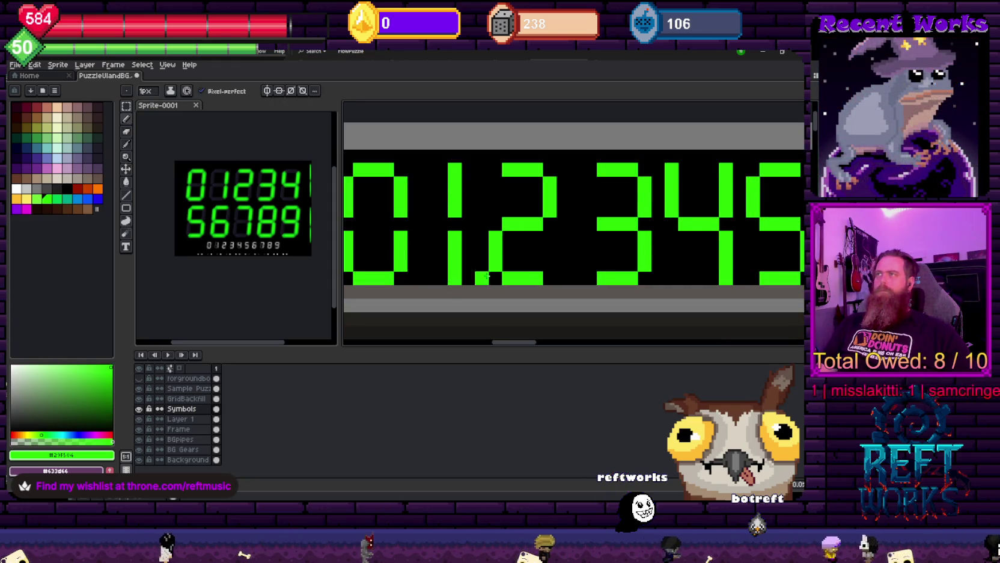
scroll(479, 277, down, 5)
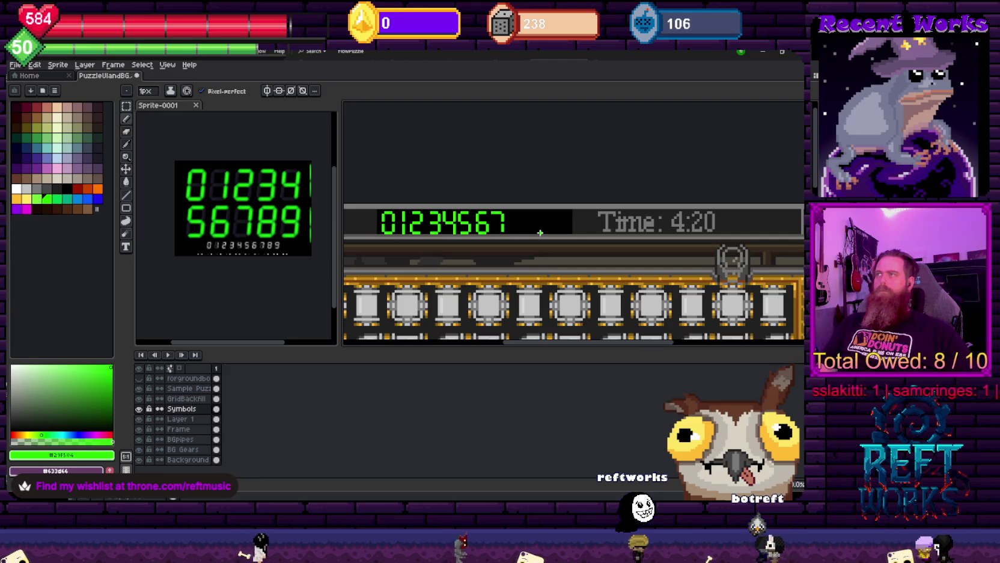
scroll(508, 230, up, 2)
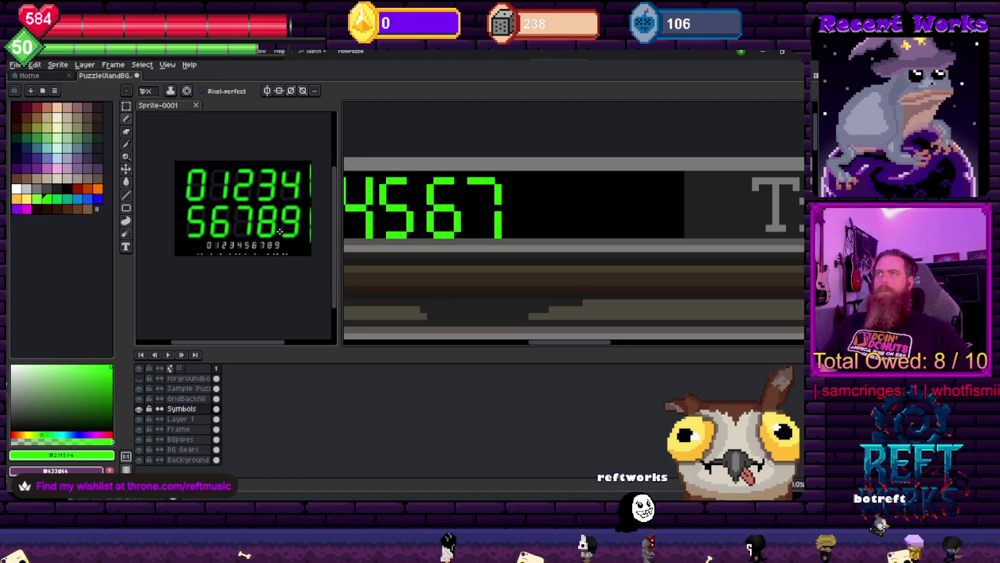
Pan to the end of the digit row and start a new green digit after the 7
drag(493, 237, 399, 250)
scroll(444, 221, up, 2)
drag(431, 212, 491, 246)
scroll(491, 246, down, 1)
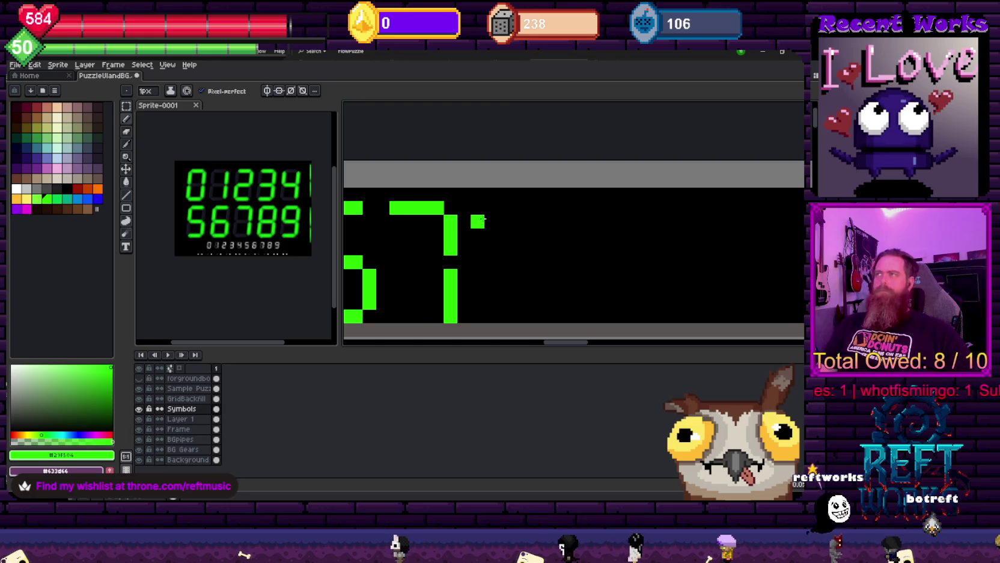
scroll(424, 263, up, 1)
mouse_move(424, 263)
mouse_down()
mouse_move(614, 253)
mouse_move(452, 252)
mouse_move(544, 256)
mouse_up()
scroll(494, 253, down, 1)
click(496, 213)
shift+click(495, 241)
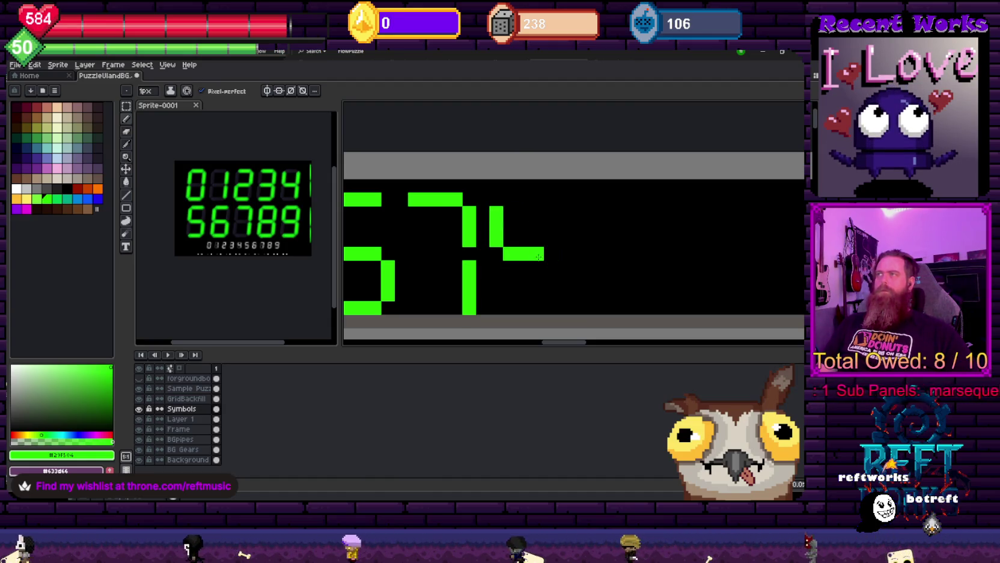
Add the top, right and bottom bars to complete the green 8
shift+click(550, 212)
shift+click(503, 200)
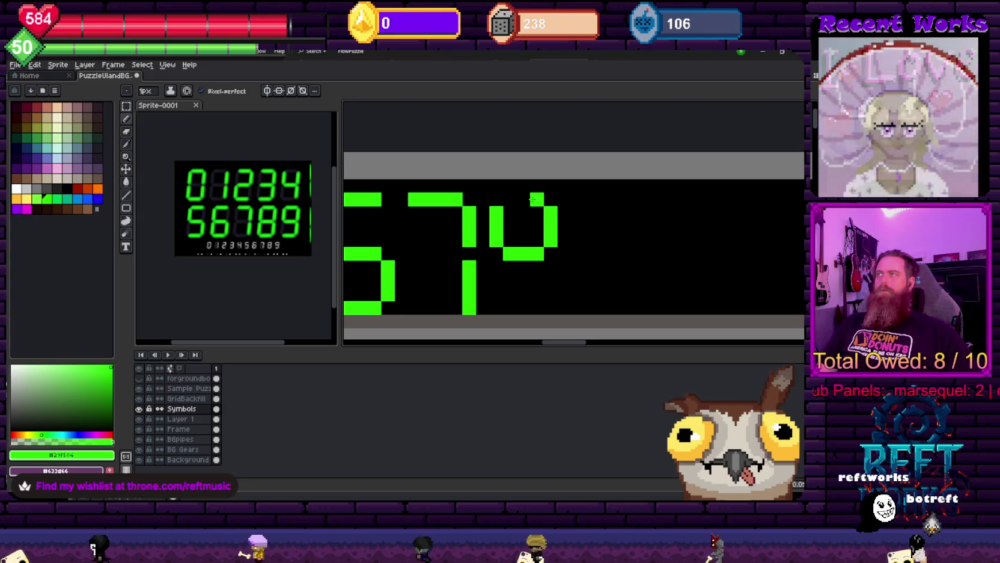
shift+click(498, 298)
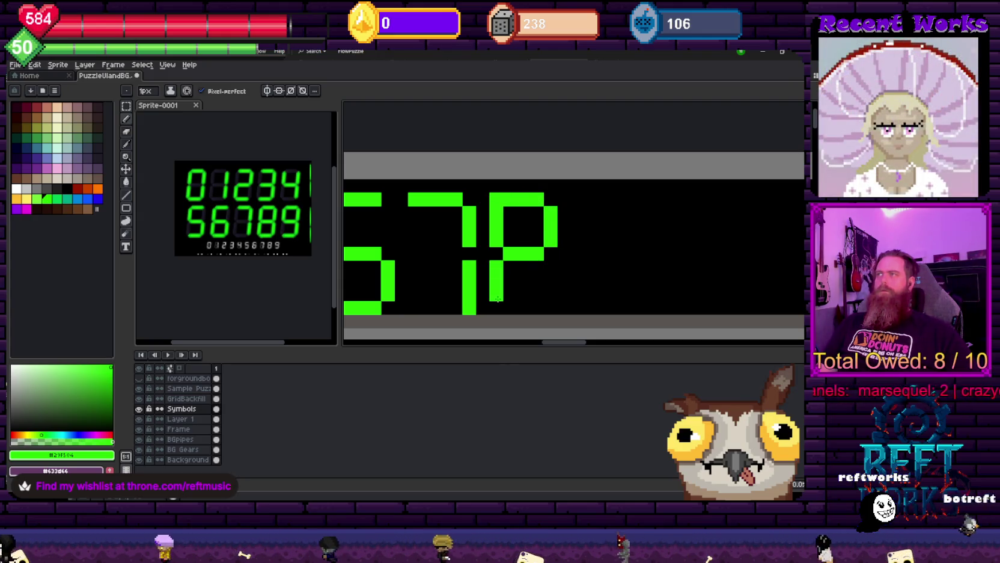
shift+click(551, 307)
shift+click(550, 264)
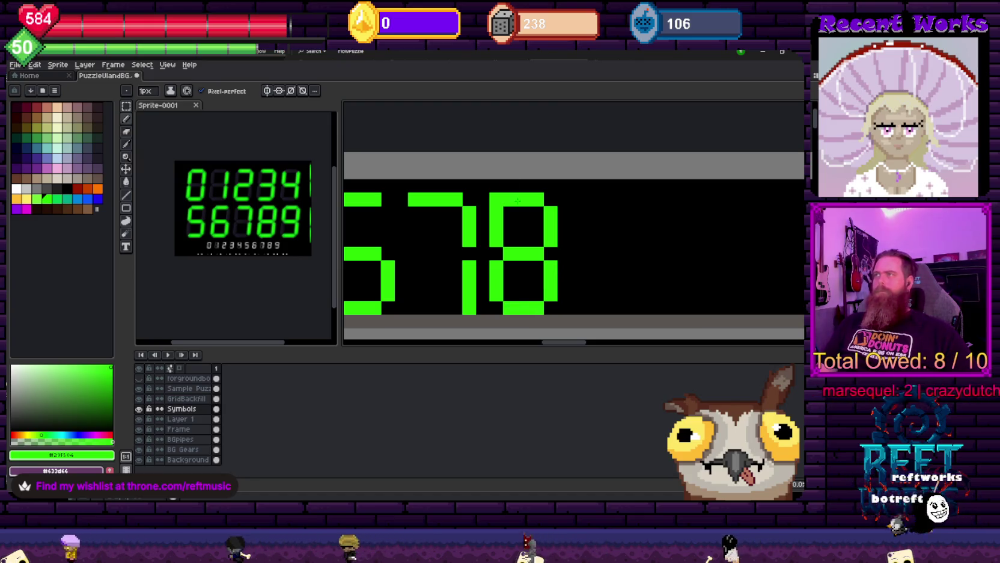
Erase the stray corner pixel of the 8 with black
alt+click(480, 207)
click(494, 202)
scroll(493, 202, down, 3)
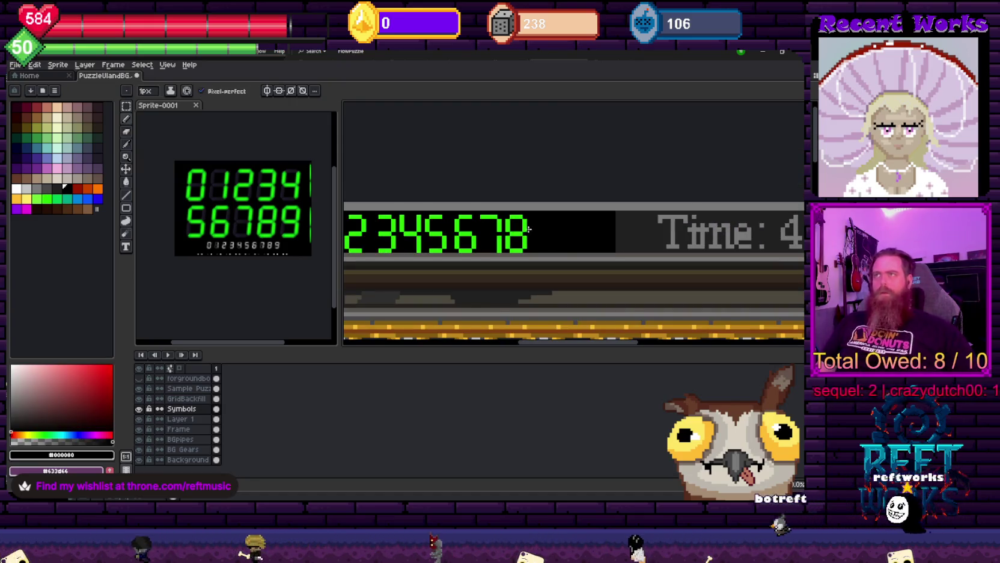
scroll(430, 220, right, 2)
scroll(430, 220, up, 3)
Draw a green 9 beside the 8, including its right vertical stroke
alt+click(417, 232)
click(454, 236)
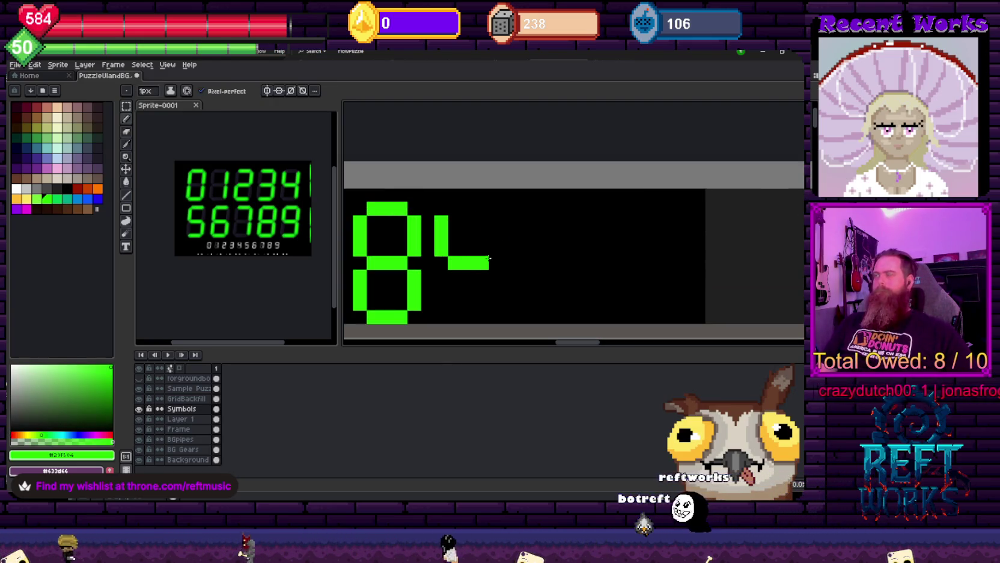
drag(496, 263, 495, 222)
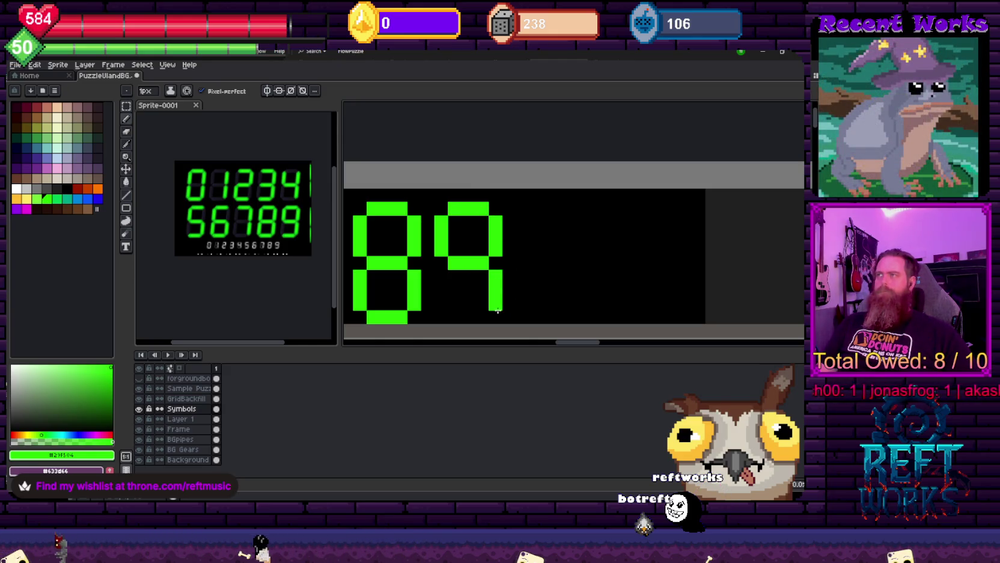
scroll(503, 313, down, 2)
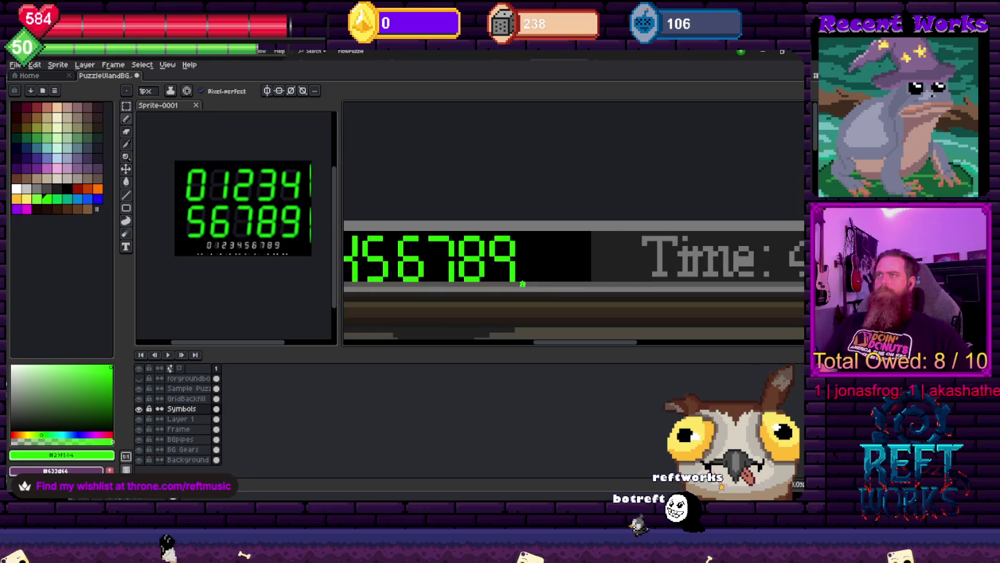
scroll(516, 289, up, 2)
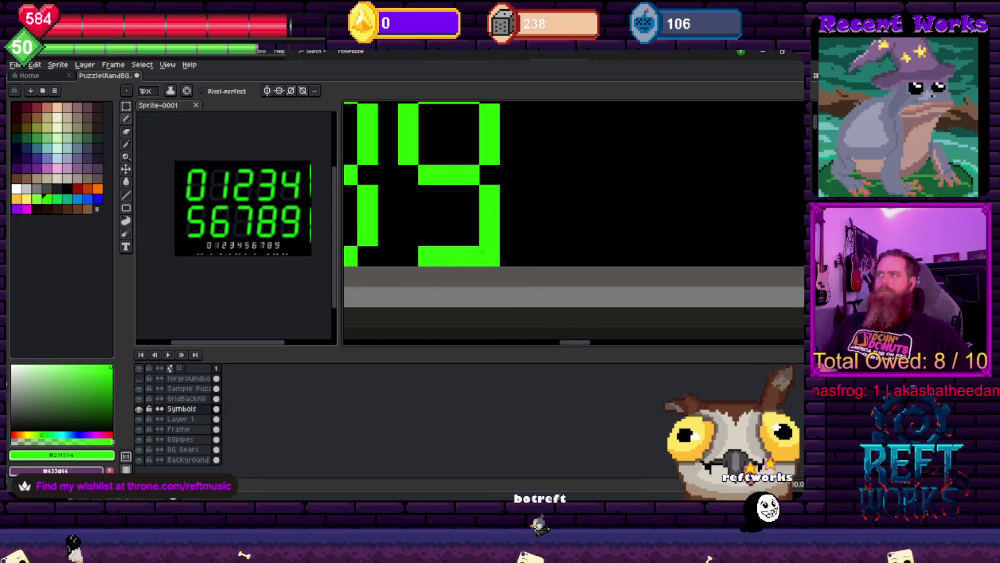
scroll(475, 252, down, 2)
scroll(544, 208, up, 1)
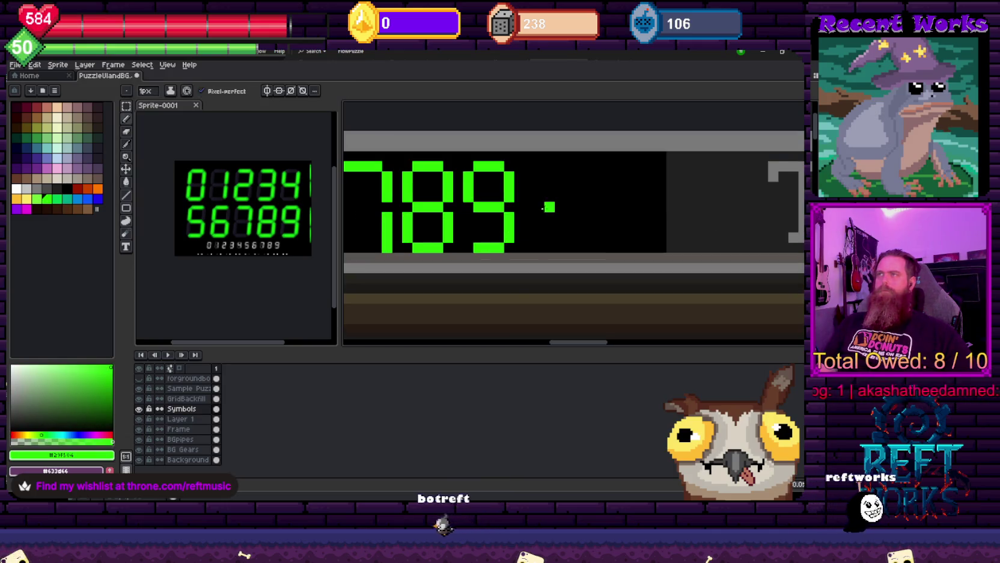
Zoom out and pan to view the whole puzzle board
scroll(548, 207, down, 2)
scroll(502, 239, down, 1)
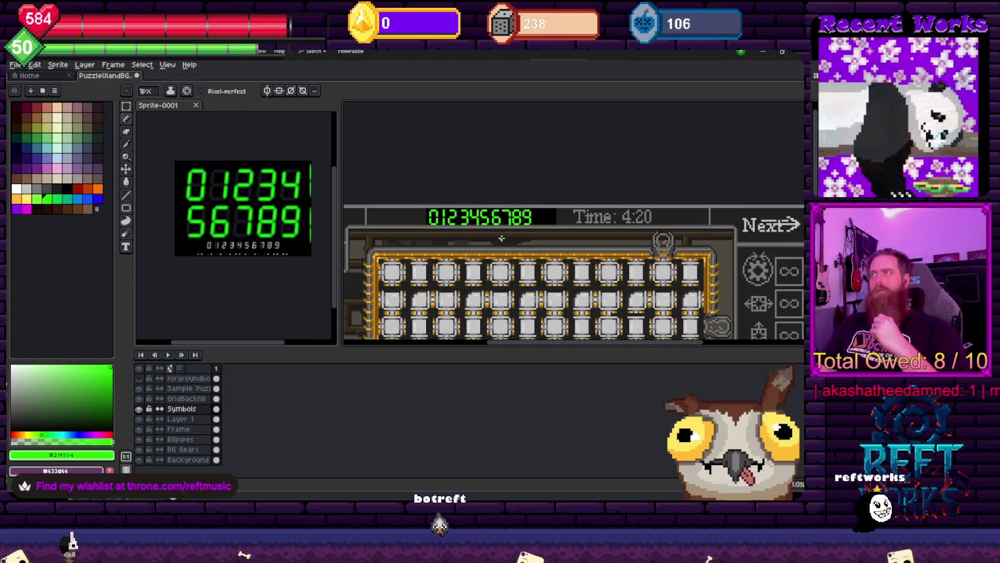
scroll(505, 253, down, 2)
scroll(505, 252, down, 1)
drag(508, 230, 507, 170)
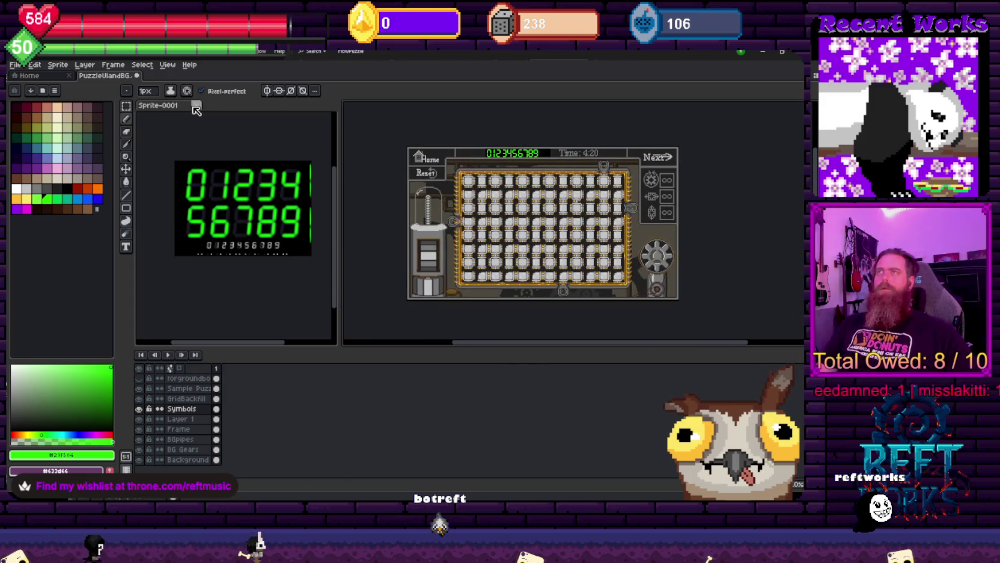
scroll(444, 184, up, 2)
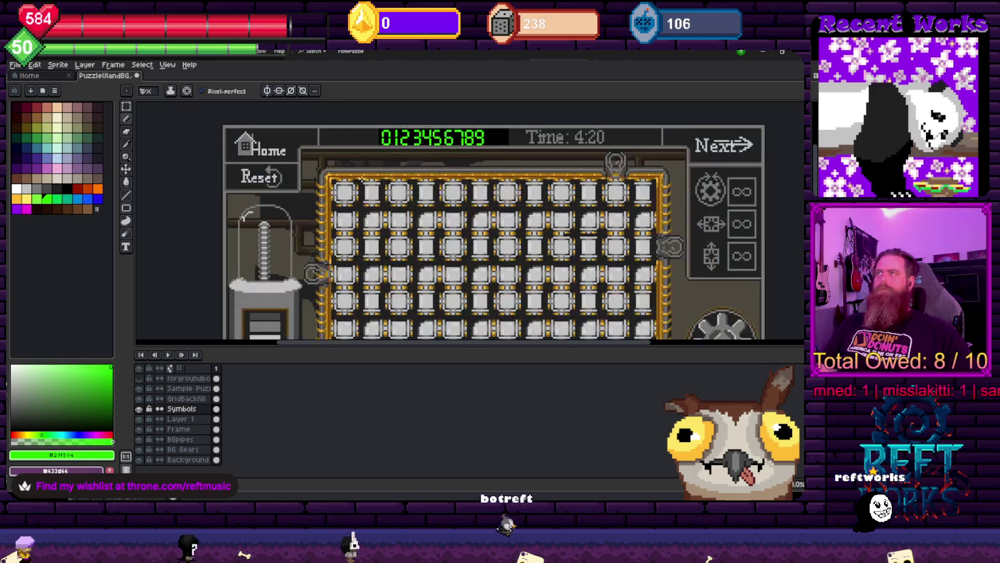
scroll(433, 160, up, 1)
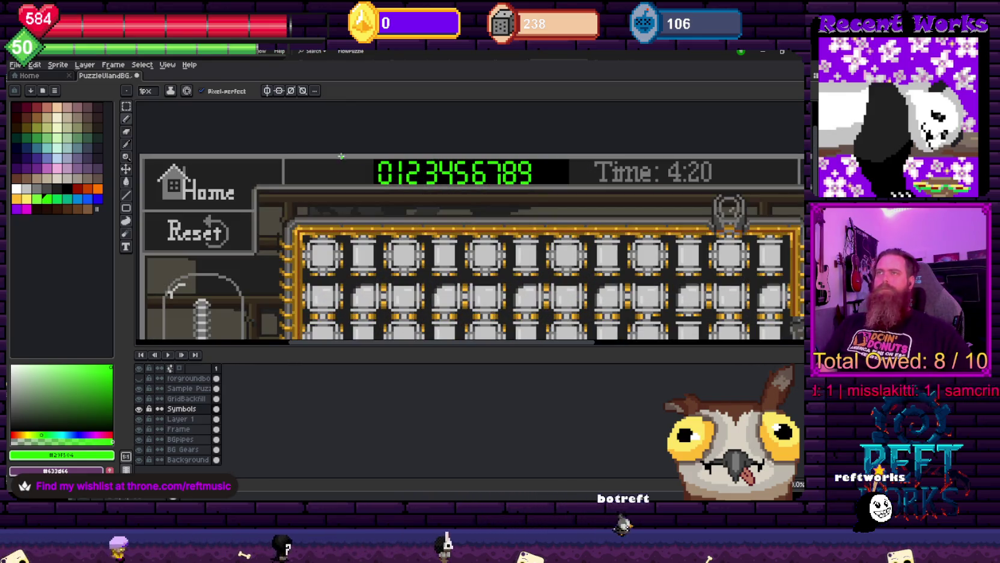
key(alt)
click(196, 184)
key(u)
drag(285, 160, 373, 185)
text(SC)
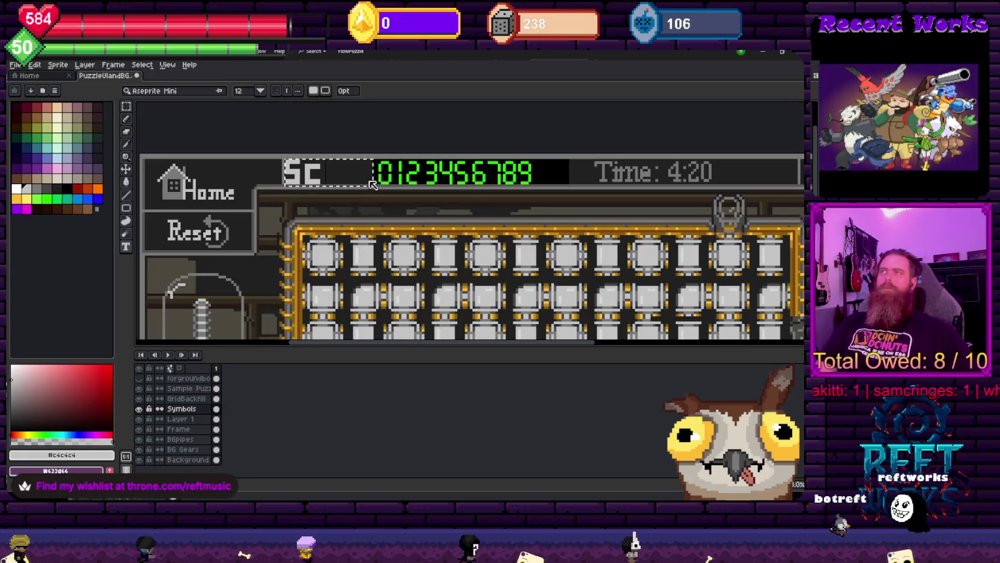
text(ore)
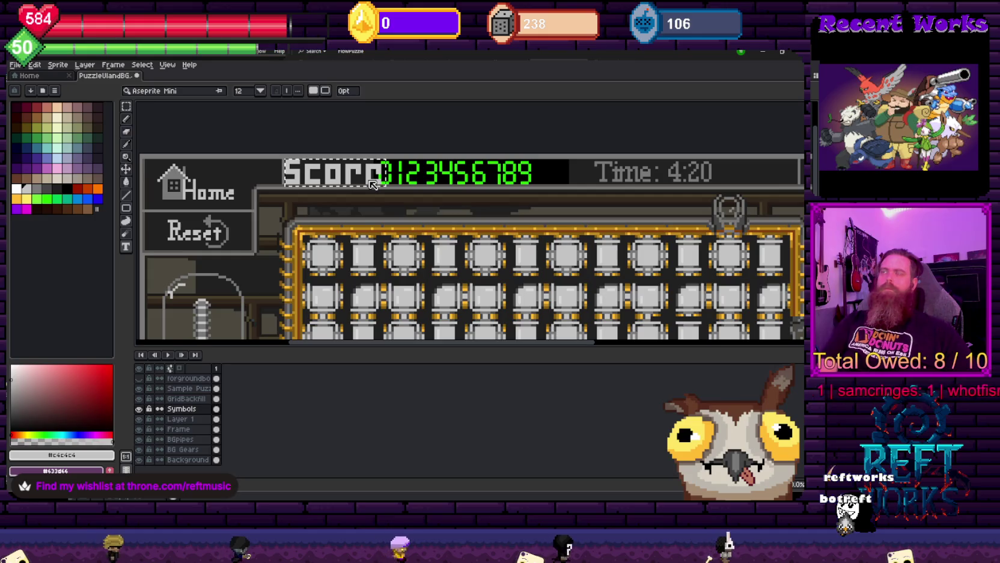
click(255, 90)
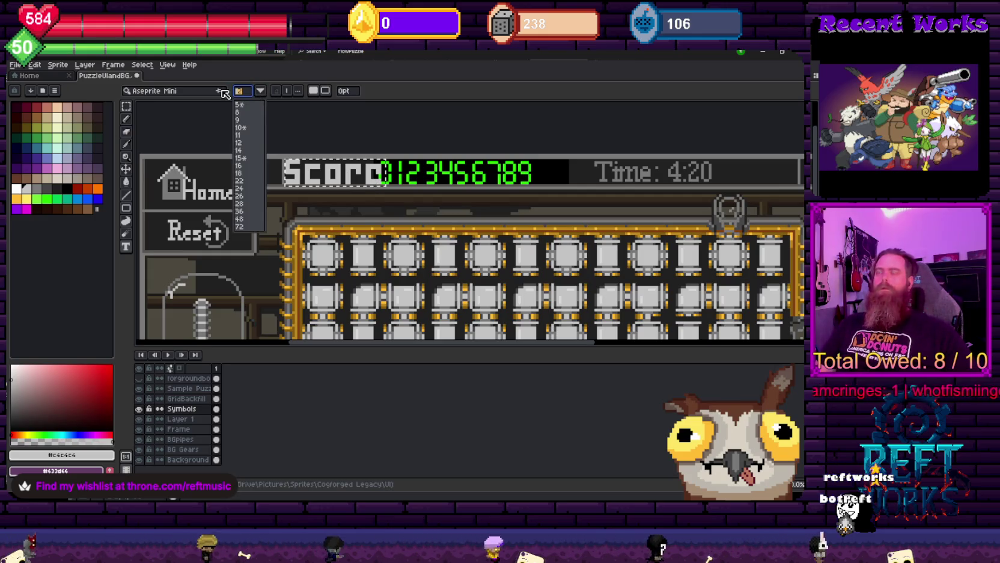
click(178, 91)
click(234, 77)
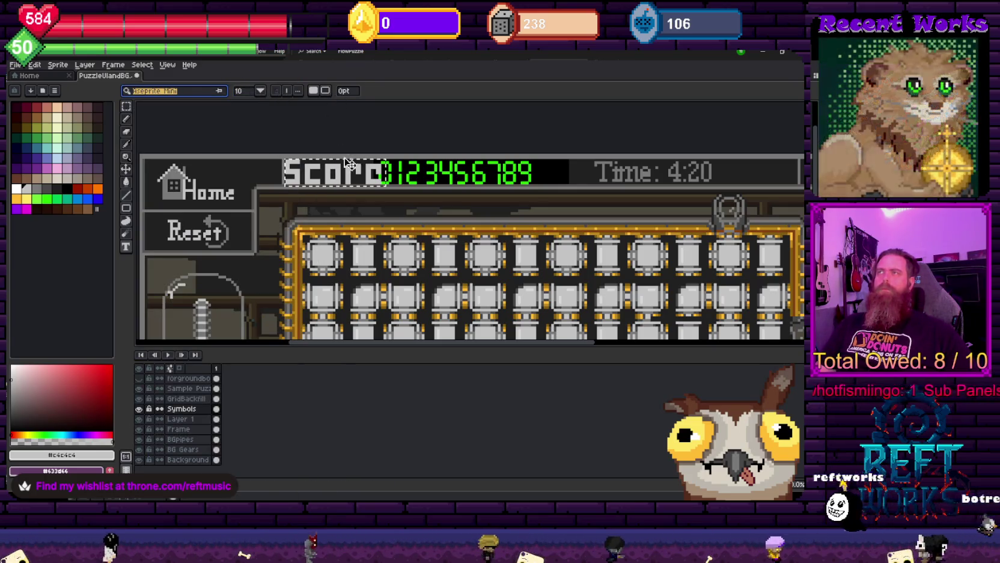
key(Tab)
text(8)
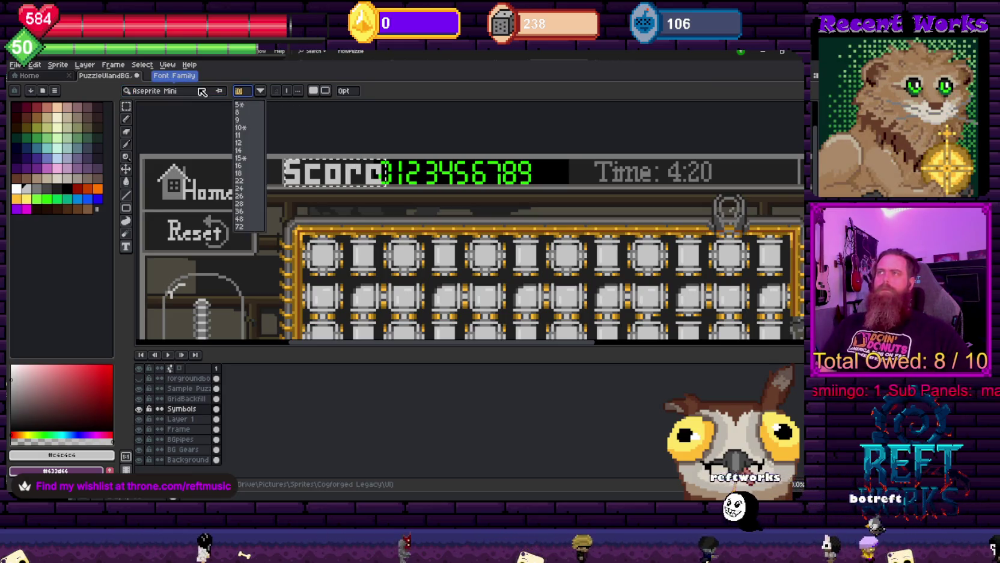
key(BackSpace)
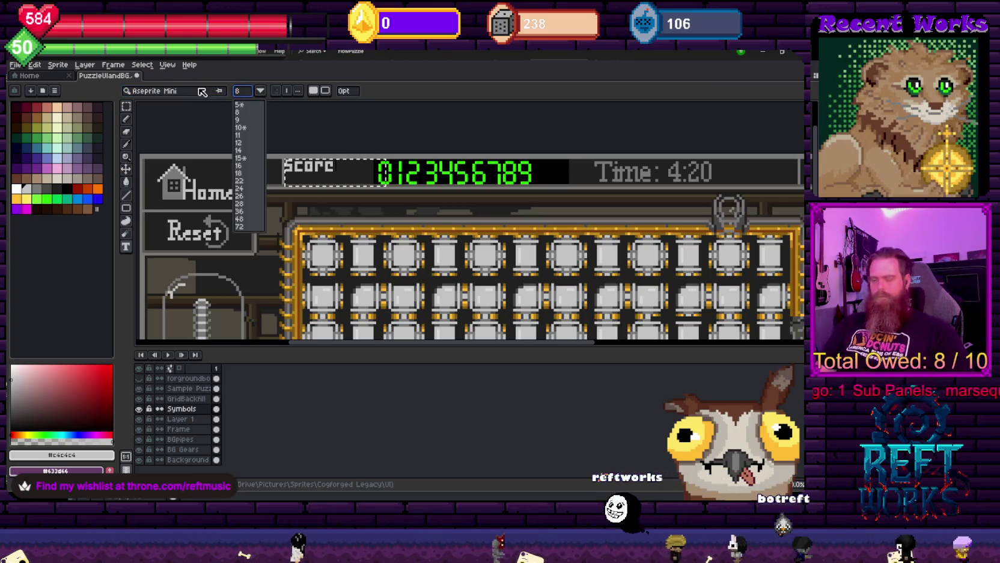
text(9)
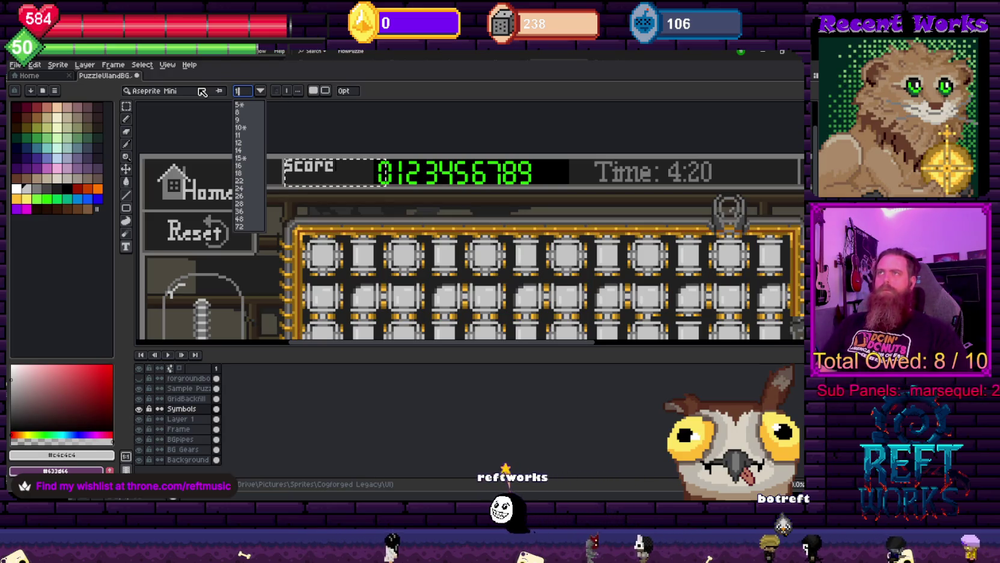
key(BackSpace)
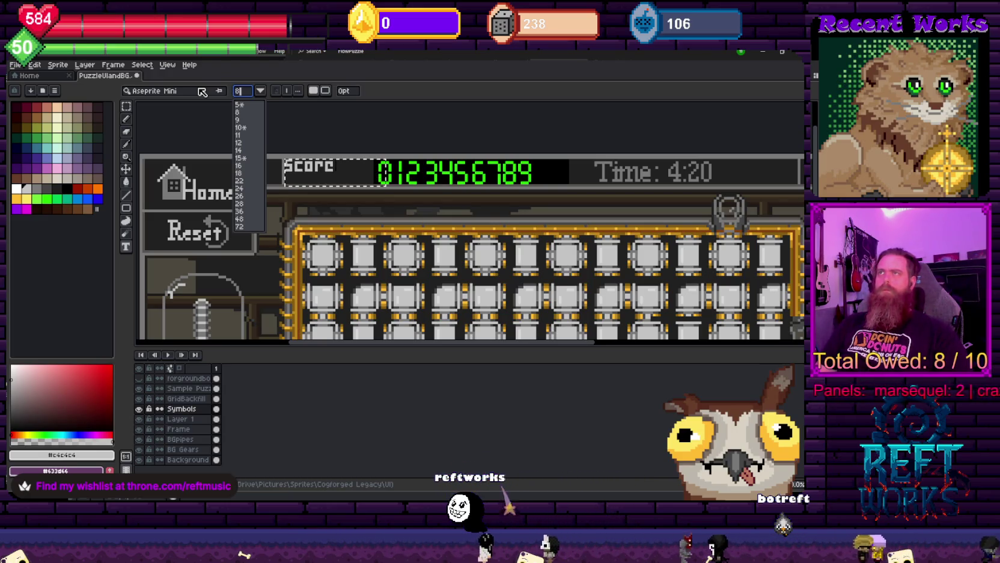
click(246, 128)
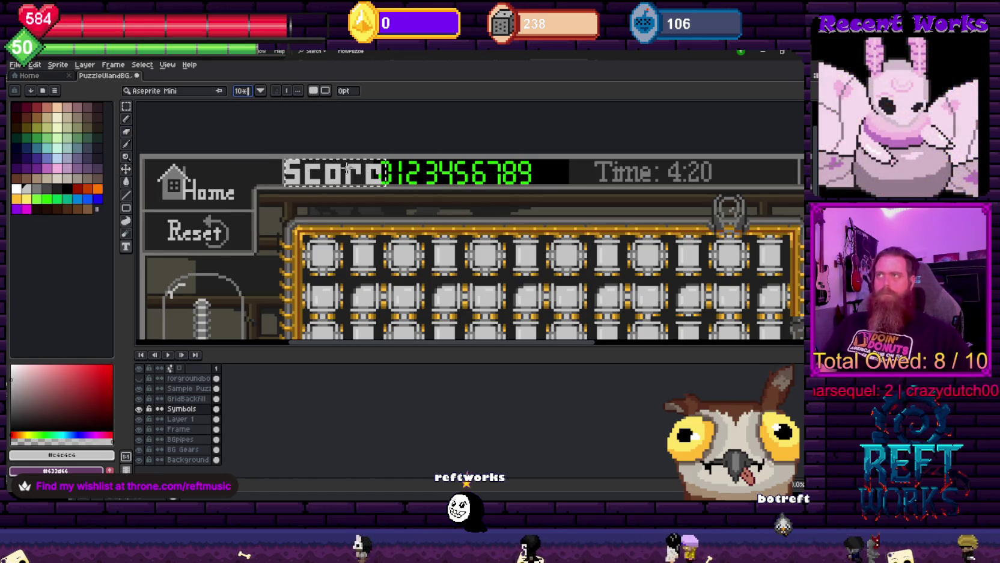
key(Escape)
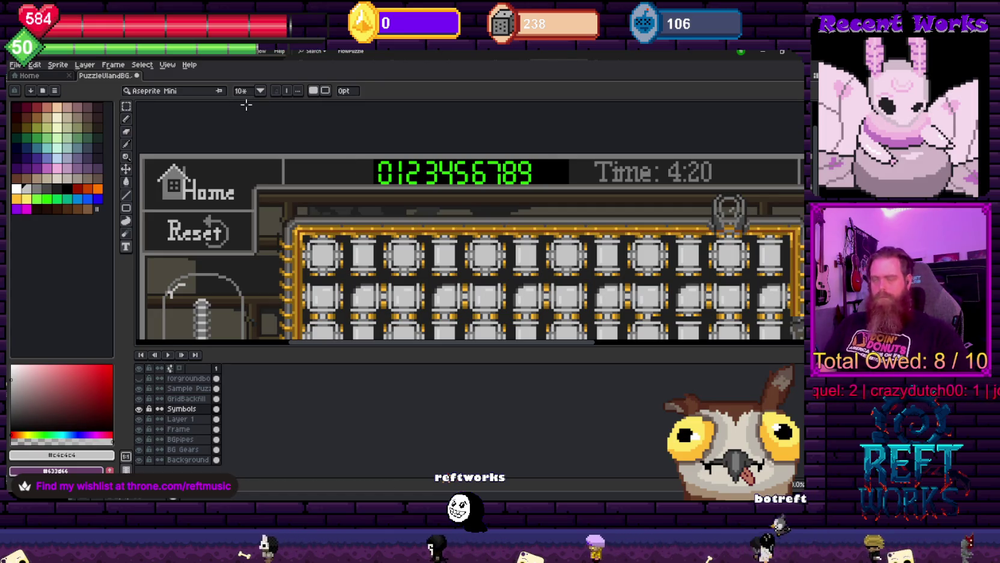
key(Delete)
key(ctrl+z)
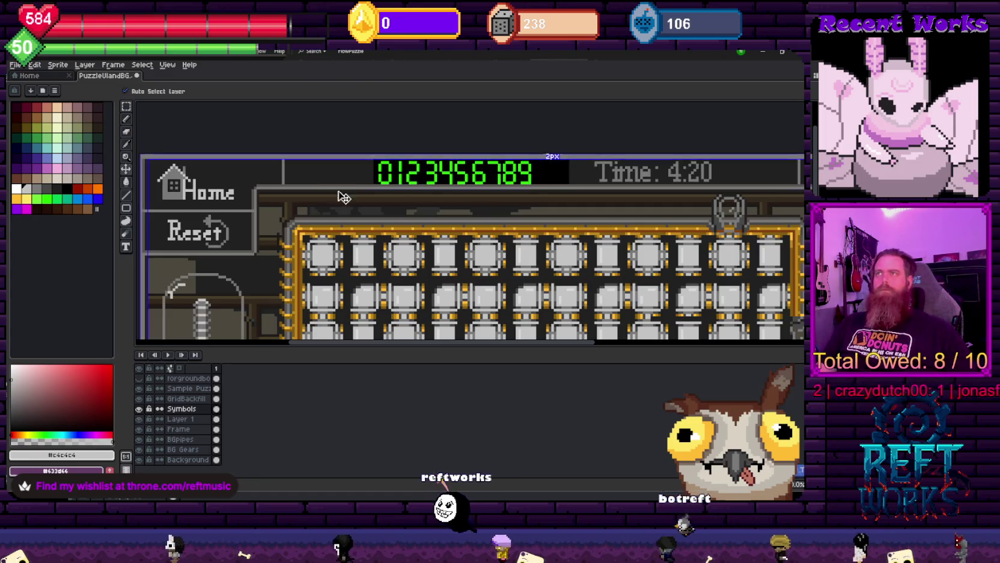
Add the text 'SCore' in a new text box left of the digits
drag(284, 159, 373, 183)
text(SCore)
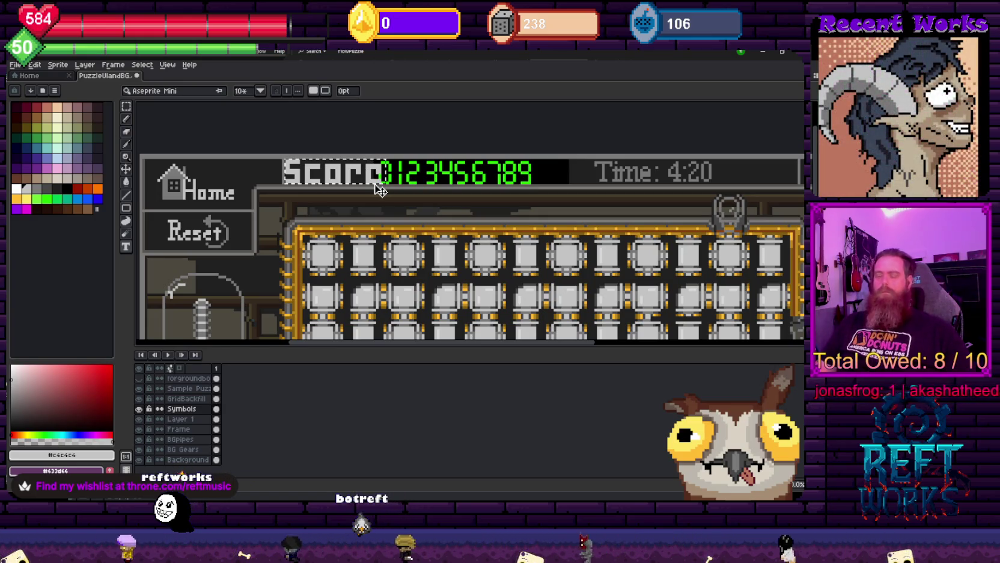
key(Return)
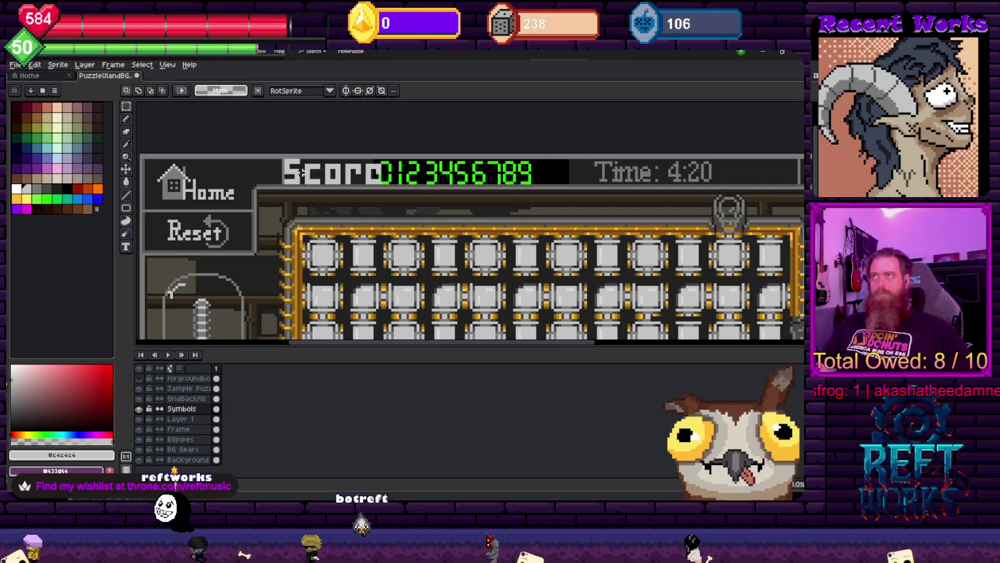
scroll(292, 165, up, 2)
scroll(291, 169, up, 2)
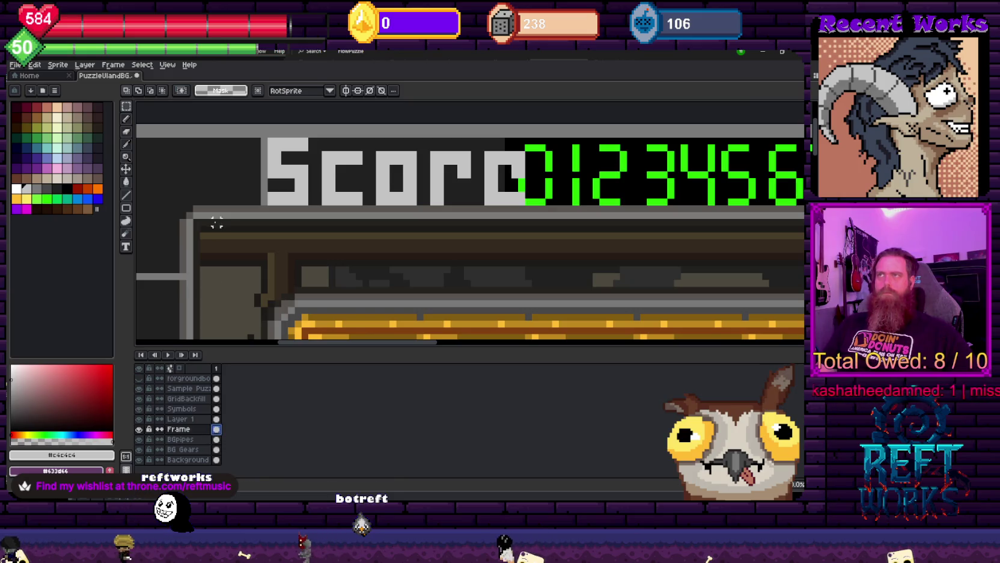
Nudge the strip left of the S and the Score label one pixel left
drag(245, 128, 268, 207)
key(Left)
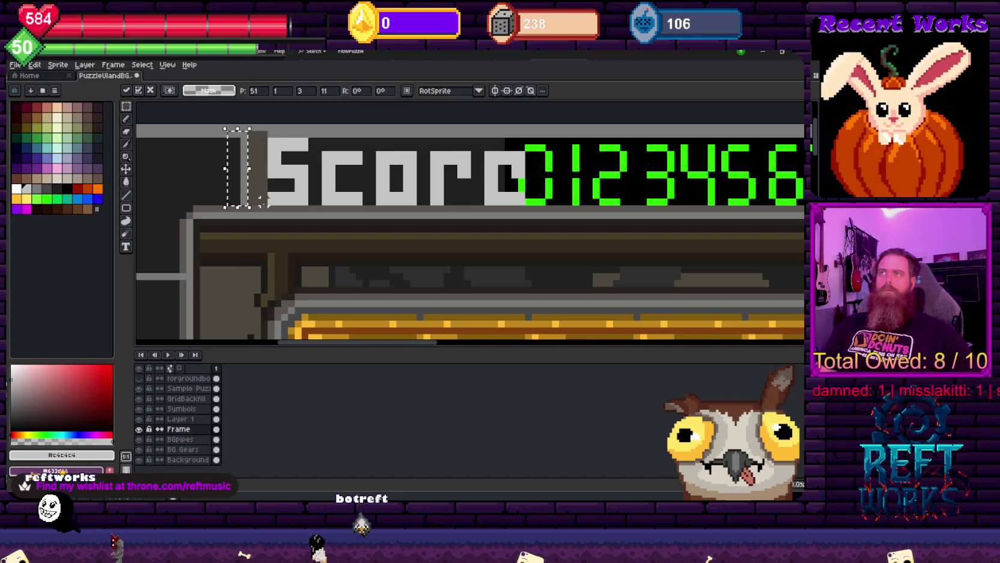
key(Return)
key(alt)
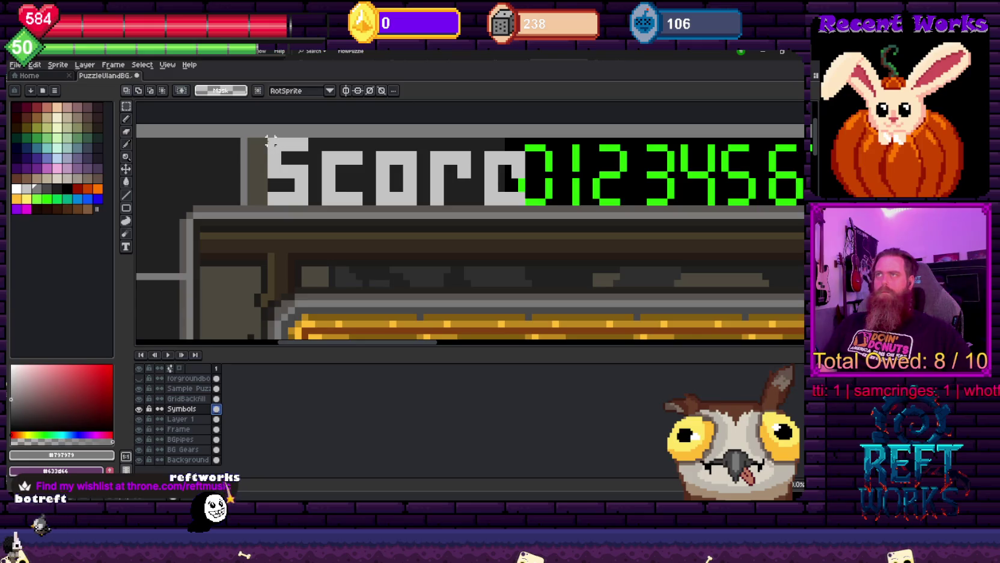
drag(267, 137, 534, 206)
key(Left)
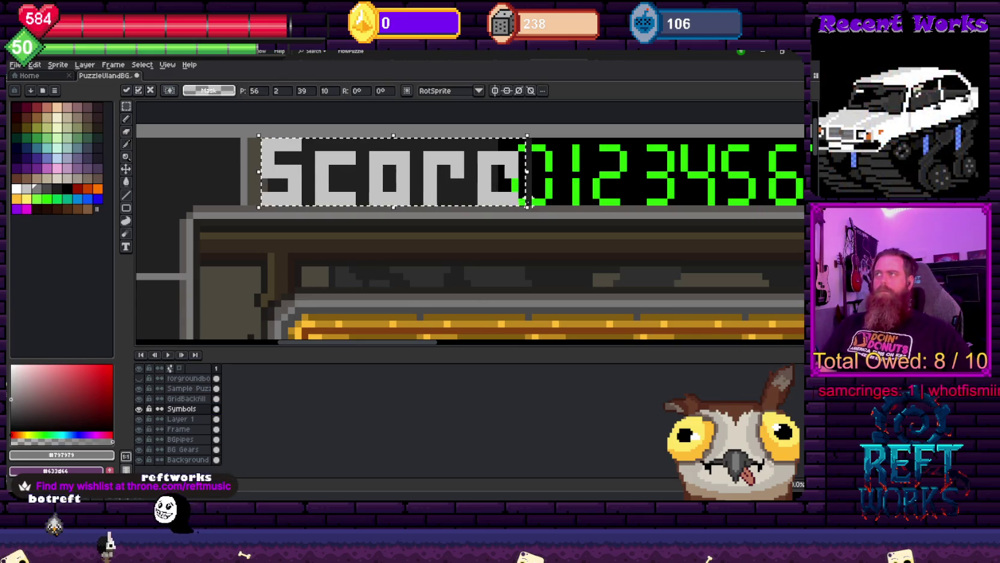
key(Return)
Pick the green digit colour and shift the Score label further left
scroll(526, 184, down, 1)
scroll(526, 184, down, 1)
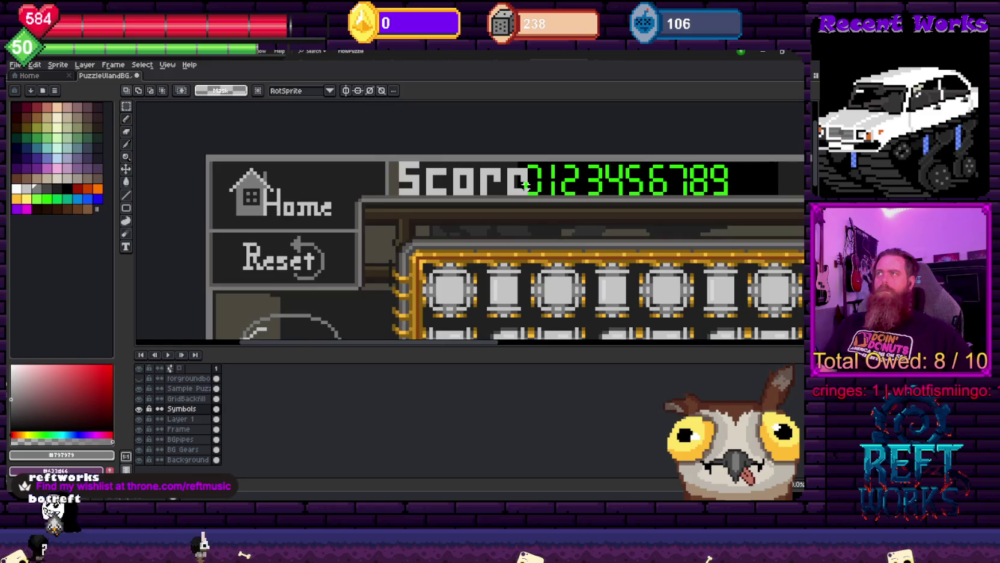
scroll(526, 185, up, 3)
alt+click(542, 121)
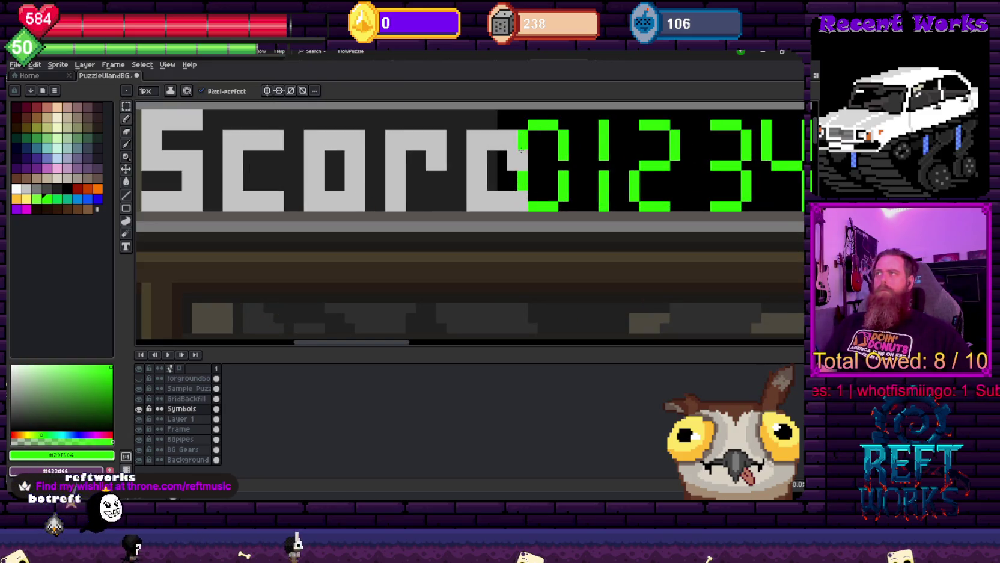
scroll(544, 189, down, 2)
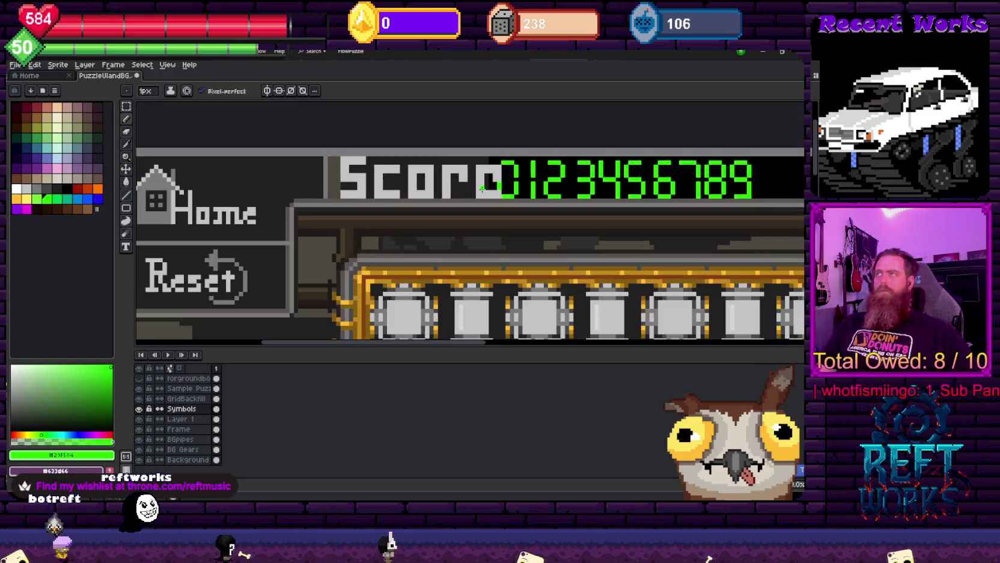
key(m)
scroll(478, 191, up, 2)
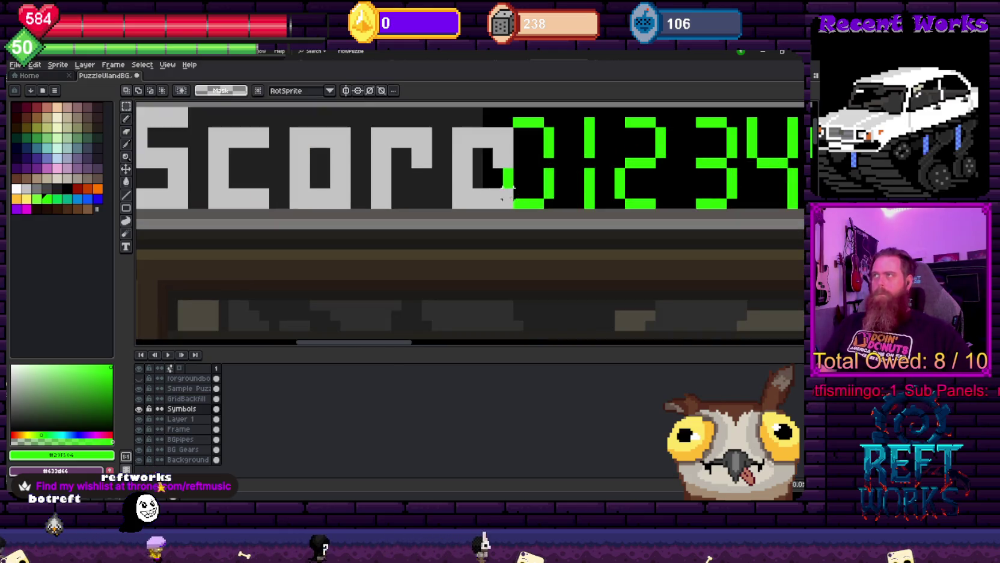
scroll(384, 192, down, 1)
drag(260, 134, 456, 120)
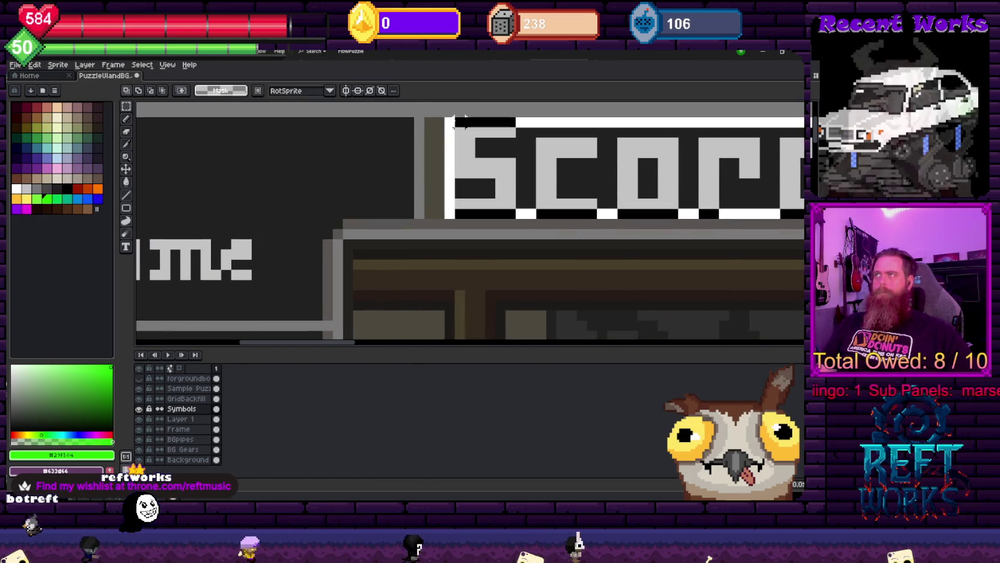
scroll(568, 150, down, 2)
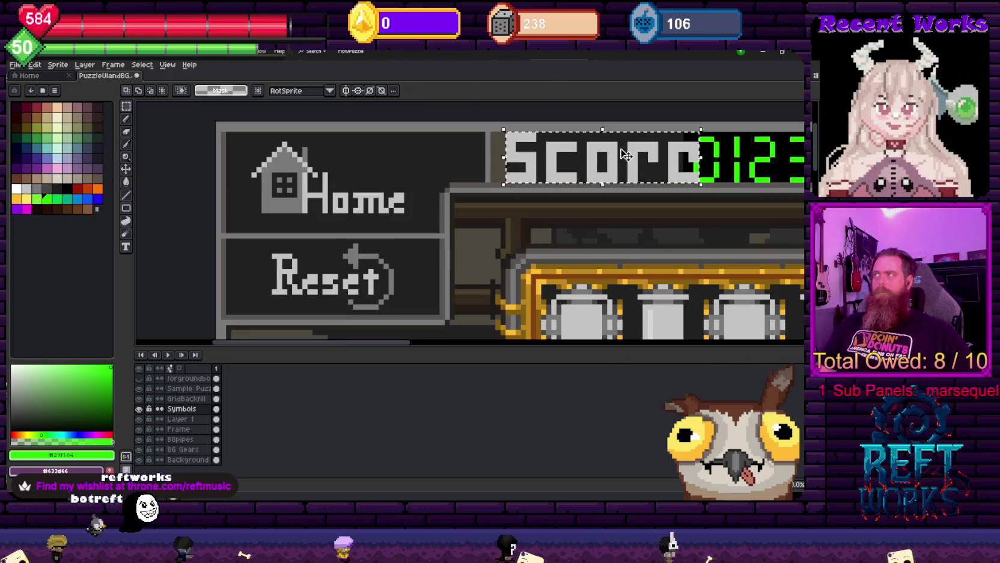
key(Left)
key(Left)
key(Left)
key(Left)
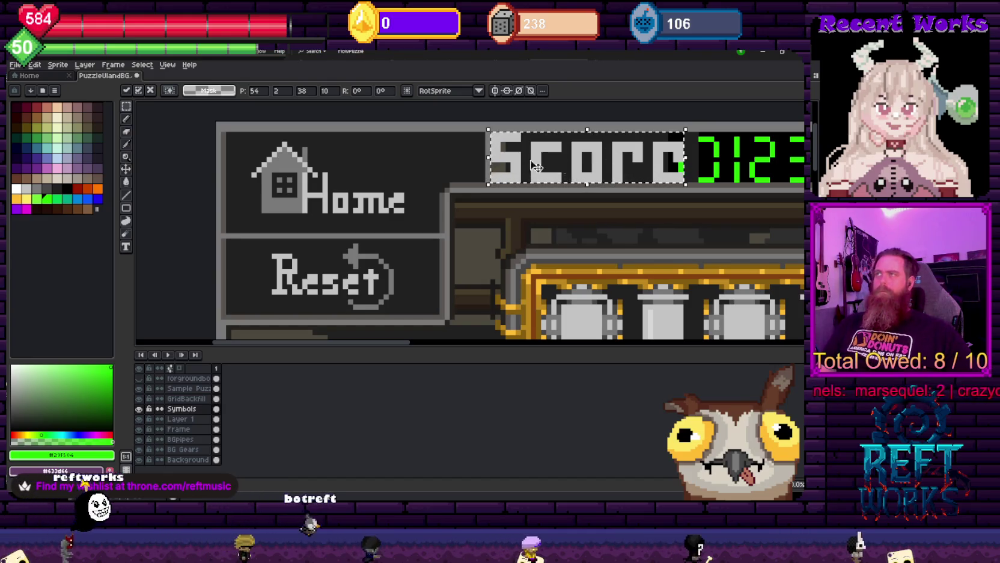
scroll(541, 166, right, 3)
scroll(492, 164, up, 3)
key(Return)
Fill in the left side of the green 0 and paint the gap between e and 0 black
key(ctrl+d)
key(b)
click(462, 207)
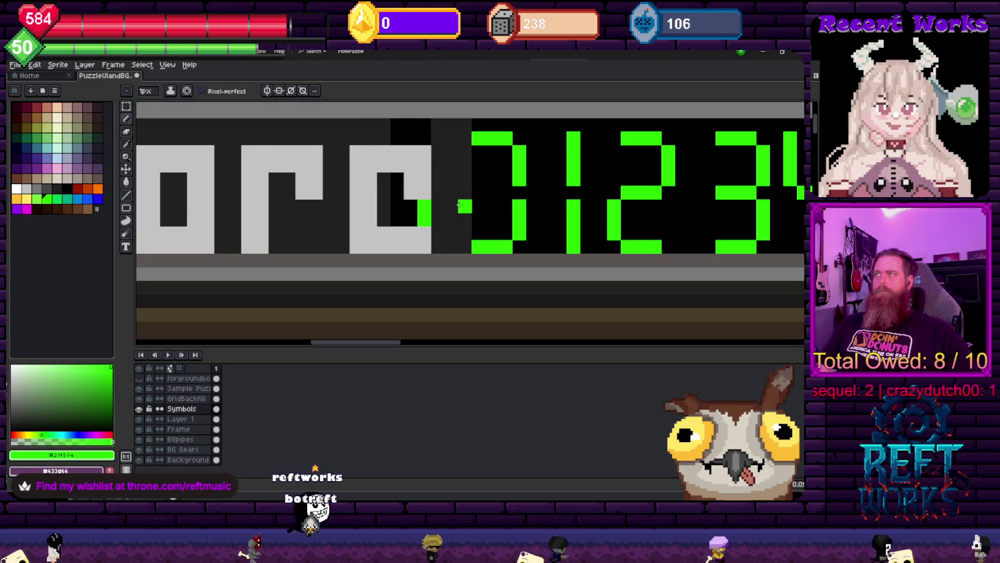
drag(465, 151, 465, 234)
click(492, 178)
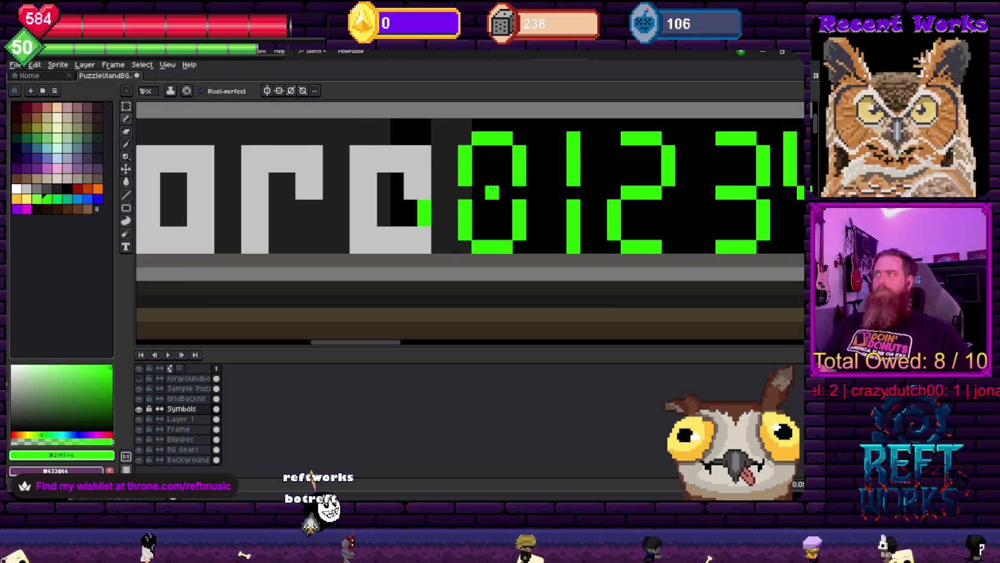
key(ctrl+z)
alt+click(461, 191)
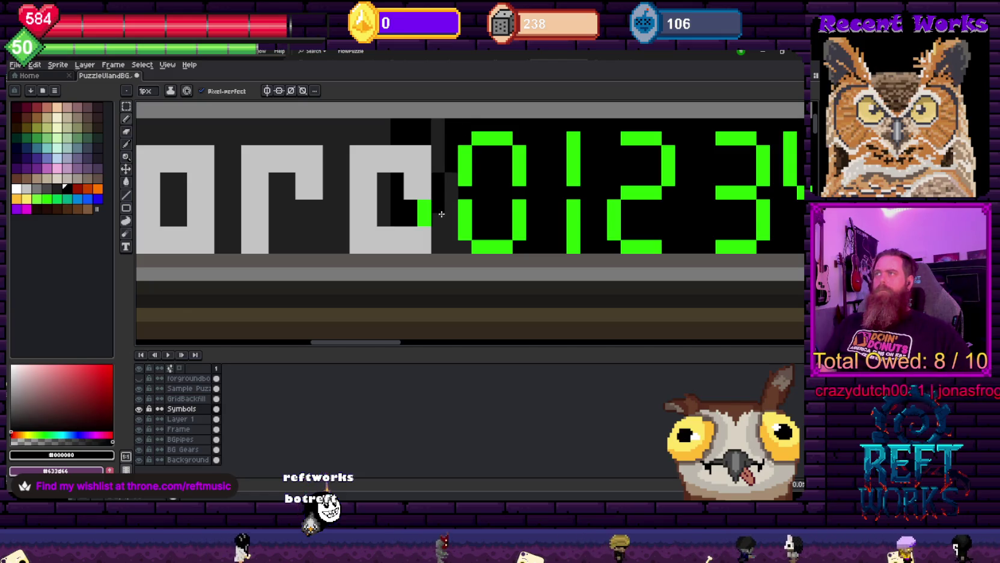
drag(443, 211, 453, 243)
Fill the black areas inside, around and above the e with dark grey
key(i)
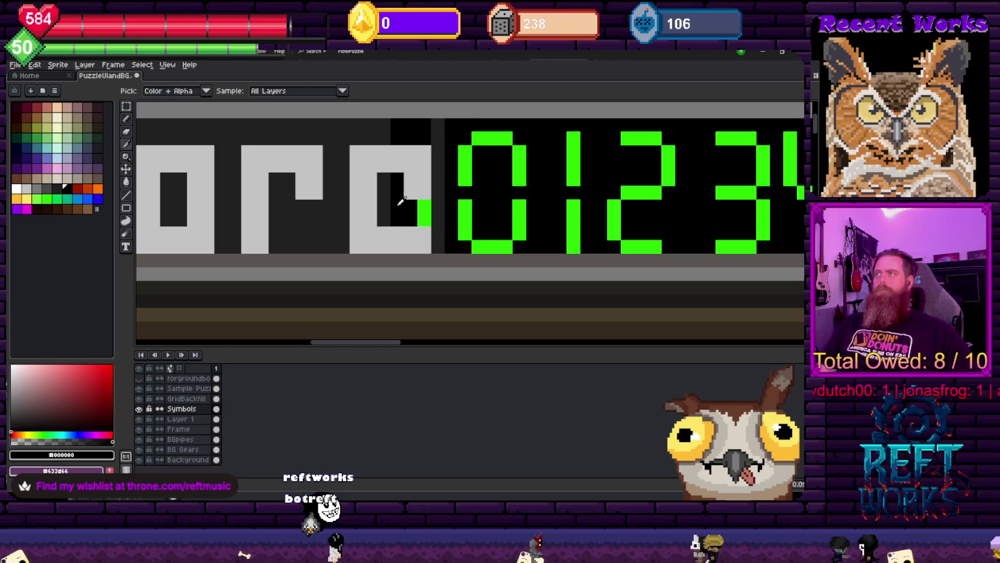
click(394, 203)
click(410, 131)
click(425, 204)
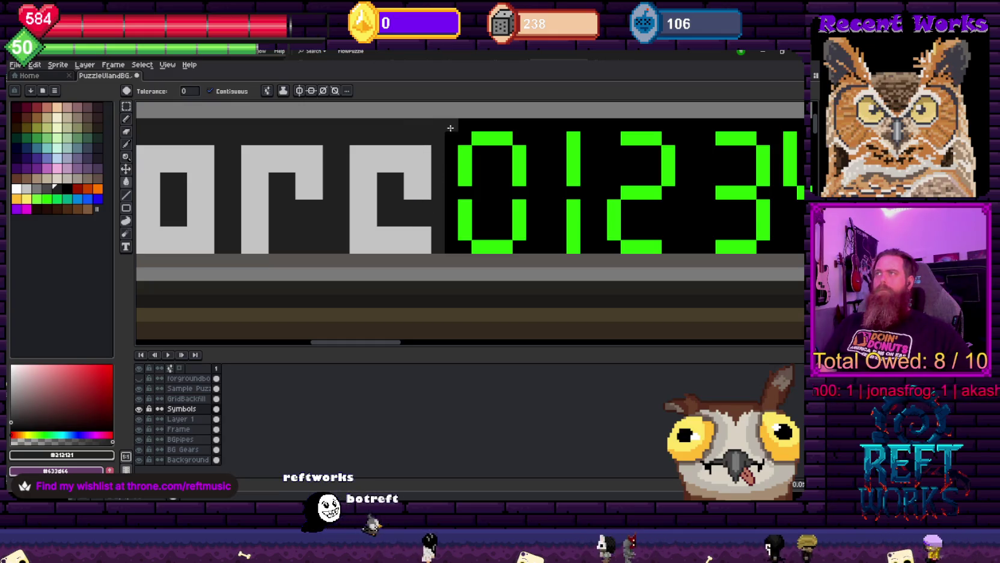
scroll(451, 128, down, 3)
scroll(439, 120, up, 3)
key(b)
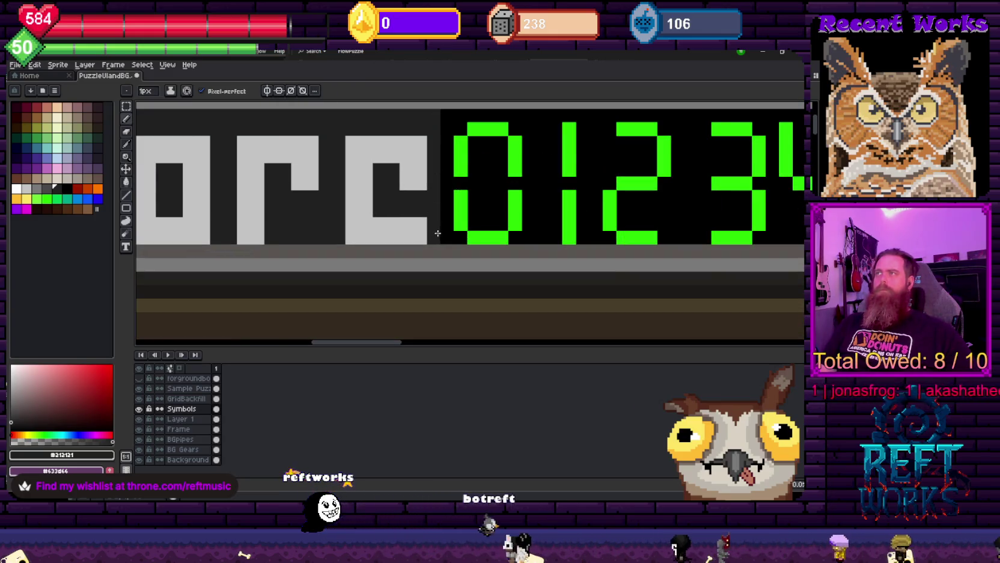
scroll(415, 221, down, 5)
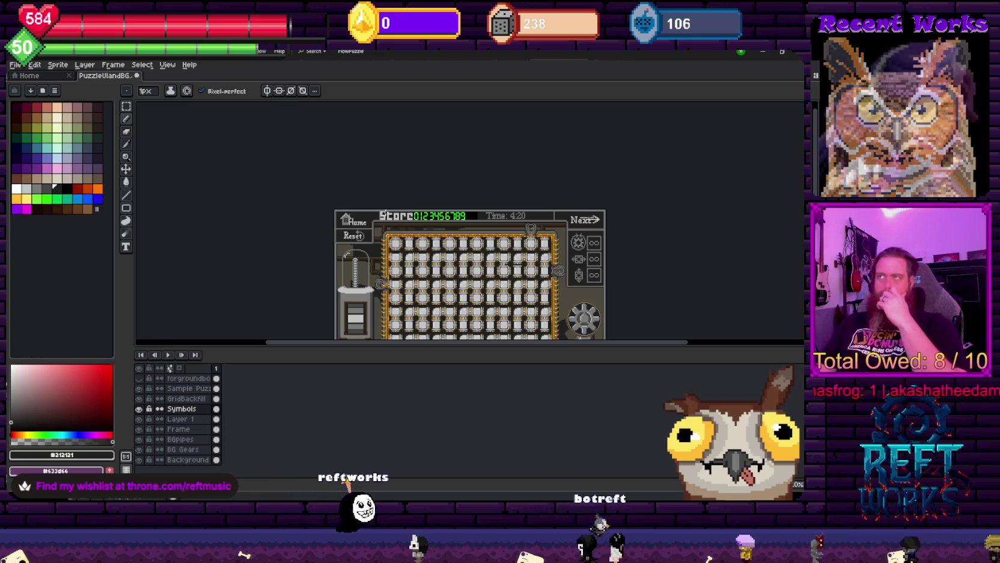
scroll(384, 214, up, 5)
key(g)
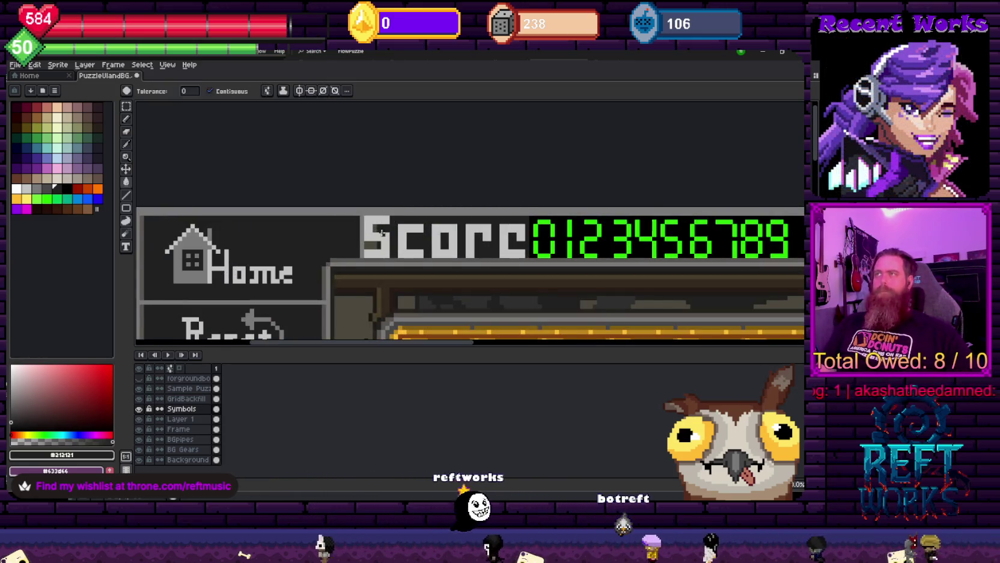
key(b)
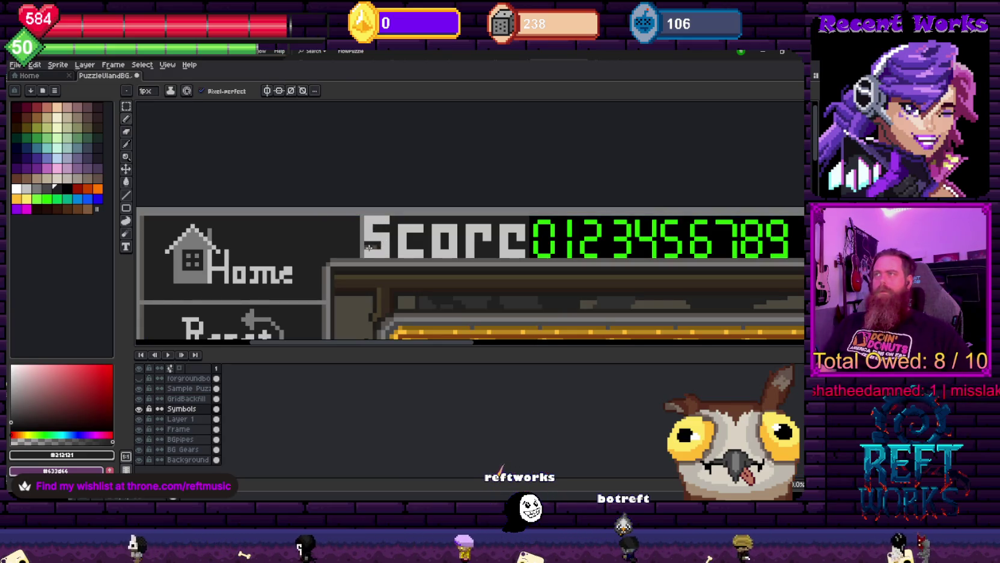
scroll(365, 246, down, 2)
scroll(390, 211, down, 1)
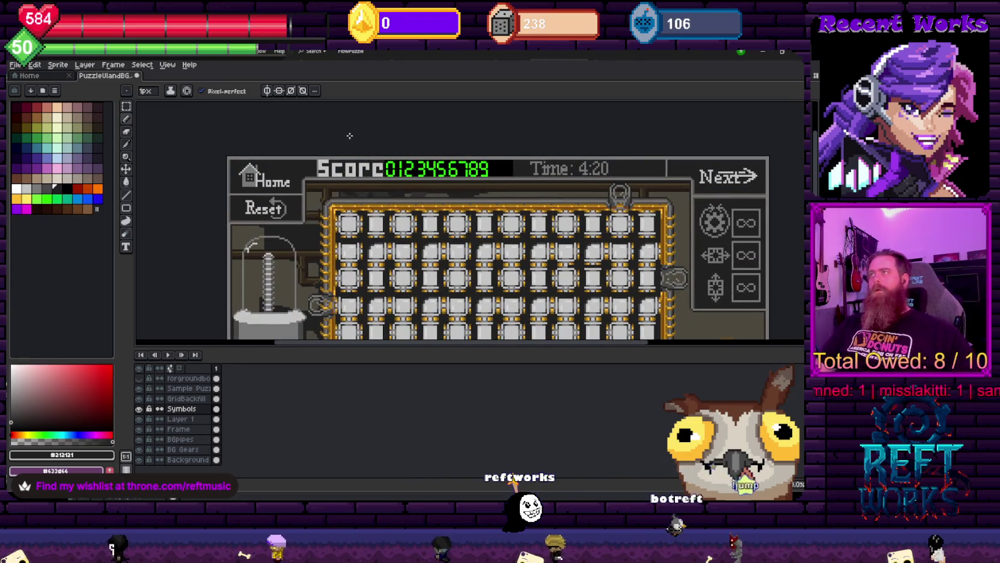
drag(414, 172, 396, 178)
scroll(395, 178, down, 2)
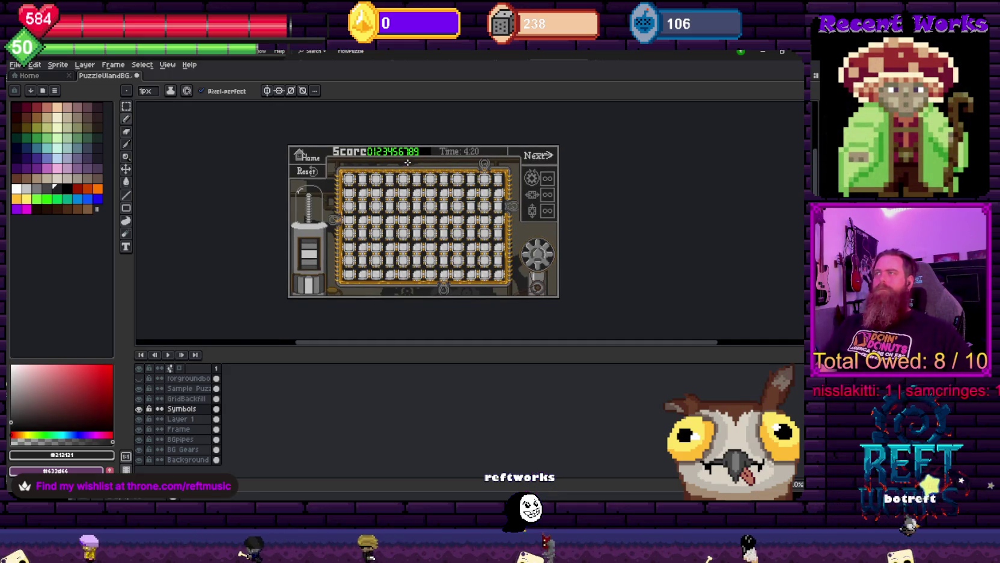
scroll(398, 156, up, 3)
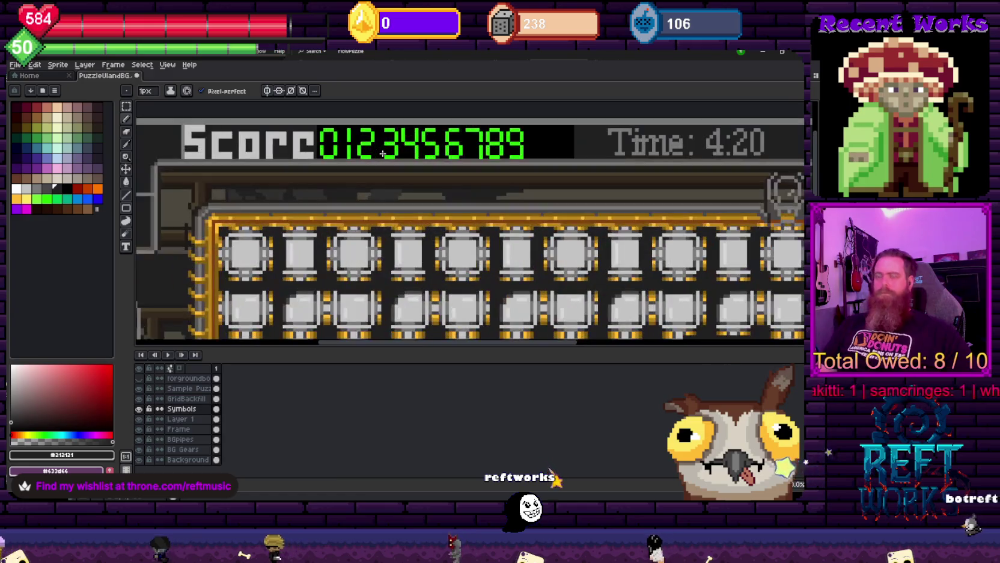
scroll(390, 180, up, 1)
scroll(333, 175, down, 1)
key(m)
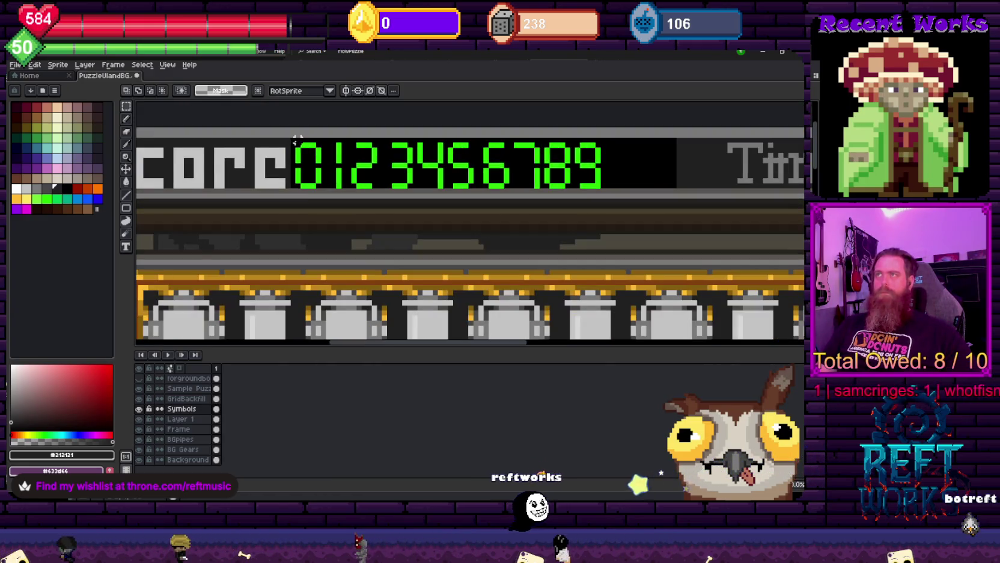
Nudge the green score digits two pixels right
drag(291, 138, 609, 188)
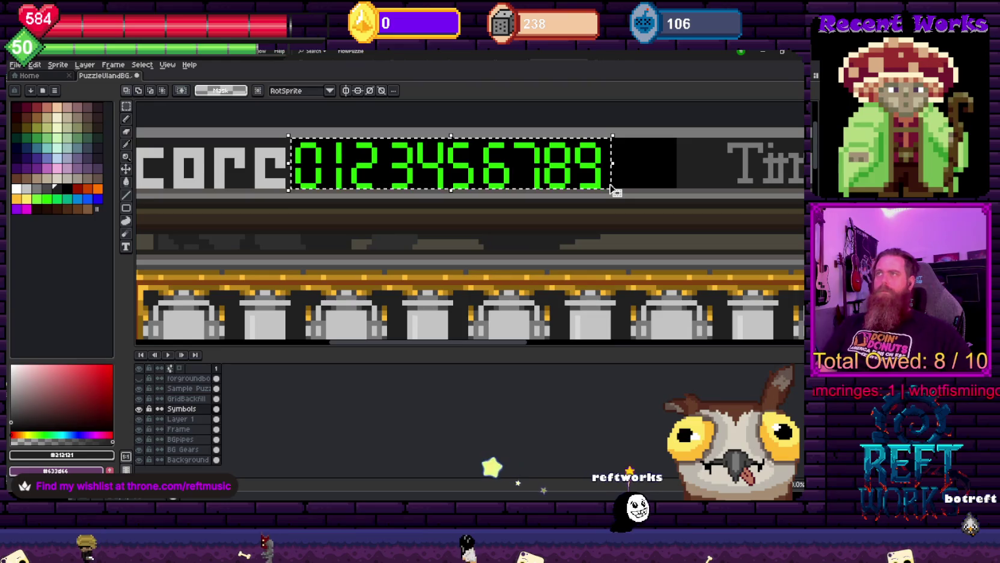
key(Right)
key(Right)
key(Right)
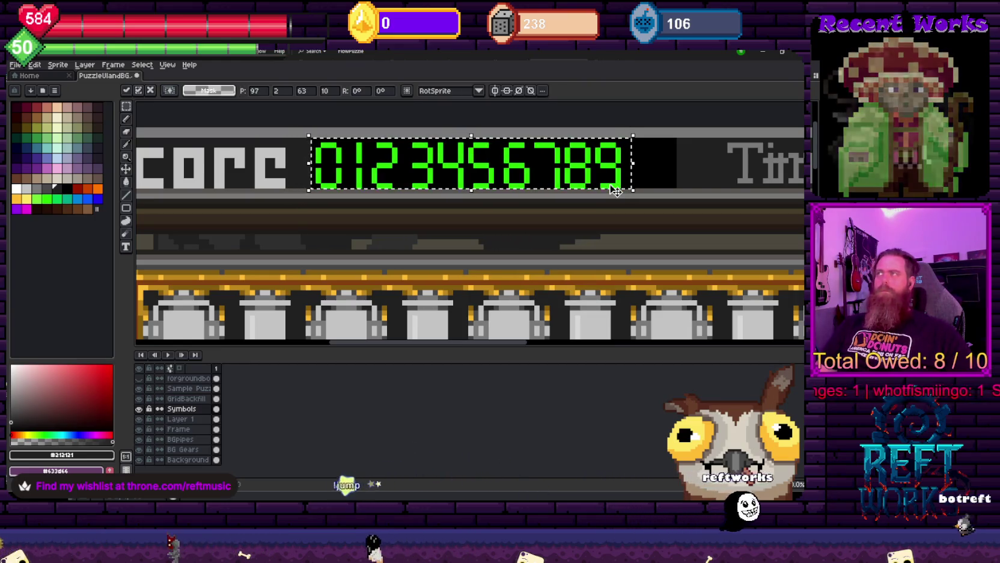
key(Right)
key(Right)
key(Right)
key(Right)
key(Right)
key(Right)
key(Right)
key(Right)
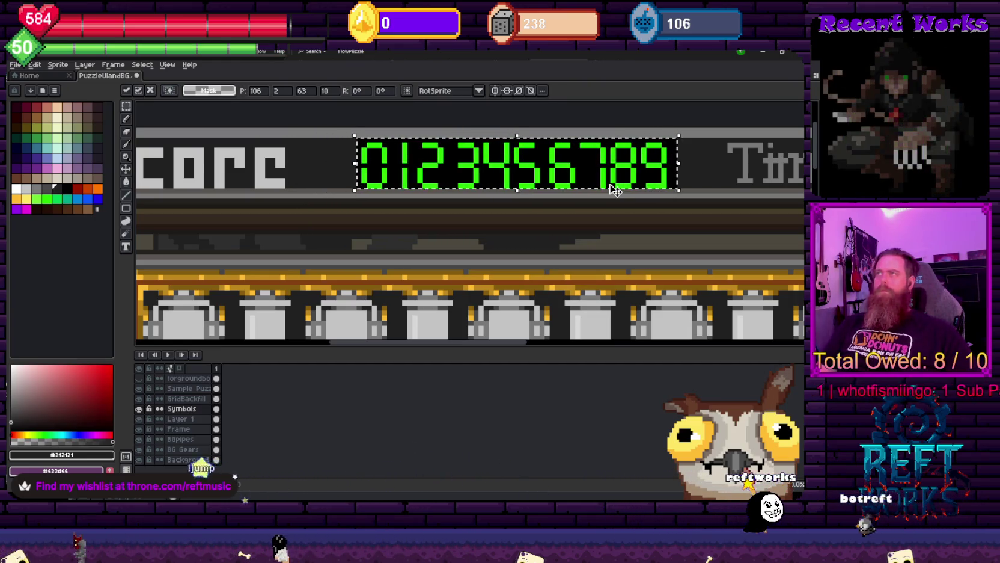
key(ctrl+d)
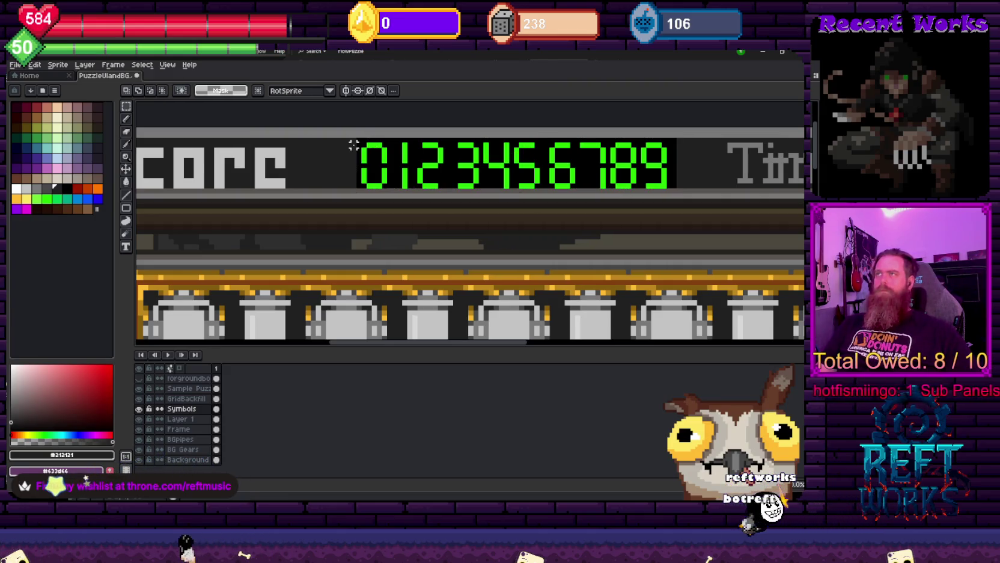
Nudge the digits back one pixel left and fill the grey block right of the 9 black
drag(357, 138, 678, 191)
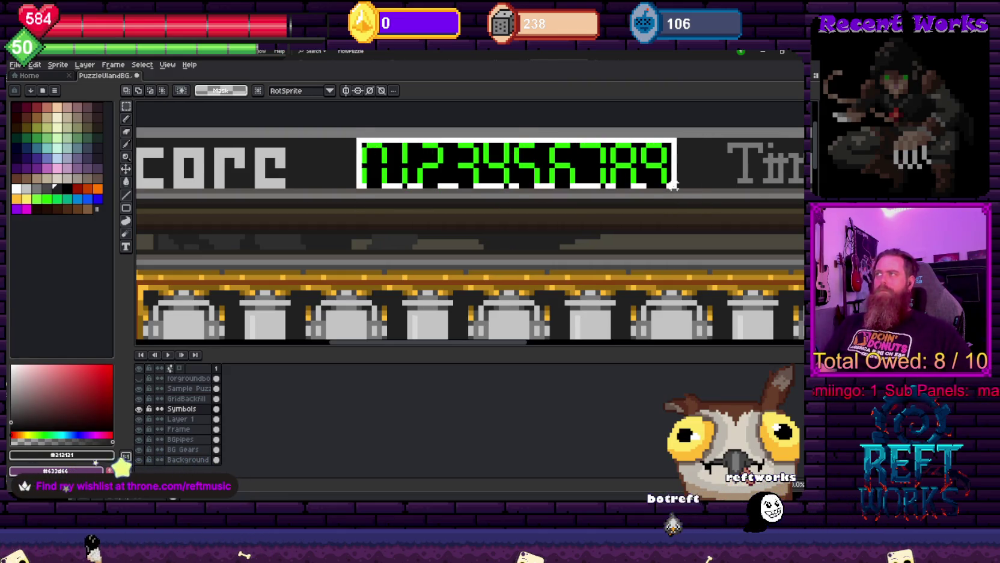
key(Left)
key(Left)
key(Left)
key(Left)
key(Left)
key(Left)
key(Left)
key(Left)
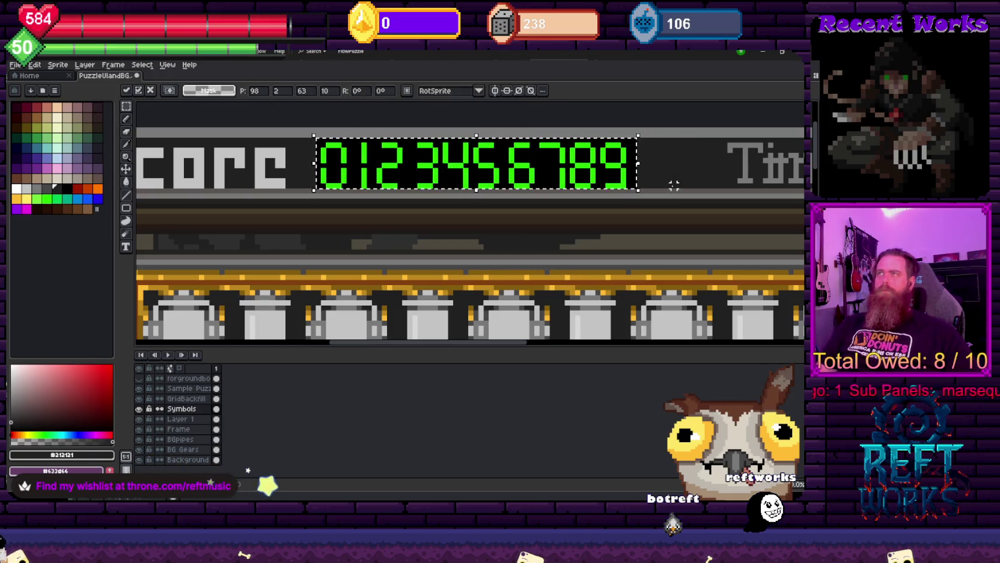
key(ctrl+d)
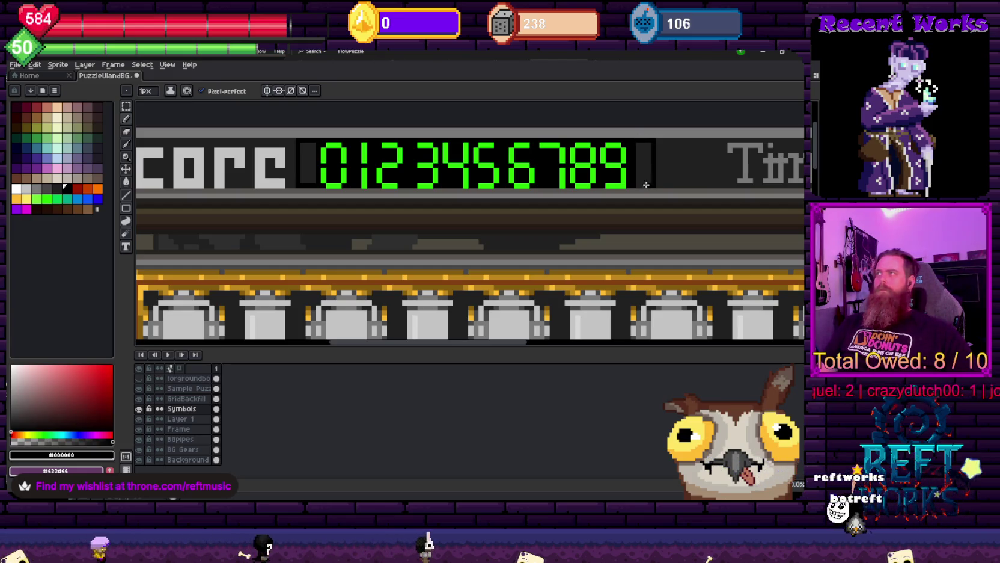
key(g)
click(635, 182)
Zoom and pan along the top bar to review the solid black score panel
scroll(313, 157, down, 2)
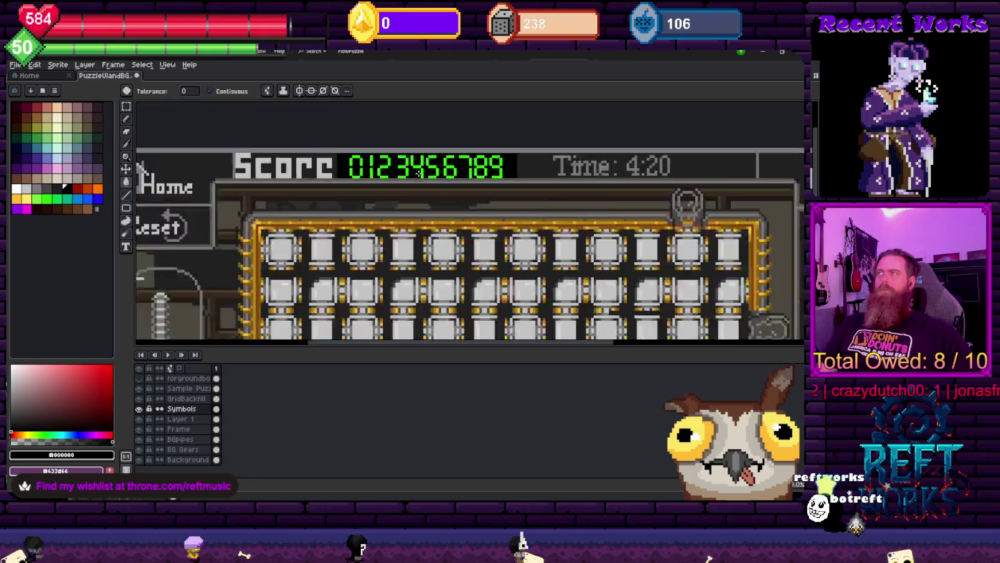
scroll(473, 179, down, 3)
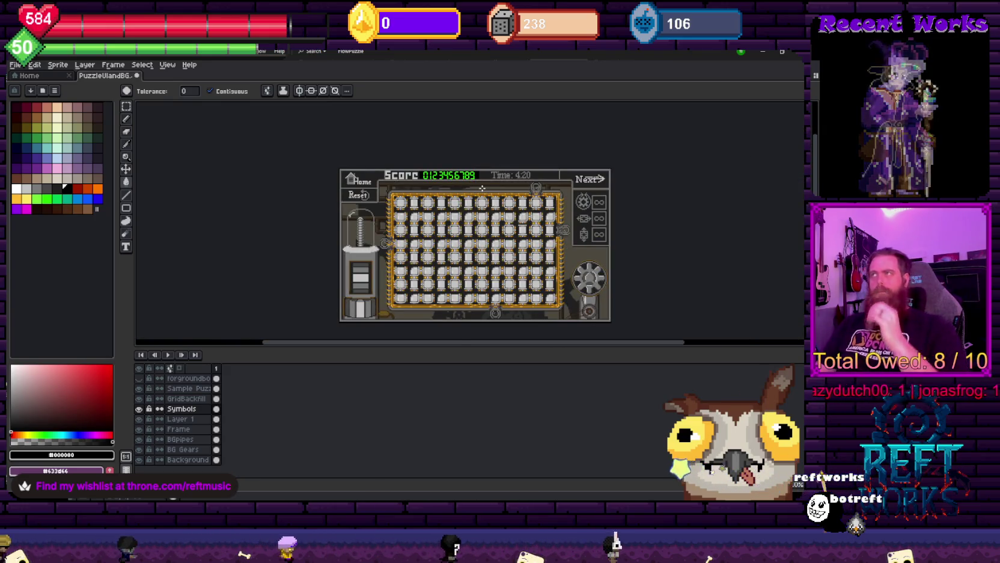
drag(537, 175, 462, 176)
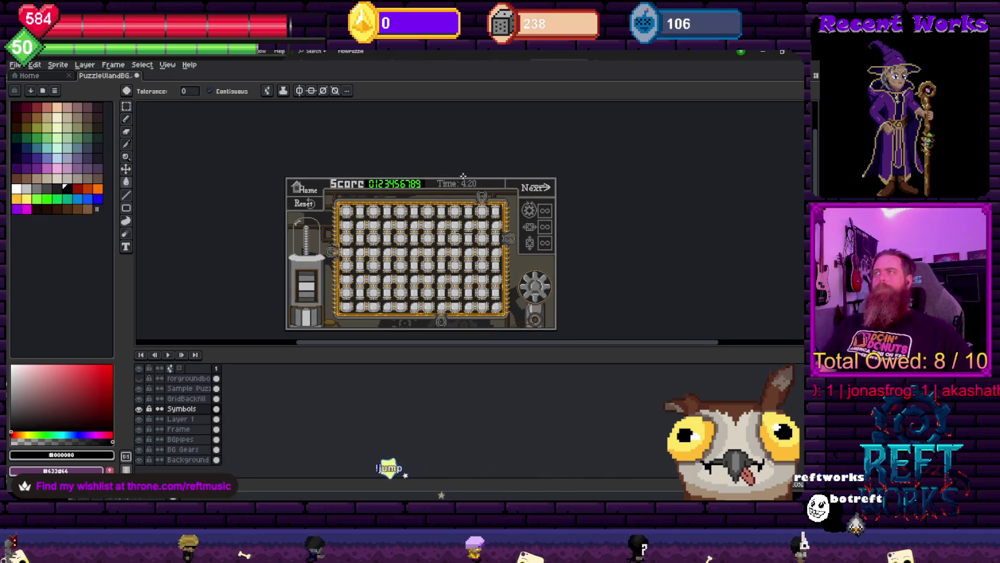
scroll(462, 176, up, 3)
scroll(420, 180, up, 1)
key(i)
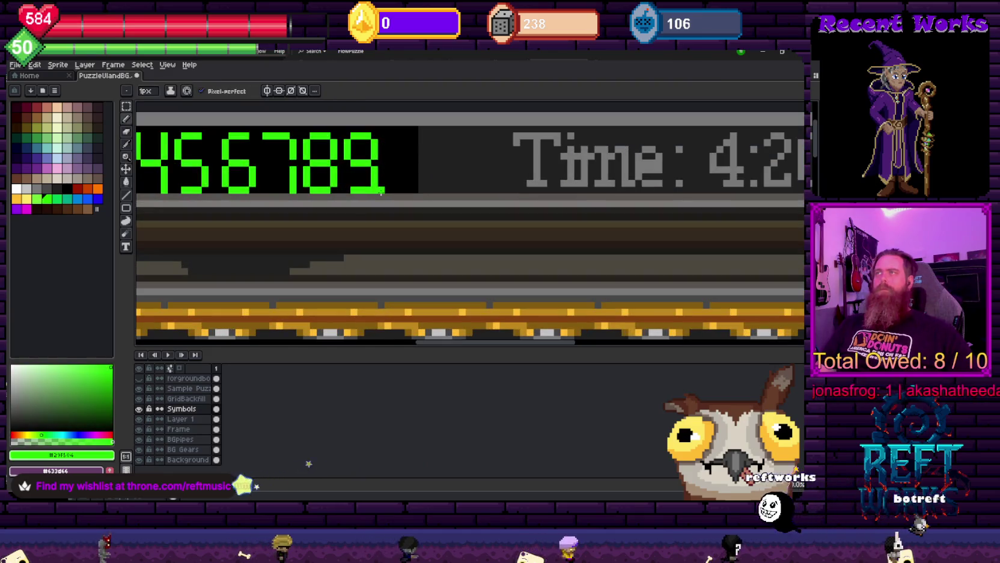
scroll(439, 218, down, 2)
key(b)
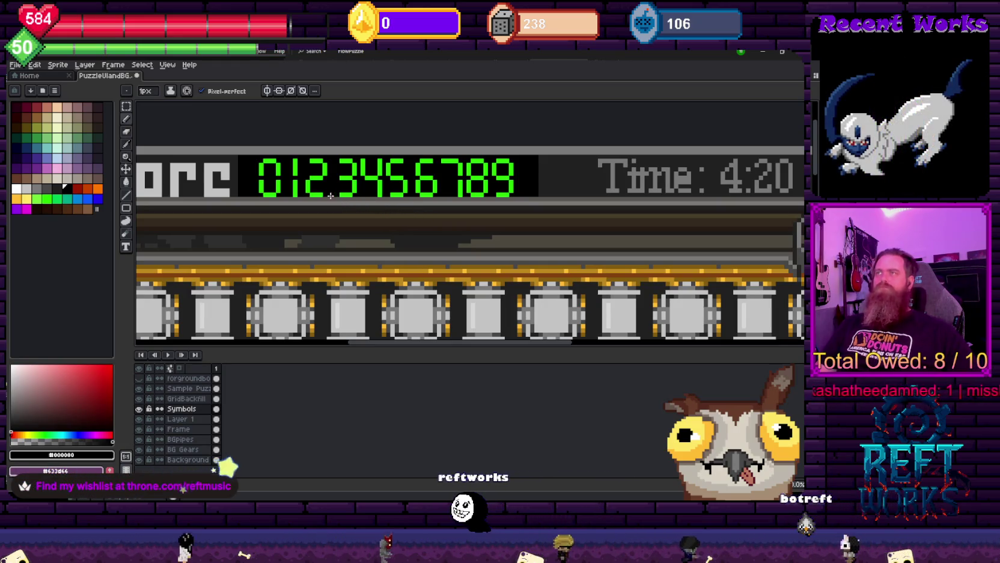
drag(457, 217, 393, 269)
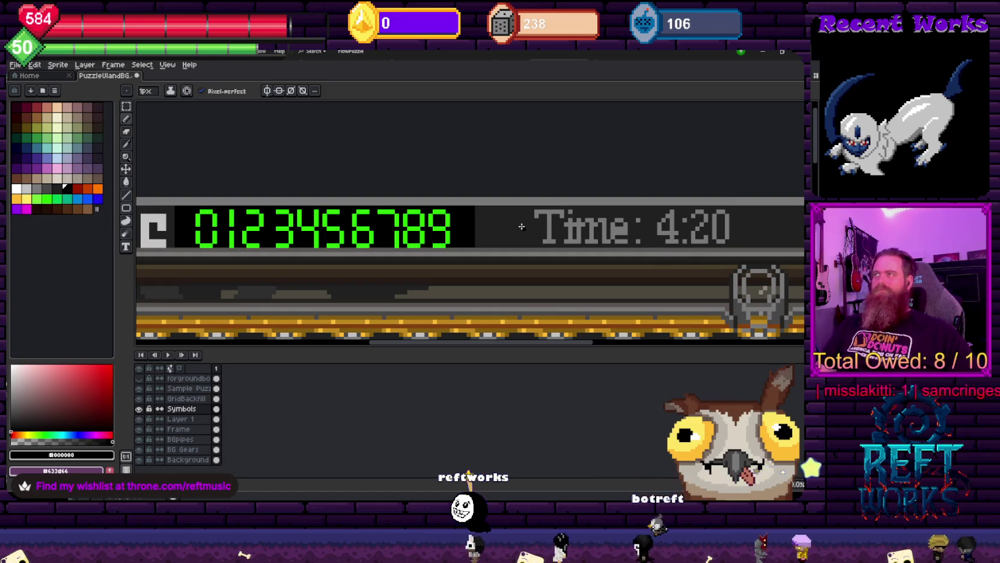
drag(533, 206, 479, 210)
scroll(479, 210, down, 1)
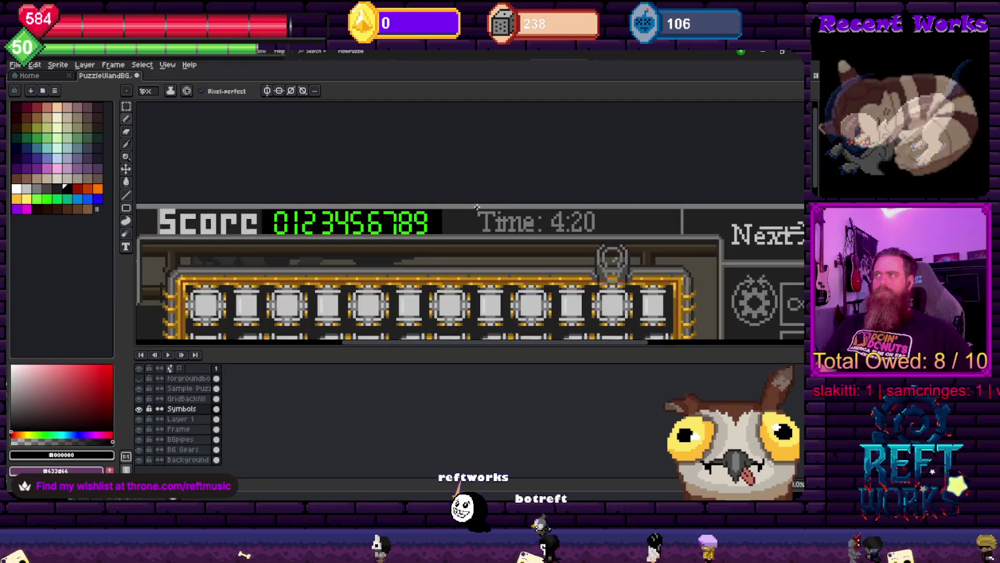
Select the Time: label and move it left to make room for a readout
drag(559, 214, 507, 214)
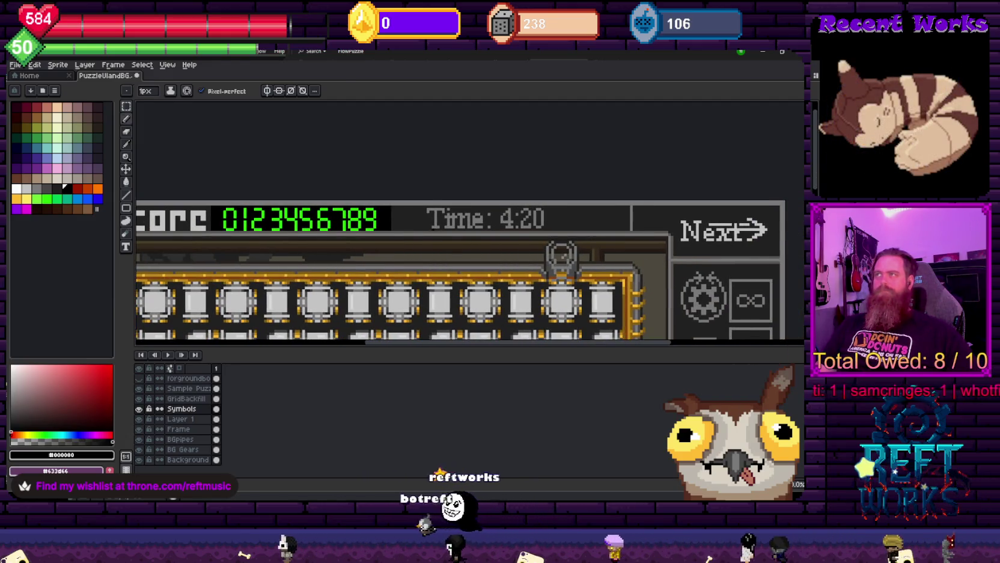
key(m)
mouse_move(427, 207)
mouse_down()
mouse_move(499, 233)
mouse_move(447, 233)
mouse_up()
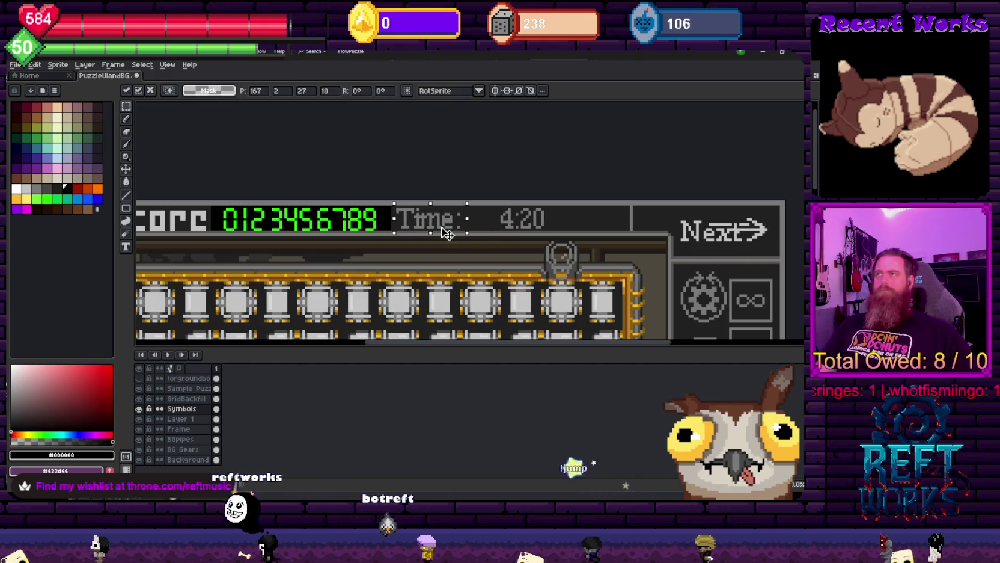
key(ctrl+d)
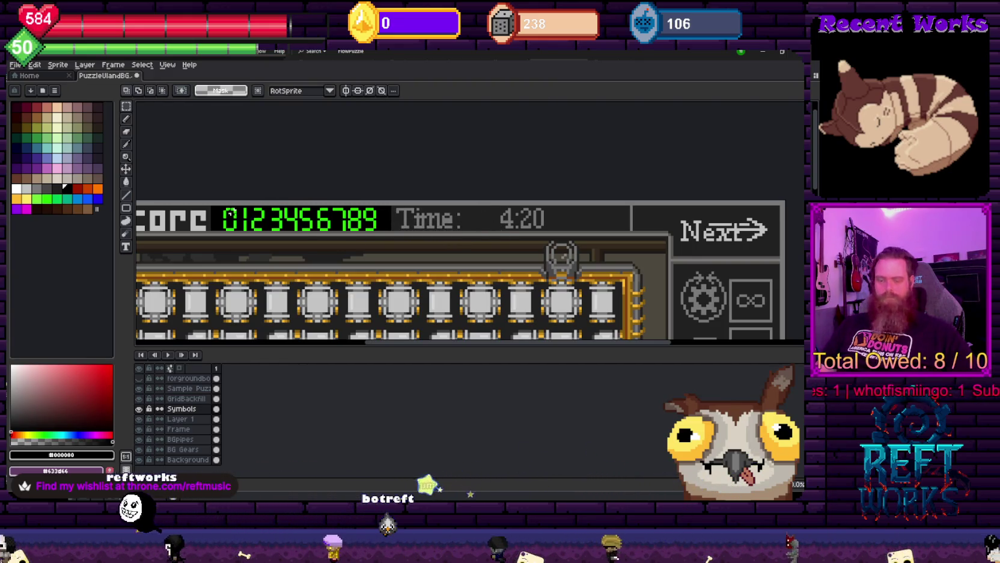
Copy the green digits 01234 onto the Time field, undoing a skewed attempt
drag(209, 205, 394, 234)
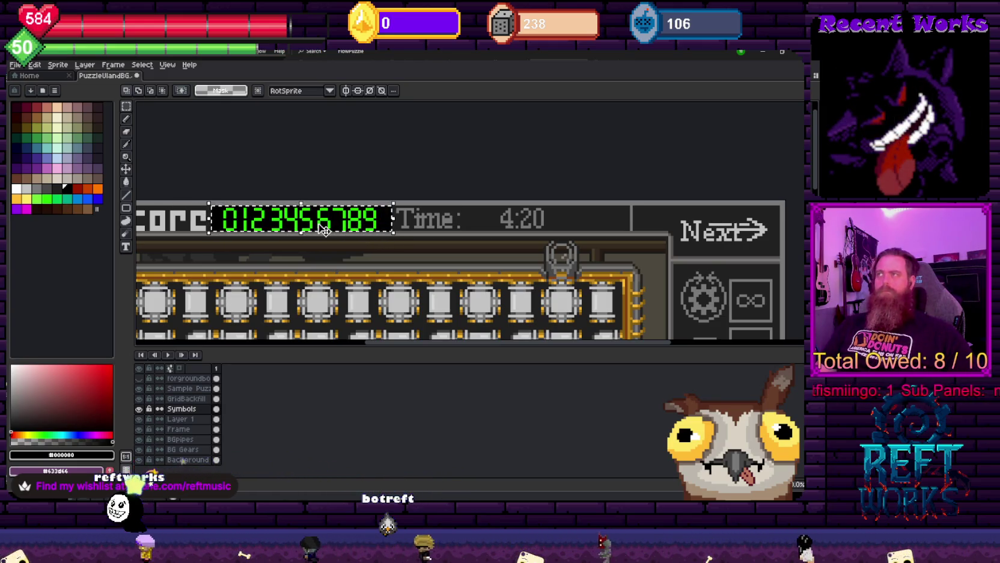
mouse_move(301, 229)
mouse_down()
mouse_move(536, 227)
mouse_move(301, 225)
mouse_up()
drag(391, 224, 379, 234)
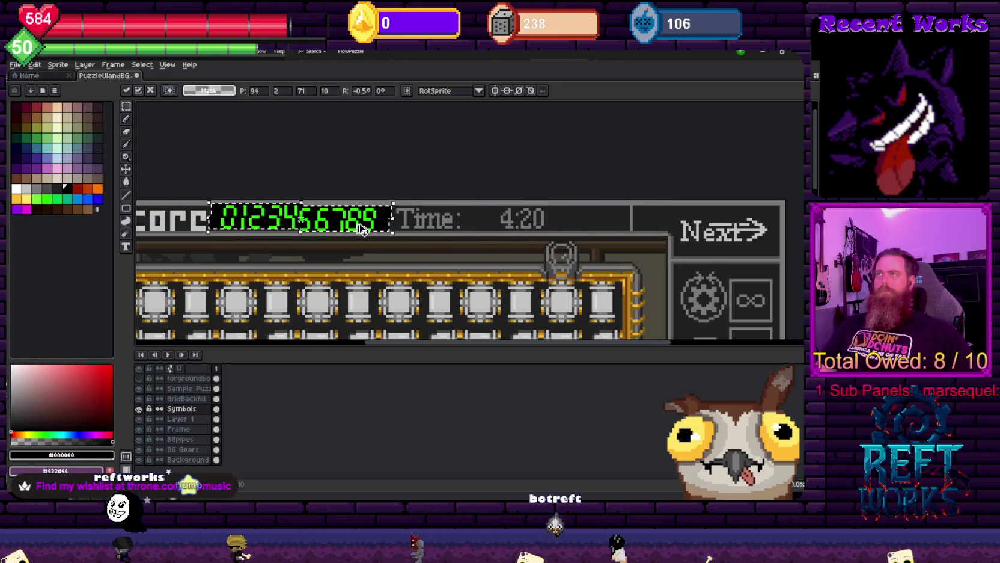
key(Return)
key(ctrl+z)
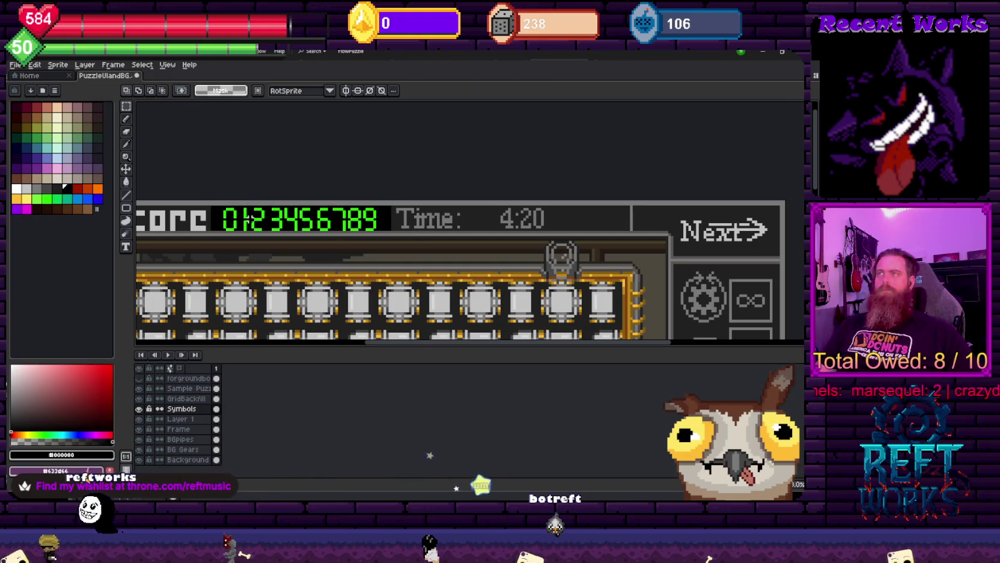
key(ctrl+y)
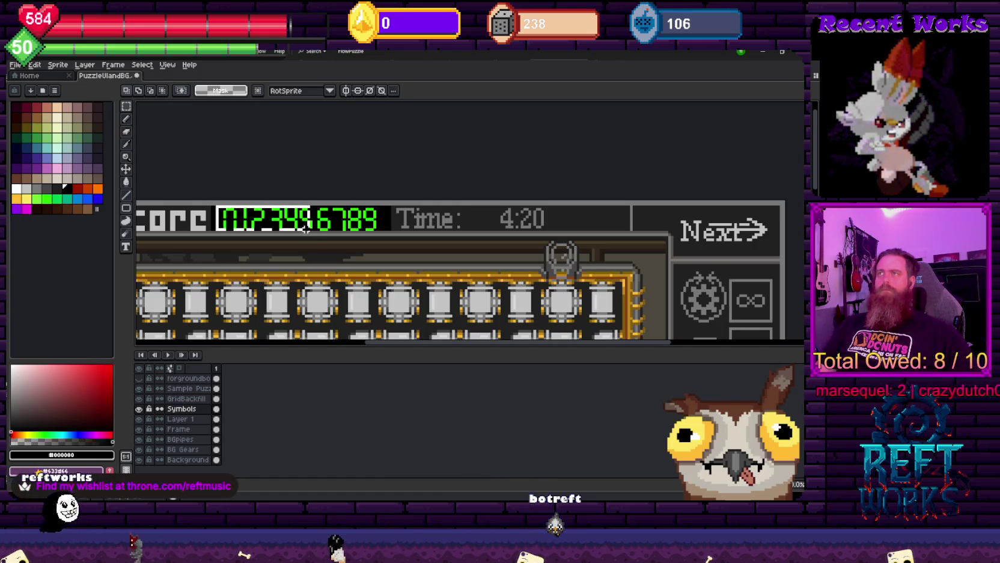
drag(299, 228, 508, 226)
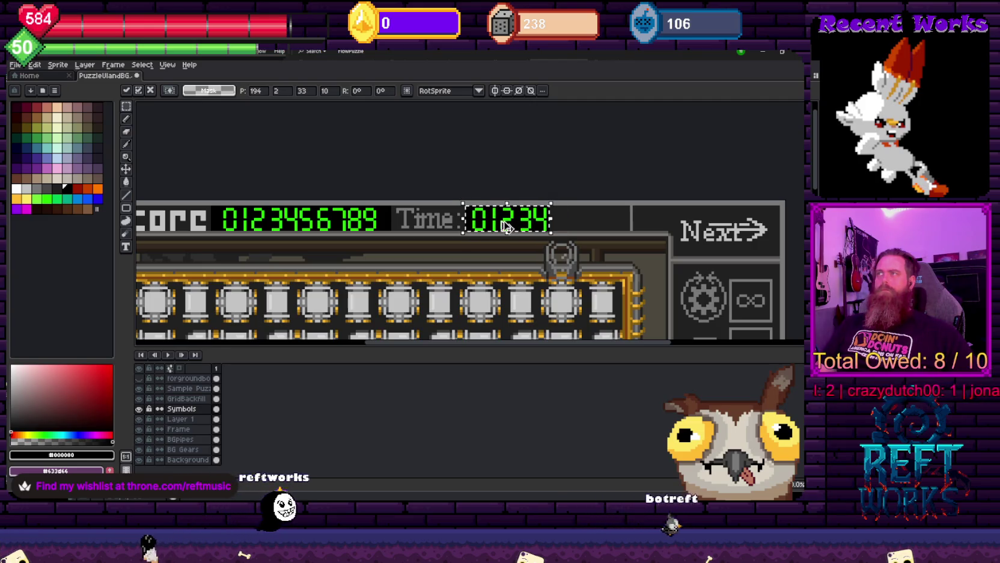
Commit the pasted 01234 and delete the extra 2 between 01 and 34
scroll(507, 226, up, 1)
scroll(507, 226, up, 1)
click(612, 208)
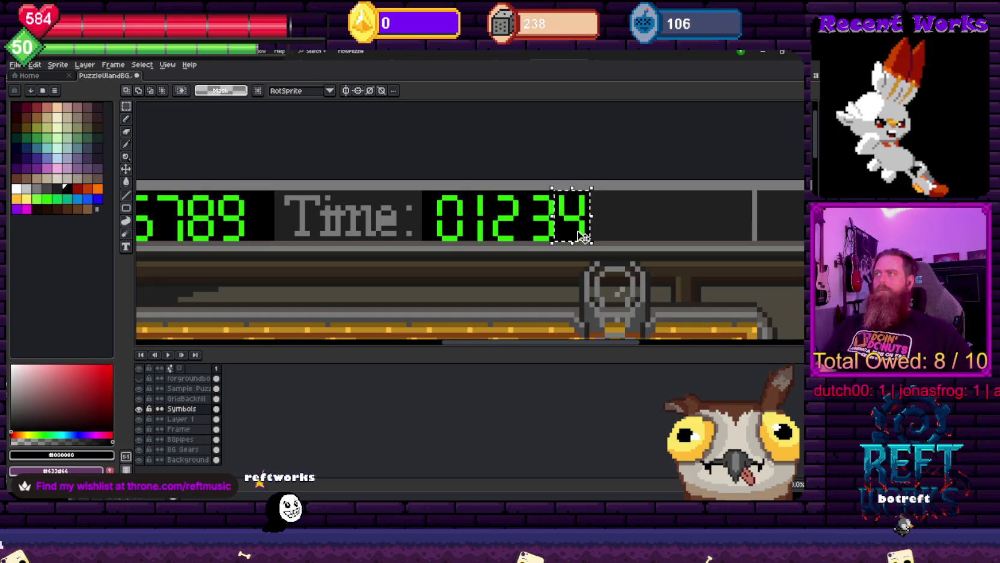
scroll(494, 225, up, 1)
drag(493, 181, 527, 242)
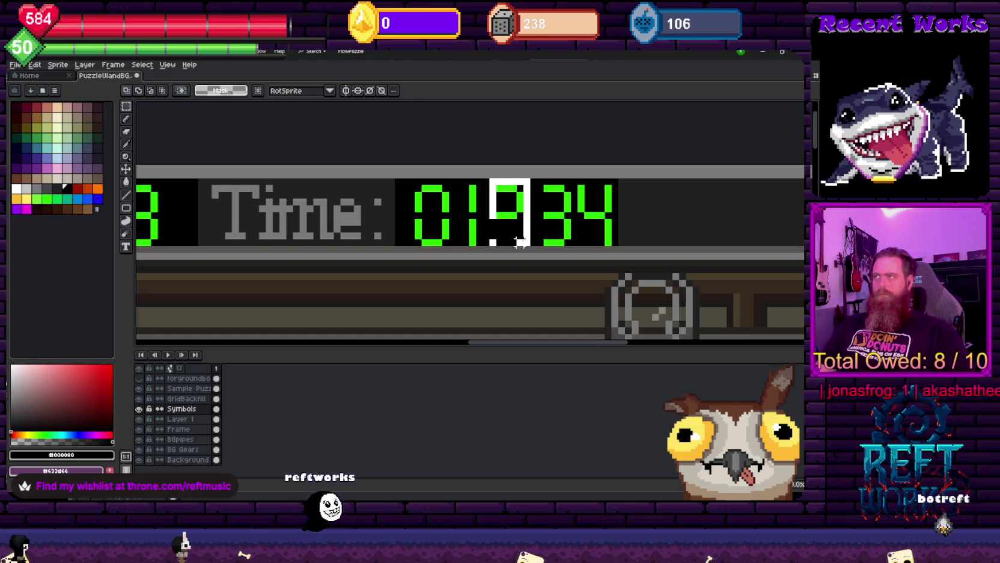
key(Delete)
key(b)
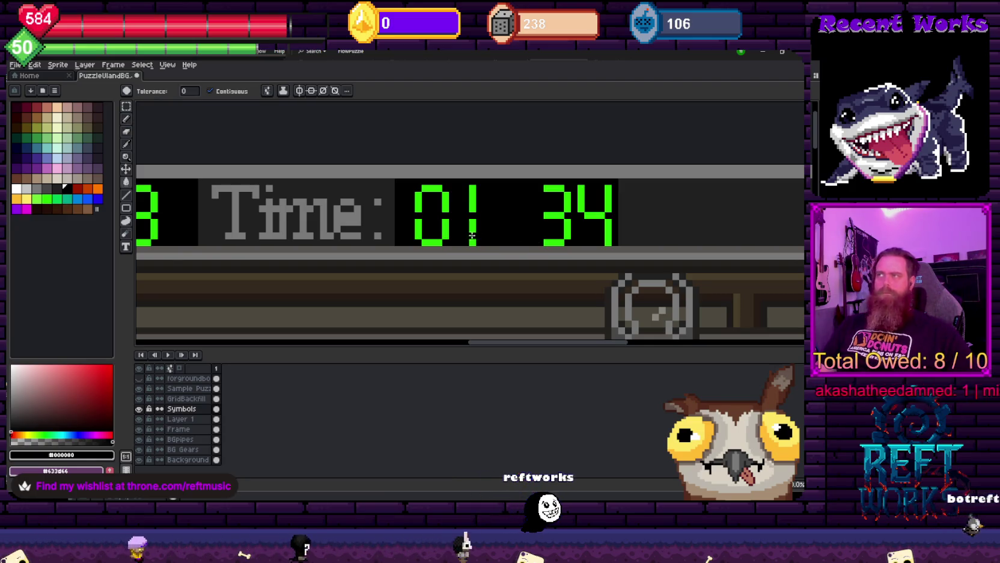
Copy a piece of the 1 into the gap as a colon, making the timer 01:34
key(m)
mouse_move(458, 183)
mouse_down()
mouse_move(484, 245)
mouse_move(515, 234)
mouse_up()
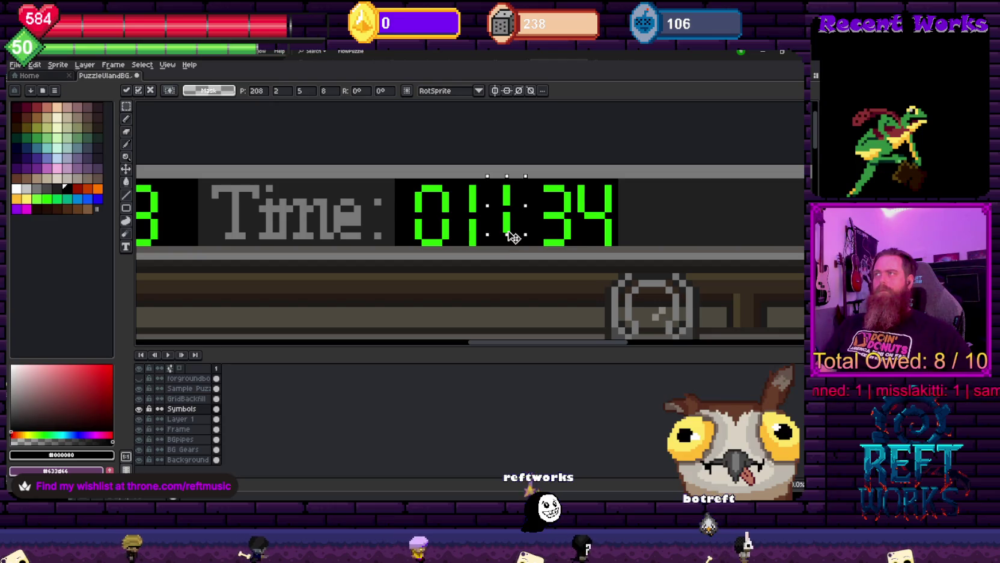
drag(513, 227, 506, 229)
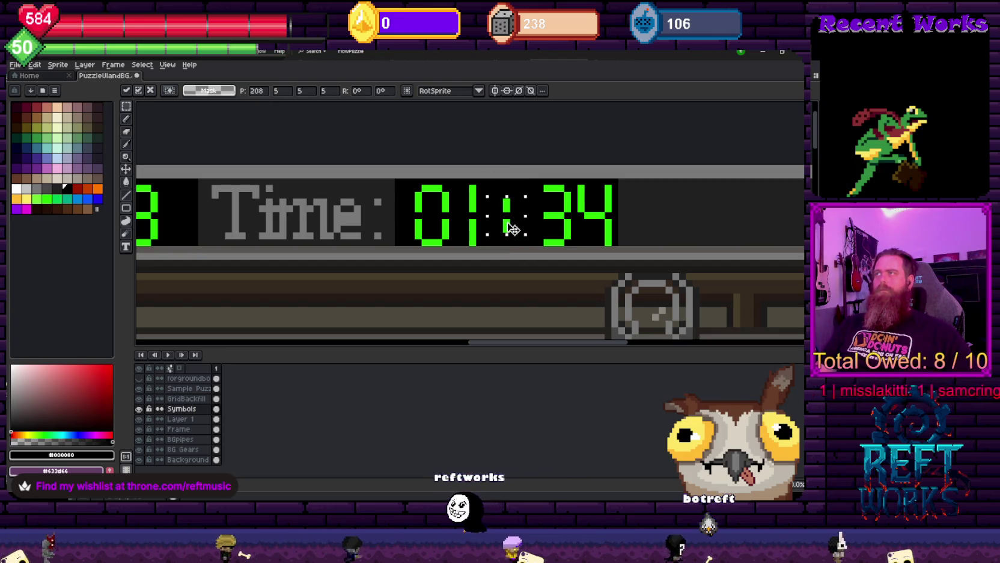
key(ctrl+d)
key(b)
scroll(539, 229, down, 1)
scroll(539, 229, down, 1)
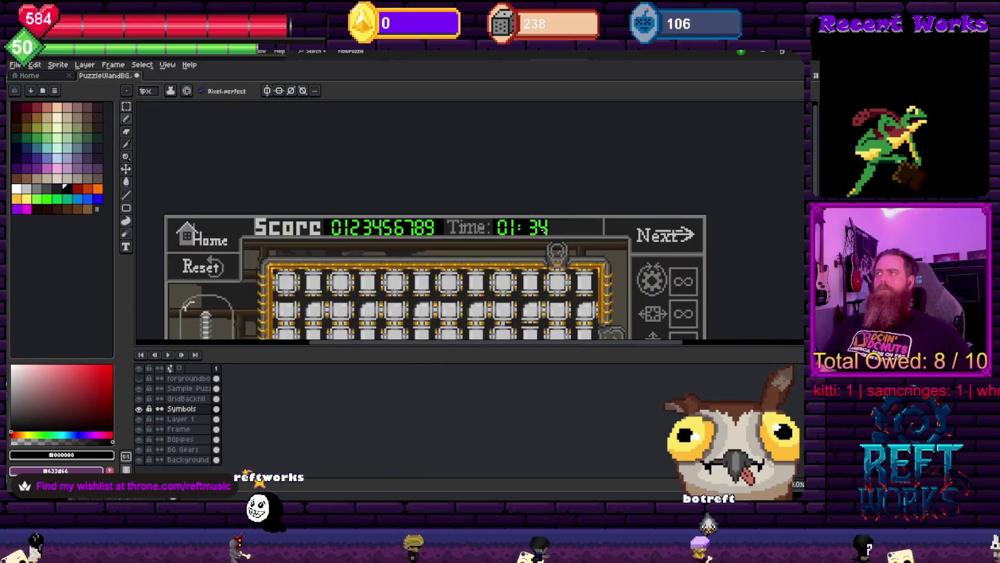
Shift the timer's 34 one pixel left toward the colon
scroll(539, 229, up, 1)
key(m)
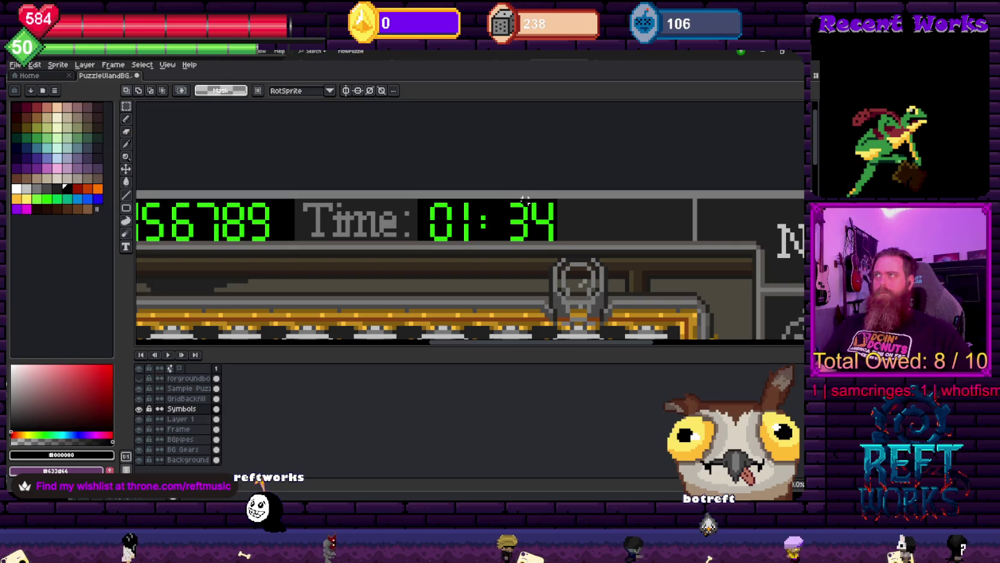
drag(510, 199, 553, 238)
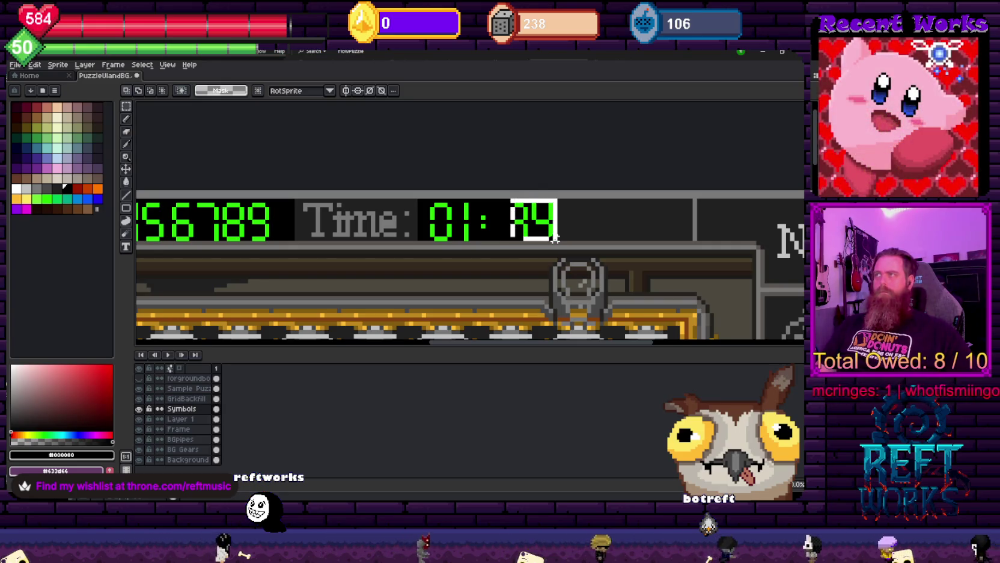
key(Left)
key(Left)
key(Left)
key(Left)
key(Left)
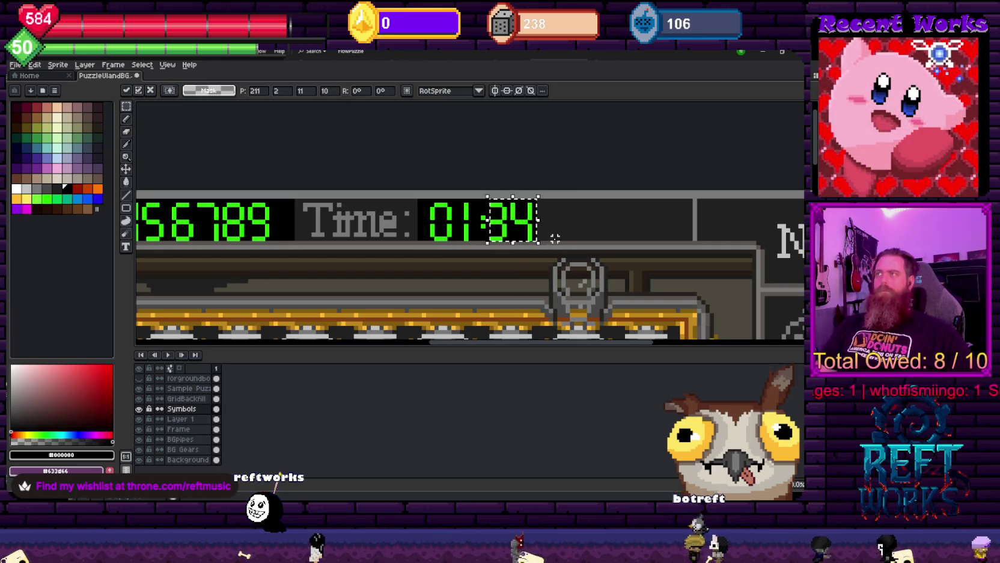
click(559, 239)
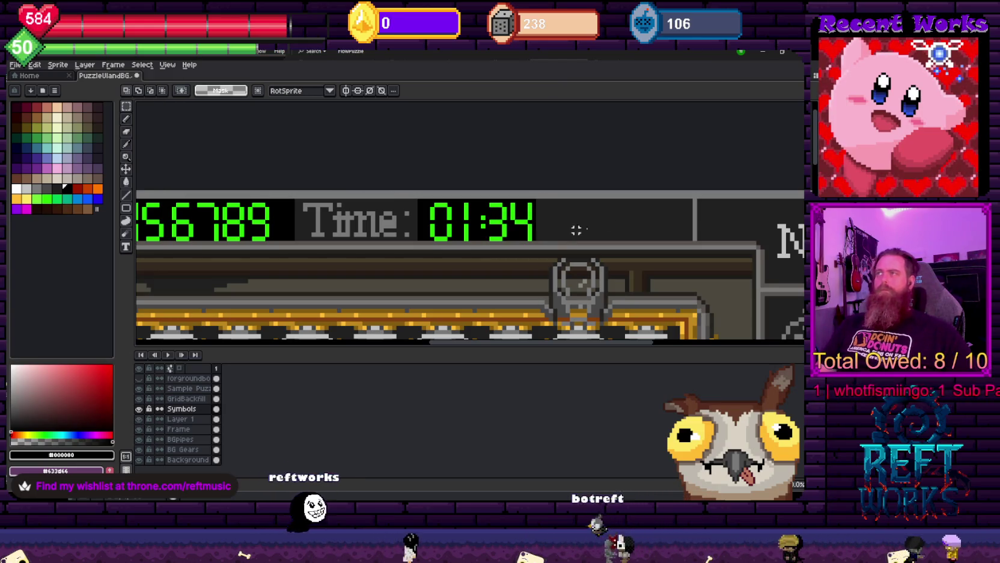
Paint the gap right of 34 black and pan to review the Score and Time bar
scroll(559, 239, up, 2)
key(b)
drag(532, 253, 531, 267)
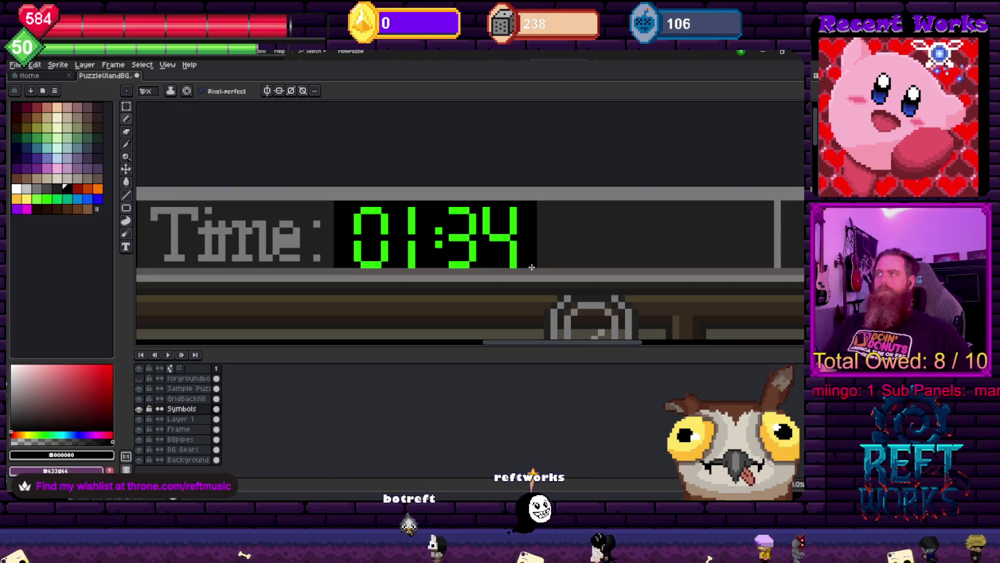
scroll(440, 239, down, 3)
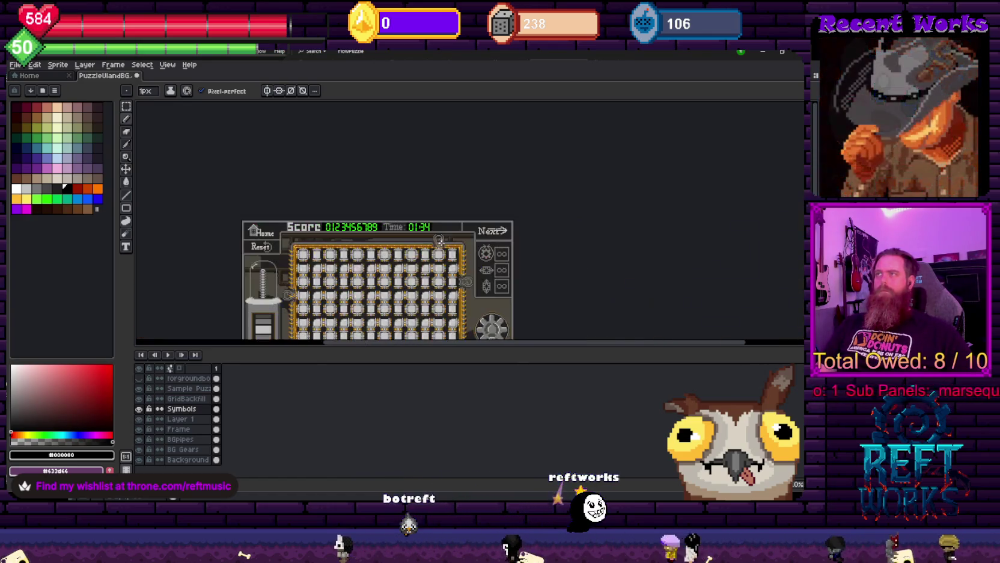
drag(440, 239, 493, 150)
scroll(419, 187, up, 2)
mouse_move(418, 185)
mouse_down()
mouse_move(370, 183)
mouse_move(369, 172)
mouse_up()
drag(316, 118, 369, 160)
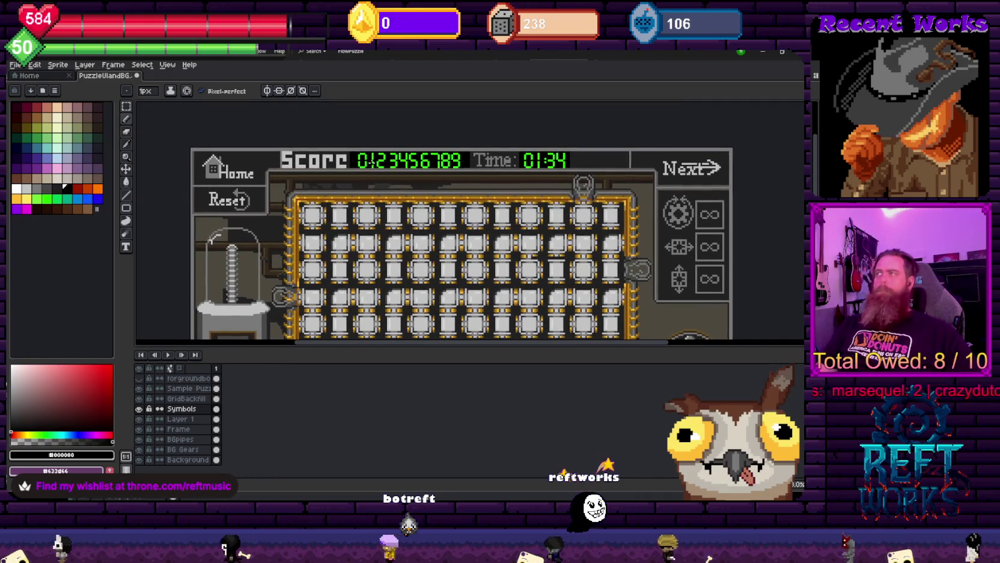
Pick a dark teal and paint dim unlit segments on the Score 0 digit
scroll(355, 157, up, 1)
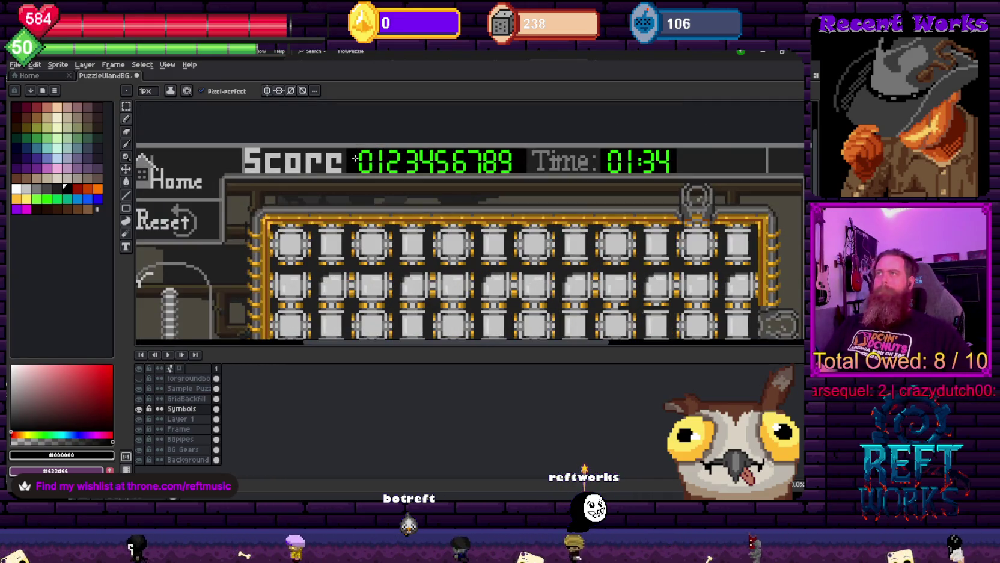
scroll(355, 157, up, 1)
scroll(354, 157, up, 1)
scroll(380, 142, up, 1)
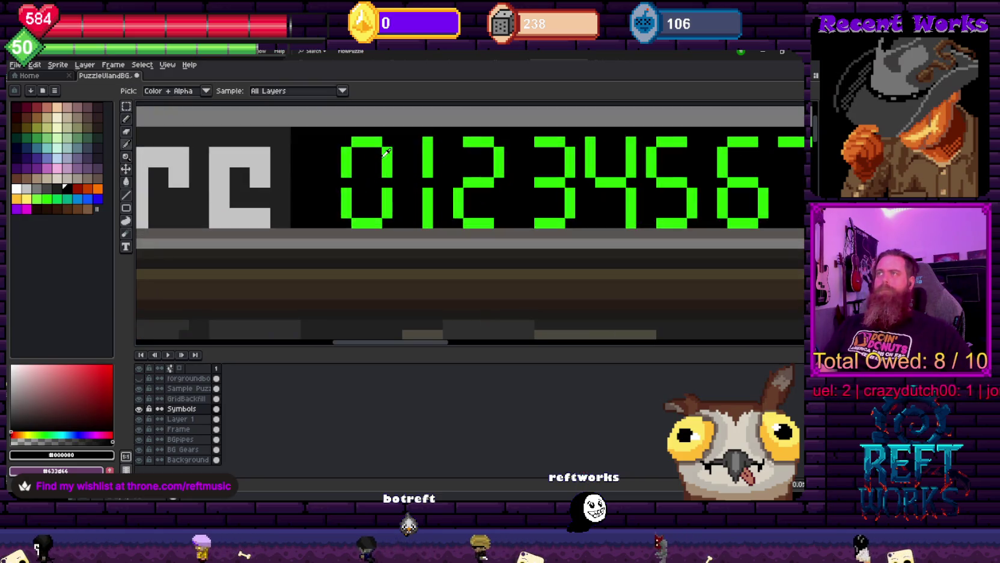
click(46, 198)
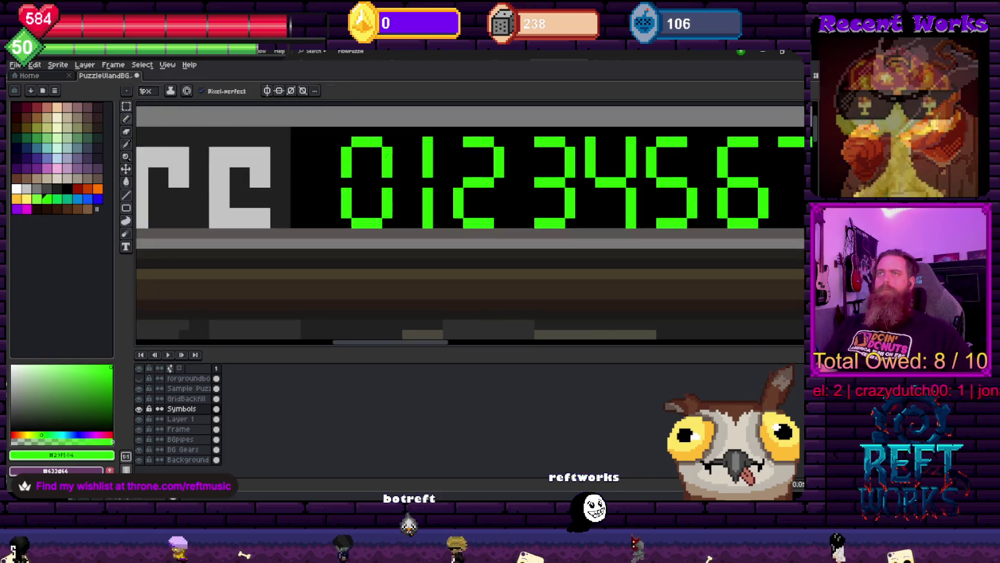
click(93, 138)
drag(389, 142, 364, 182)
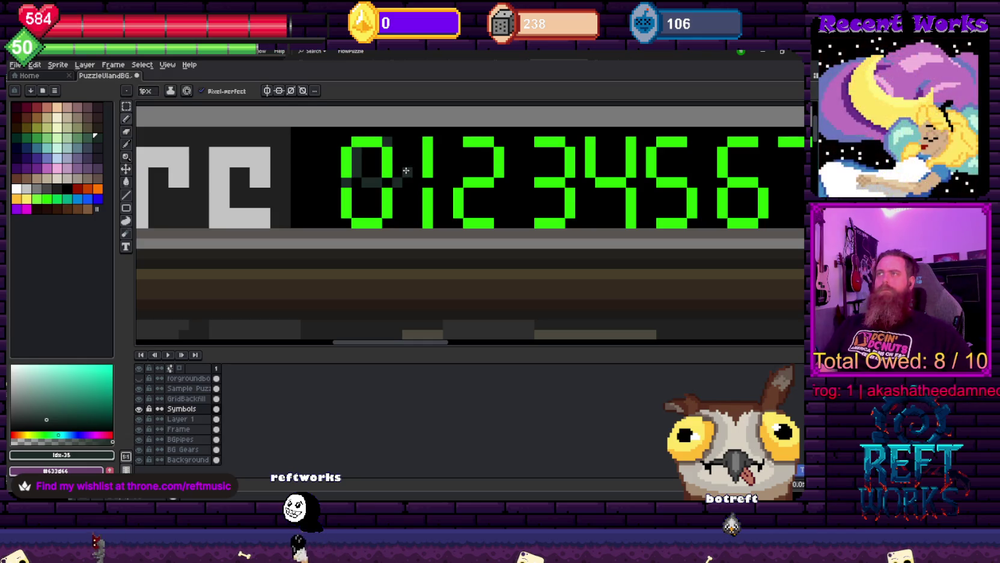
Sample the dim teal unlit colour back from the digits and review the Score counter
alt+click(405, 185)
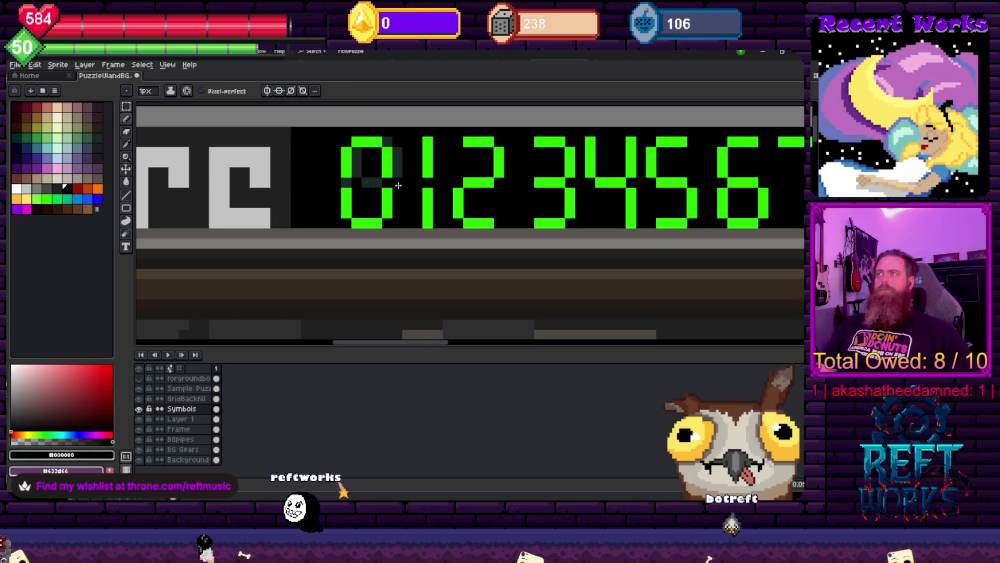
scroll(426, 209, down, 3)
scroll(418, 215, up, 3)
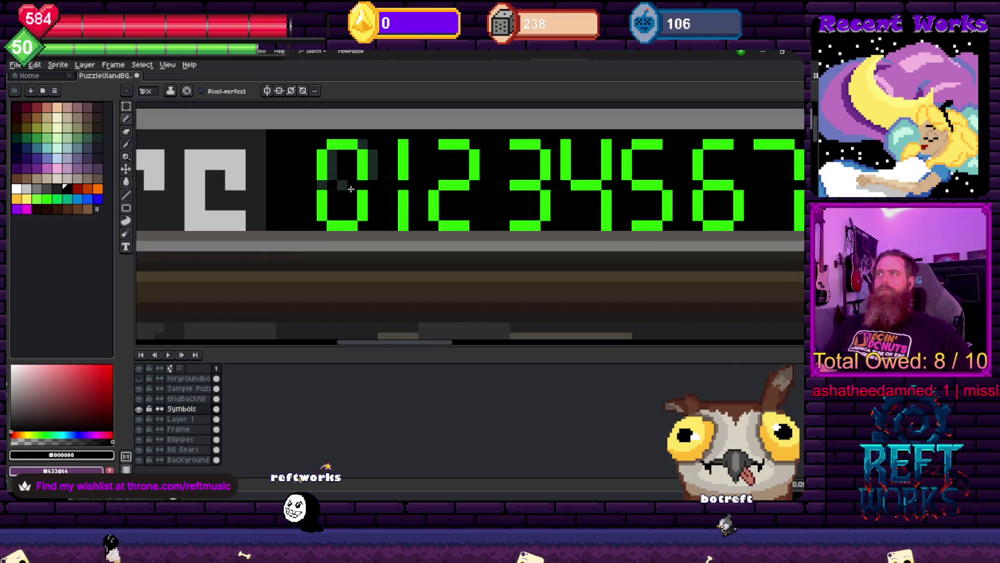
alt+click(336, 187)
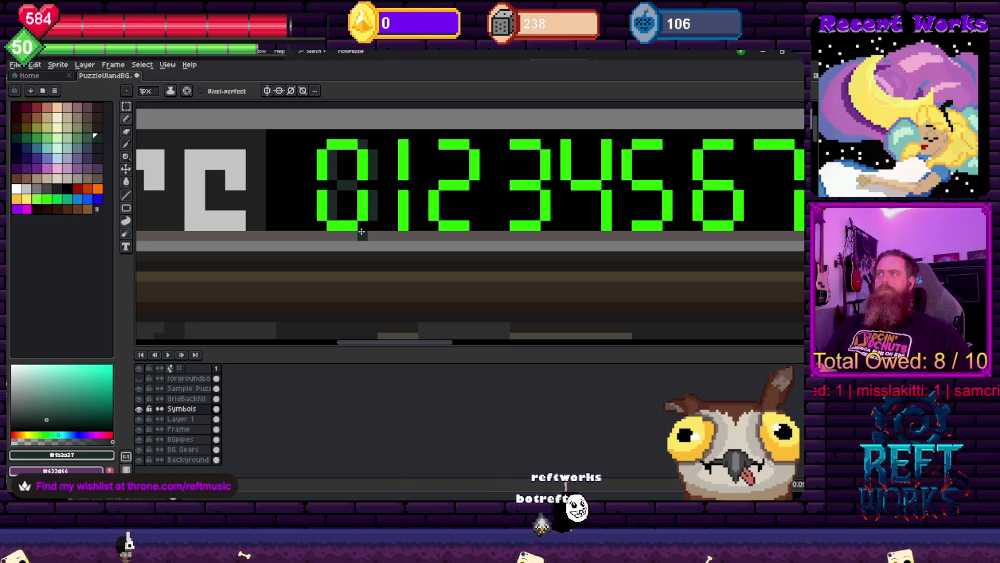
scroll(361, 231, down, 2)
scroll(481, 235, down, 1)
scroll(546, 237, down, 1)
scroll(535, 235, down, 1)
scroll(512, 234, down, 1)
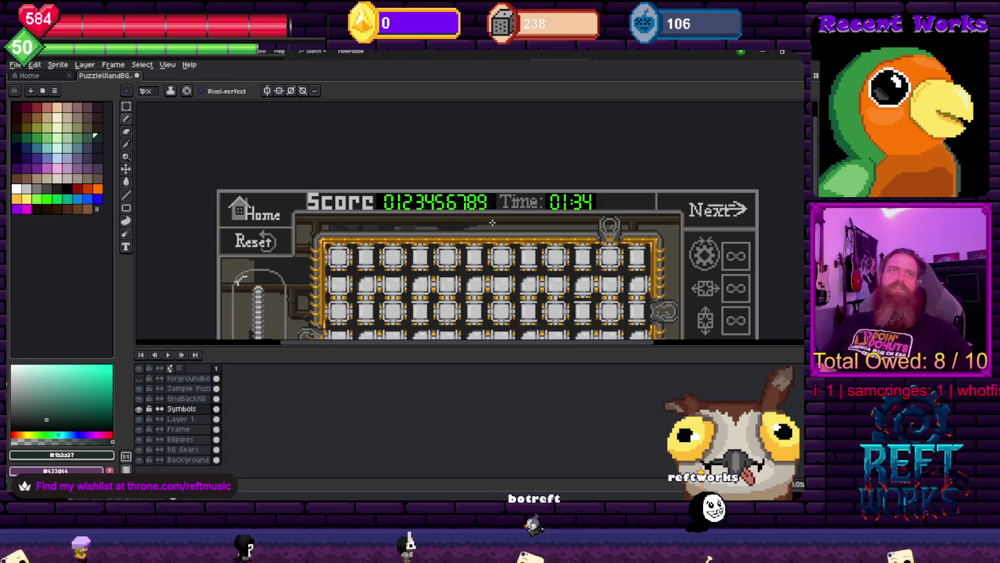
scroll(479, 220, up, 1)
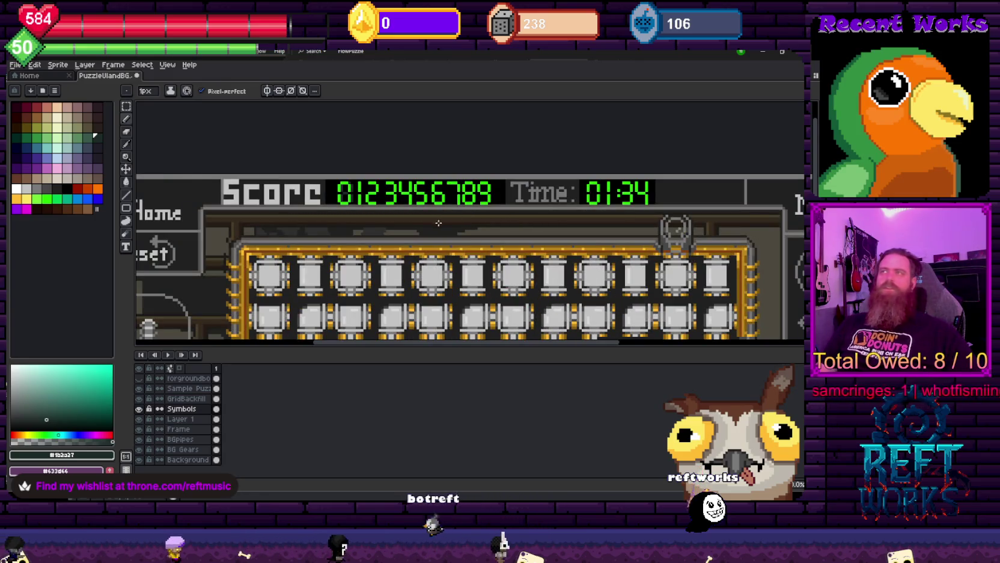
scroll(394, 212, up, 1)
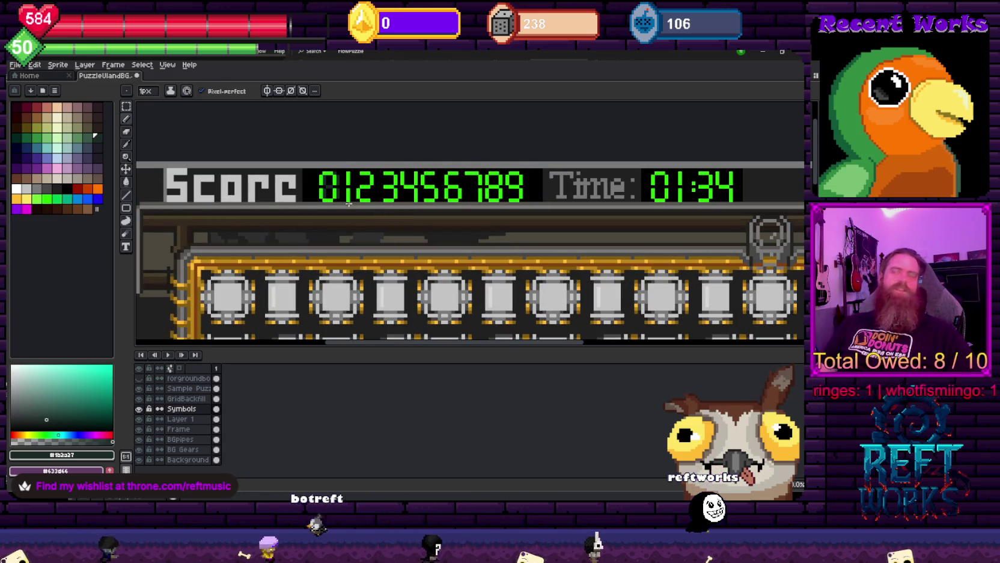
scroll(352, 205, up, 1)
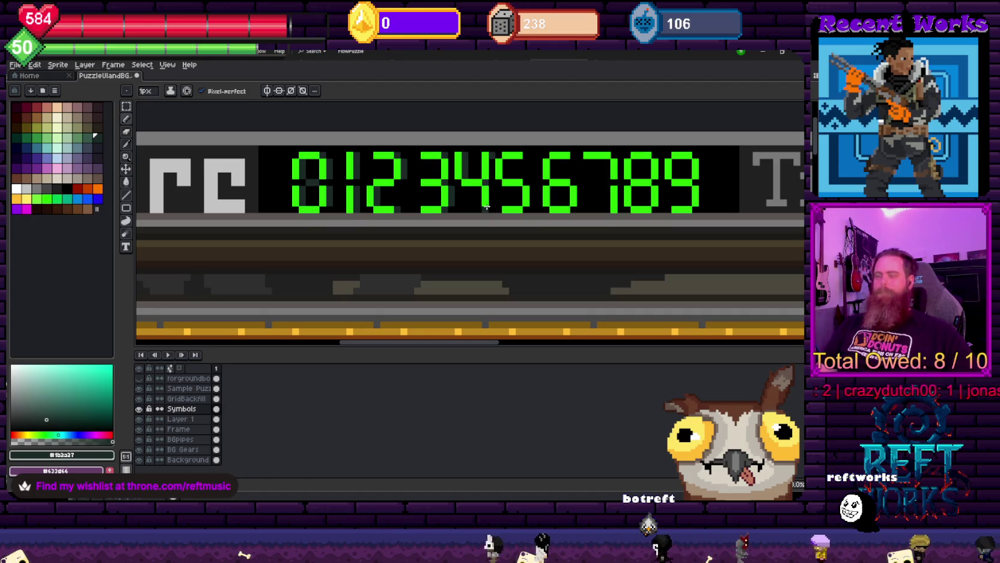
Select the Score 3 to check spacing, then paint the grey column beside the 4 black
key(m)
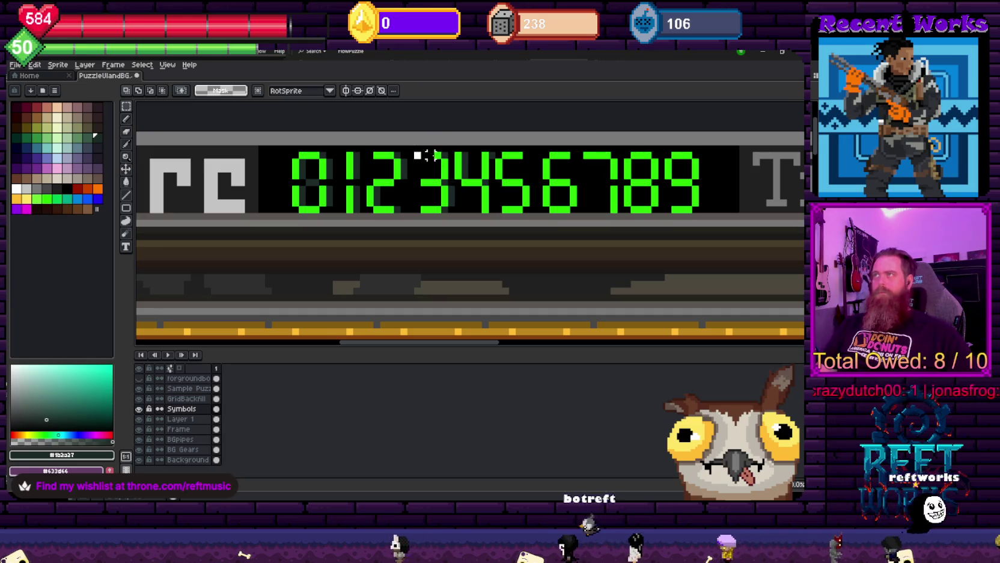
drag(413, 151, 456, 213)
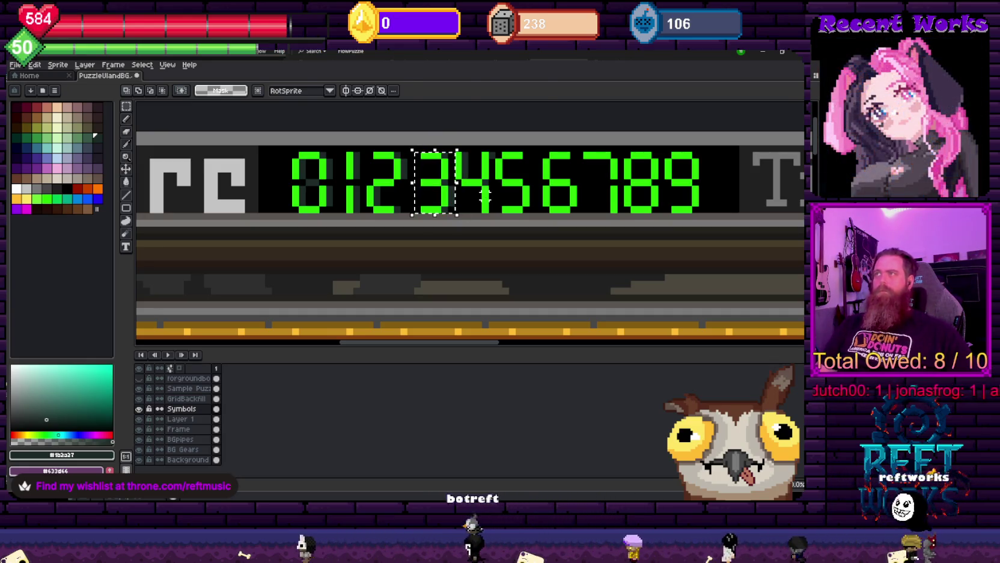
key(i)
scroll(461, 187, up, 2)
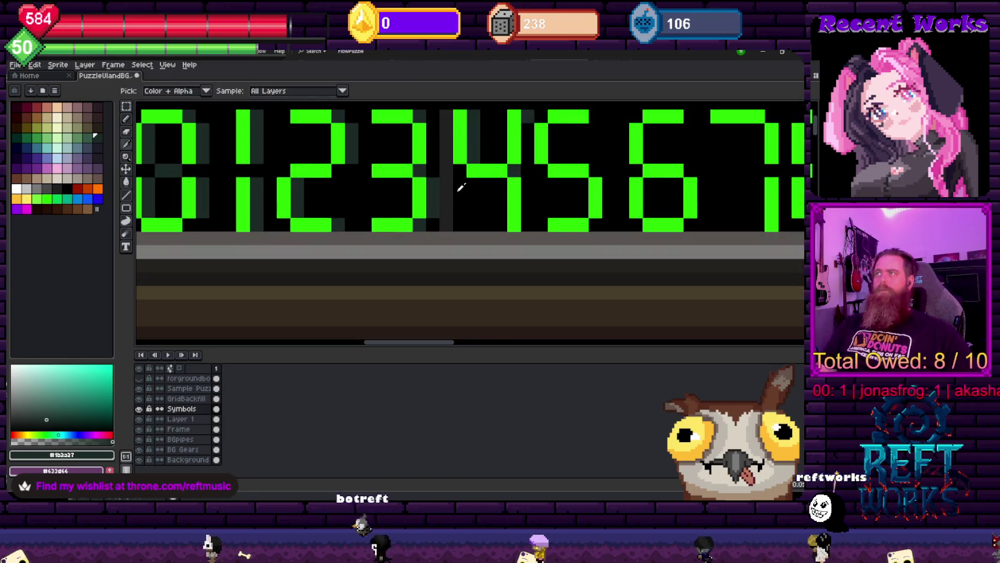
click(461, 187)
drag(446, 123, 445, 219)
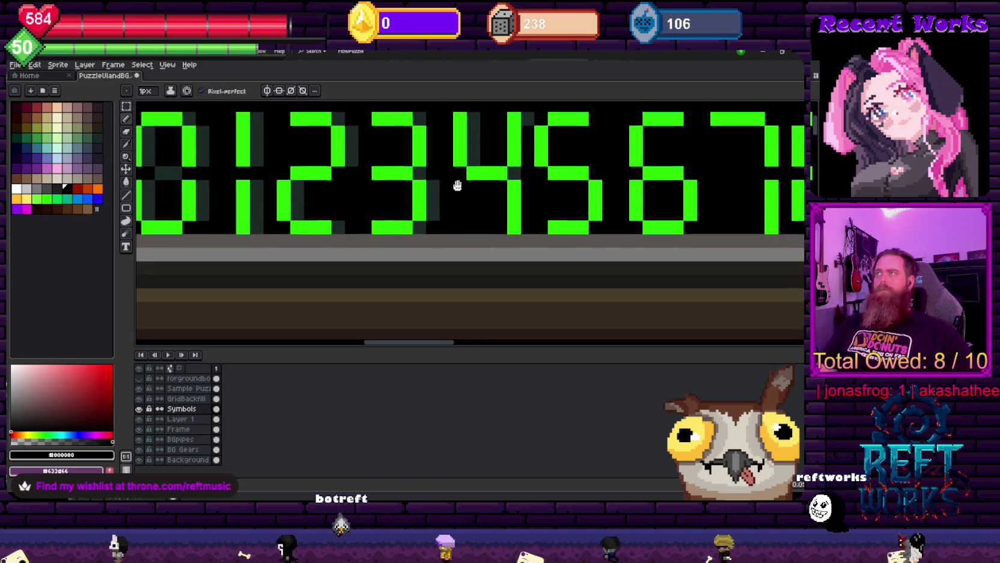
Sample the dim teal, select Score digits 5–9, then deselect and return to the pencil
drag(457, 183, 437, 220)
alt+click(410, 182)
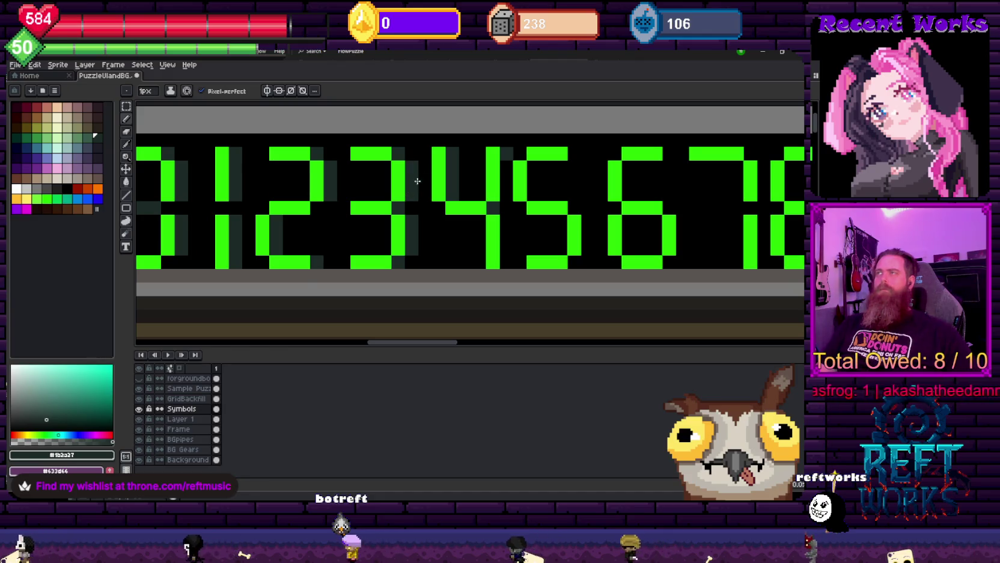
scroll(415, 177, down, 2)
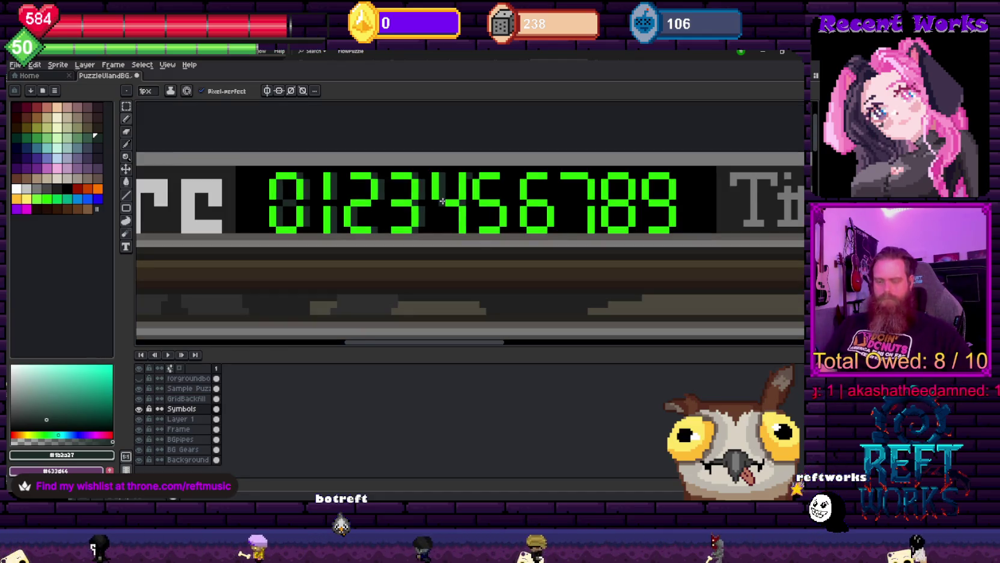
key(m)
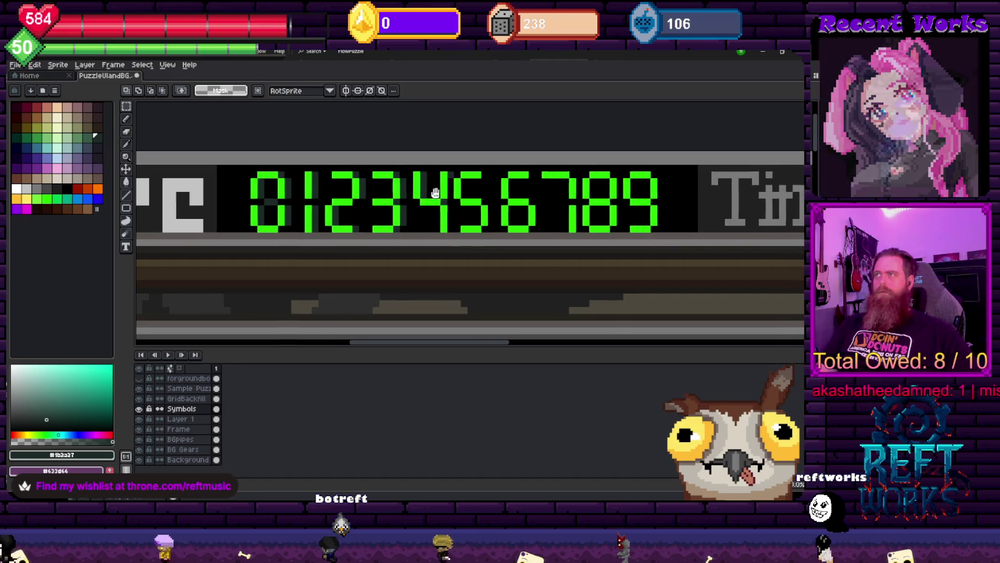
scroll(445, 188, up, 2)
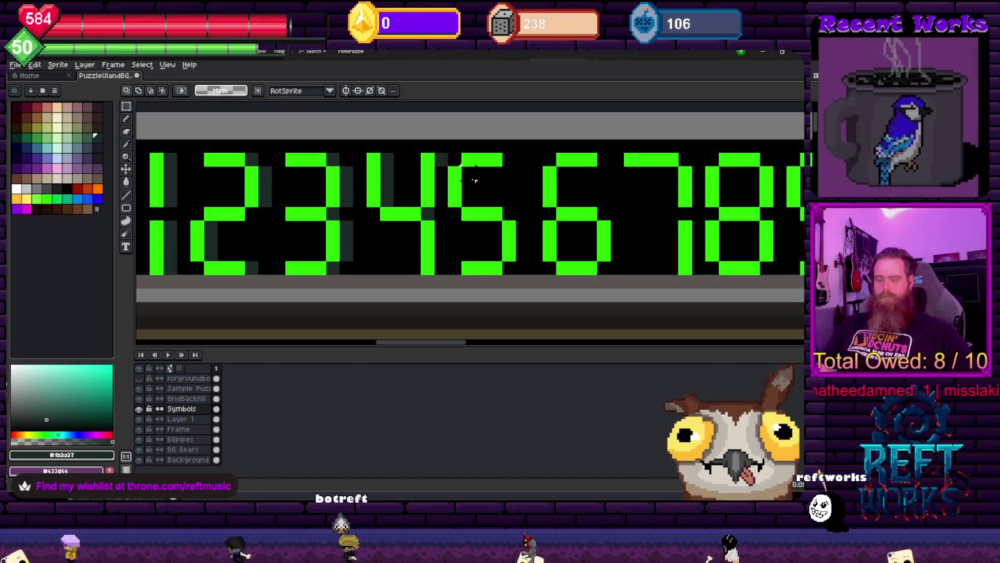
scroll(455, 159, down, 1)
scroll(455, 160, down, 1)
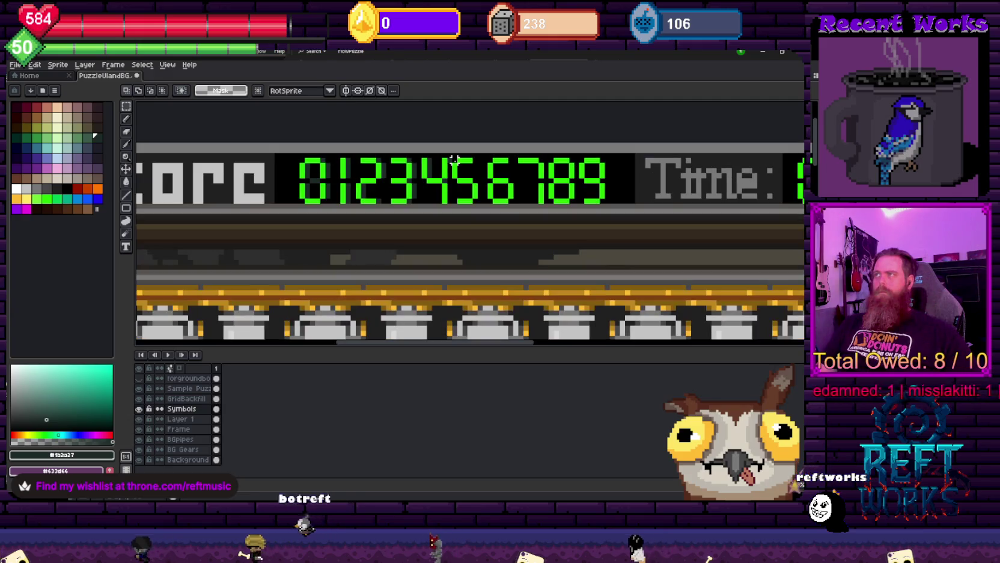
drag(454, 159, 621, 205)
key(ctrl+d)
key(b)
scroll(457, 183, up, 3)
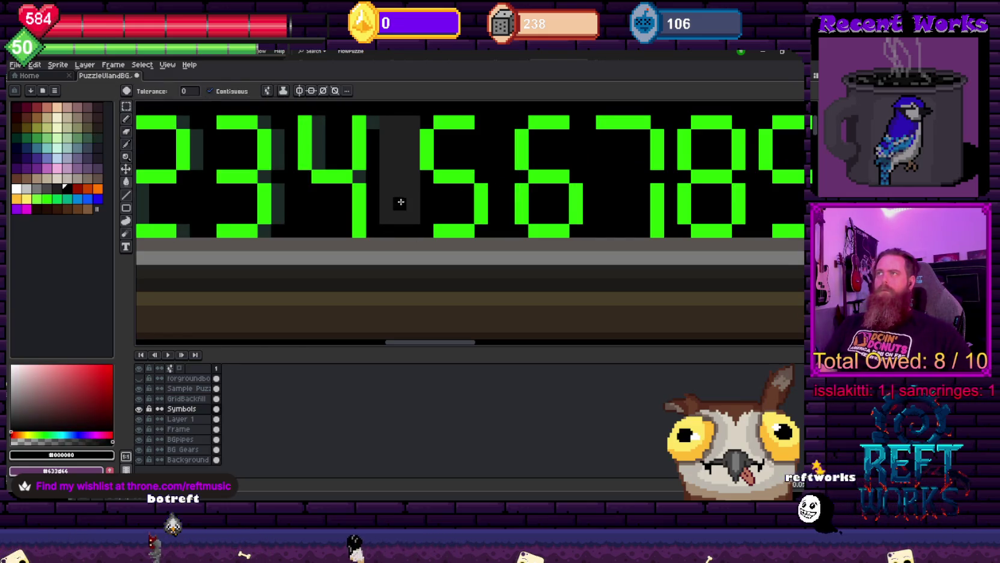
Paint a dim teal unlit segment to the right of the Score 6
alt+click(374, 124)
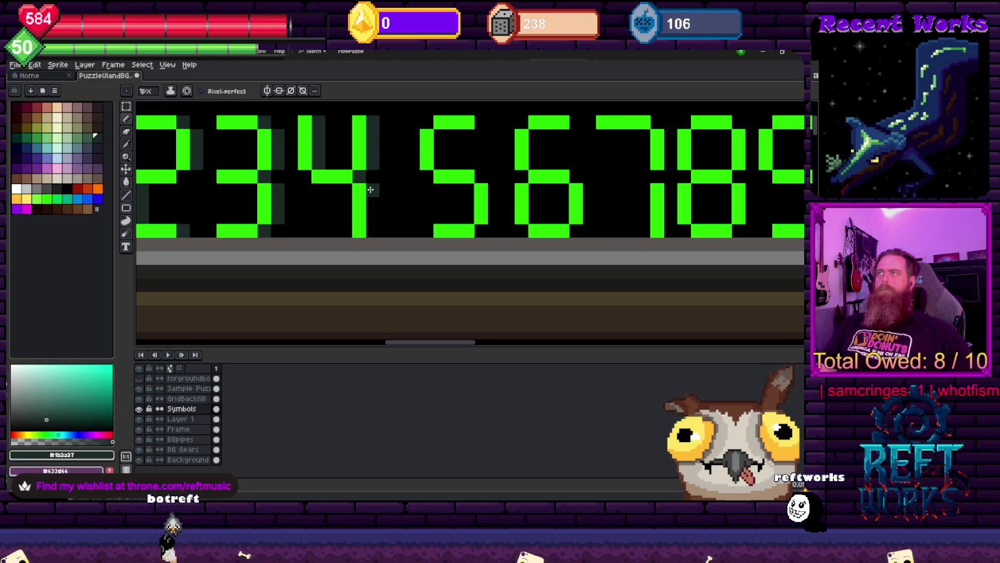
scroll(370, 229, down, 1)
scroll(369, 230, down, 1)
scroll(428, 141, up, 3)
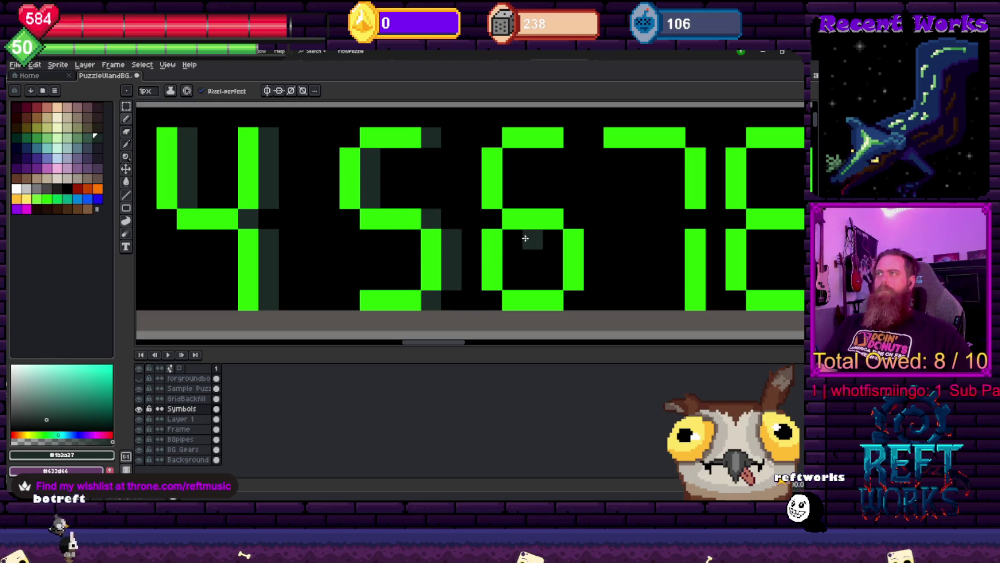
drag(592, 283, 574, 218)
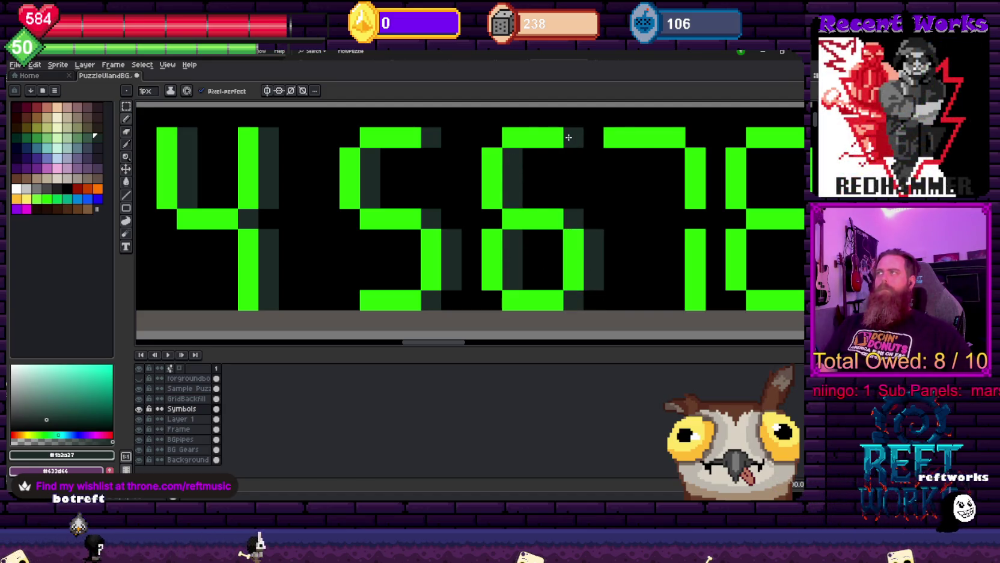
scroll(535, 156, right, 1)
scroll(475, 150, right, 1)
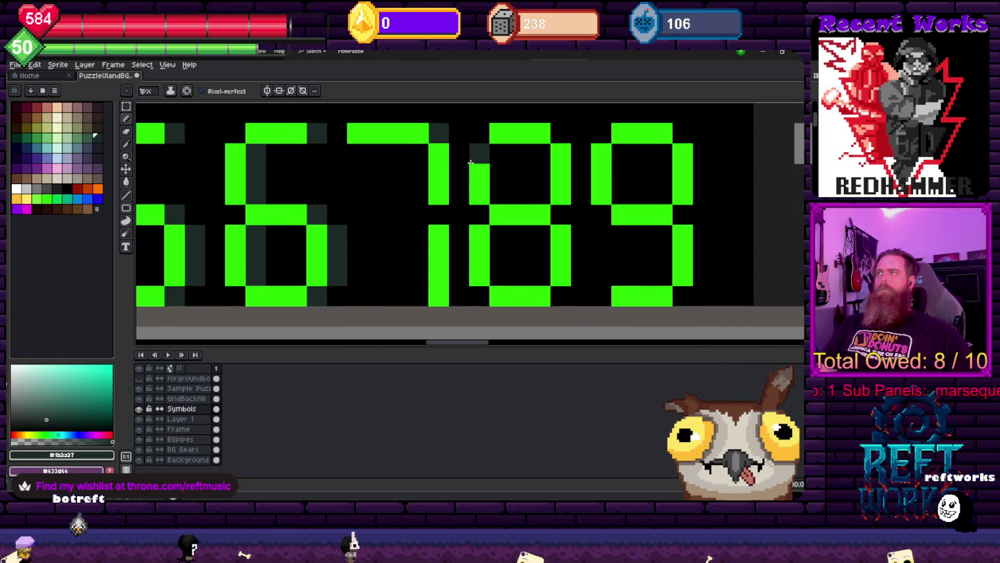
Blacken the 7's top-left pixel and nudge the 7 one pixel left
alt+click(377, 156)
click(365, 138)
scroll(400, 187, down, 4)
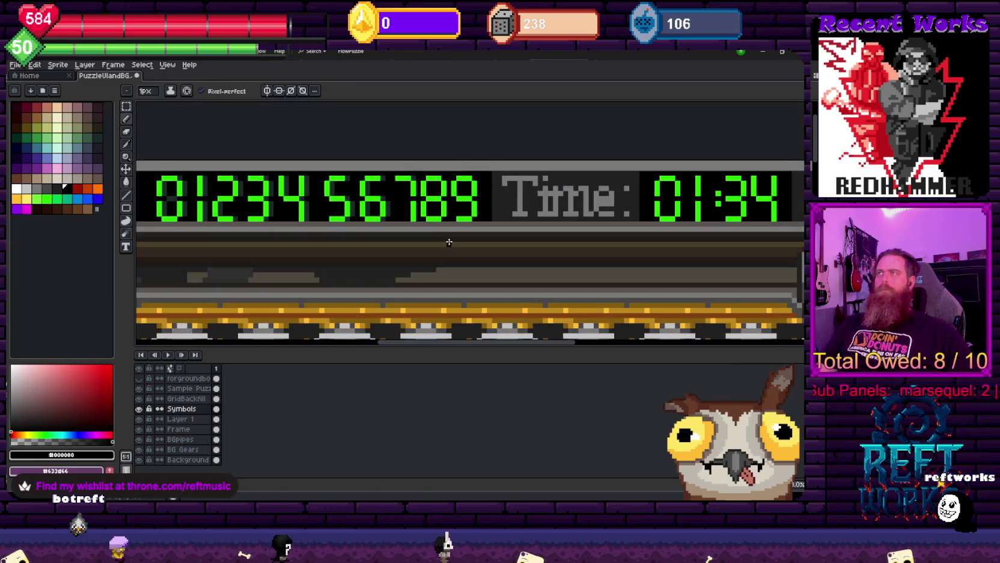
scroll(408, 204, up, 2)
key(m)
drag(373, 128, 425, 241)
key(Left)
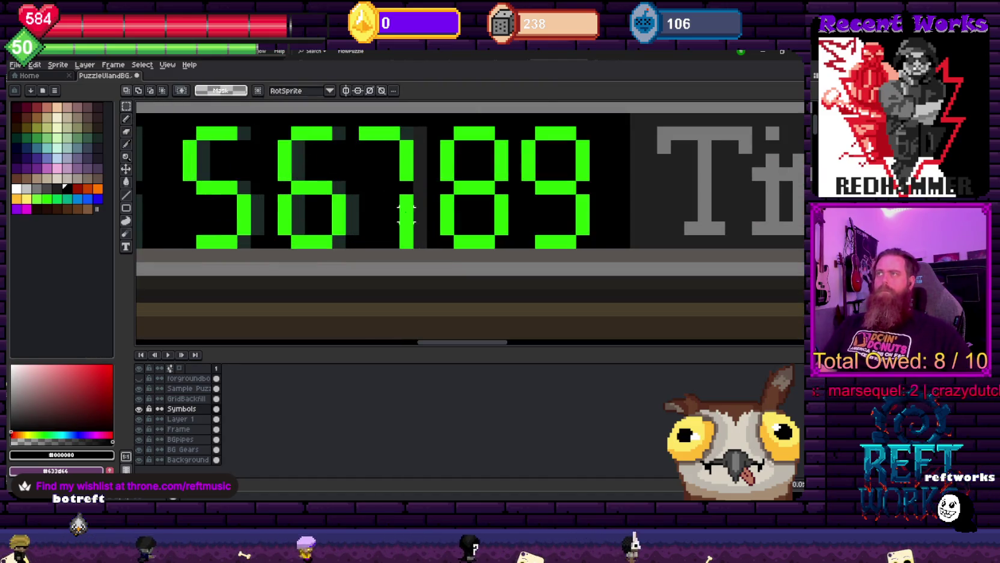
key(b)
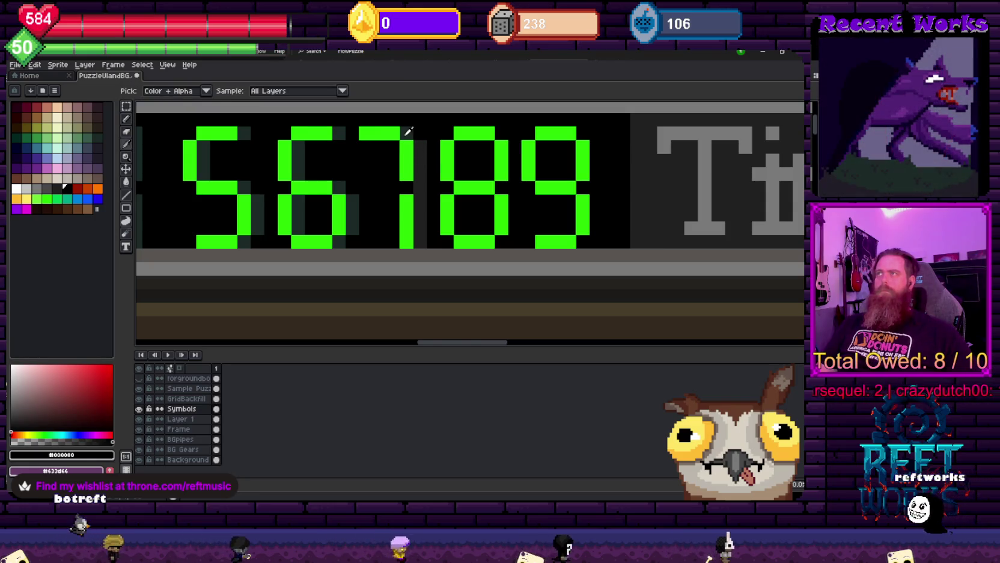
Add dim teal unlit shading beside the upper half and lower right of the 8
alt+click(422, 149)
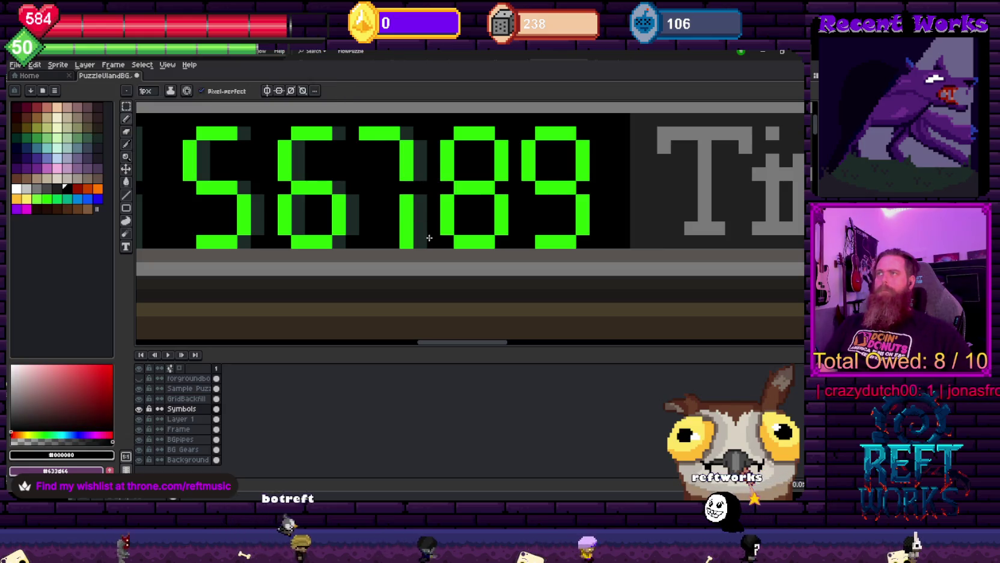
alt+click(430, 234)
scroll(420, 241, down, 3)
scroll(508, 252, down, 2)
scroll(446, 239, up, 3)
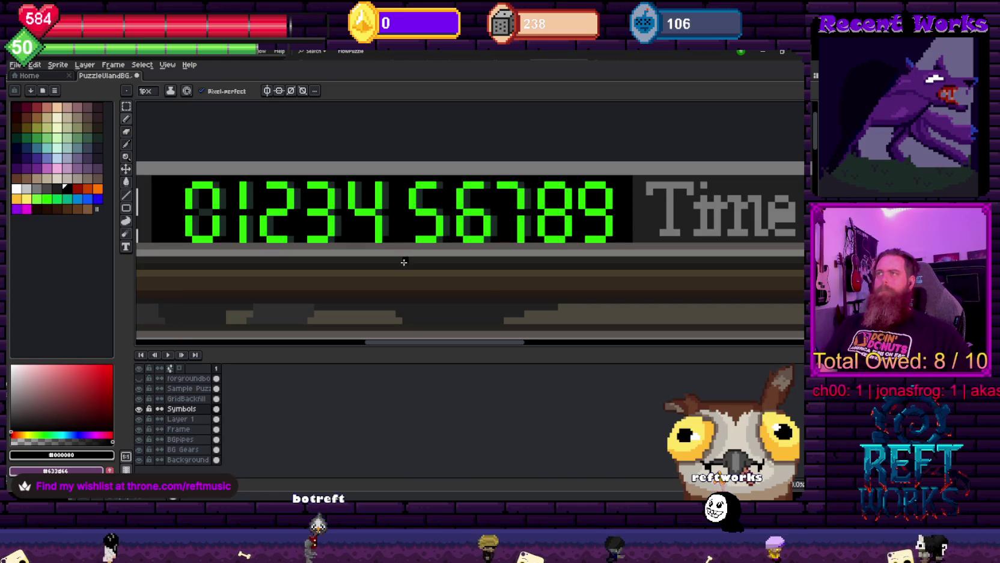
scroll(385, 271, left, 2)
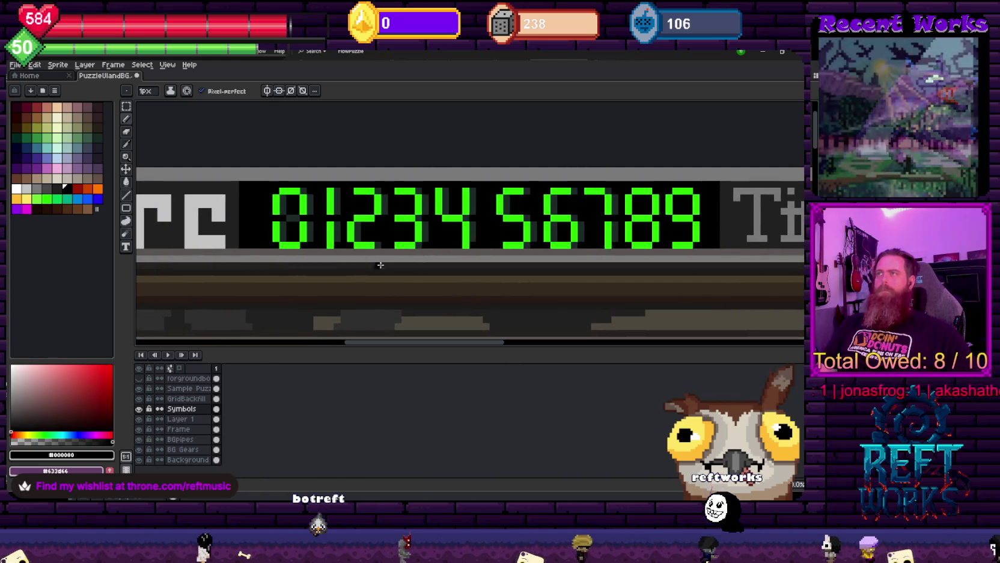
scroll(473, 278, down, 1)
scroll(511, 295, down, 1)
drag(511, 295, 507, 237)
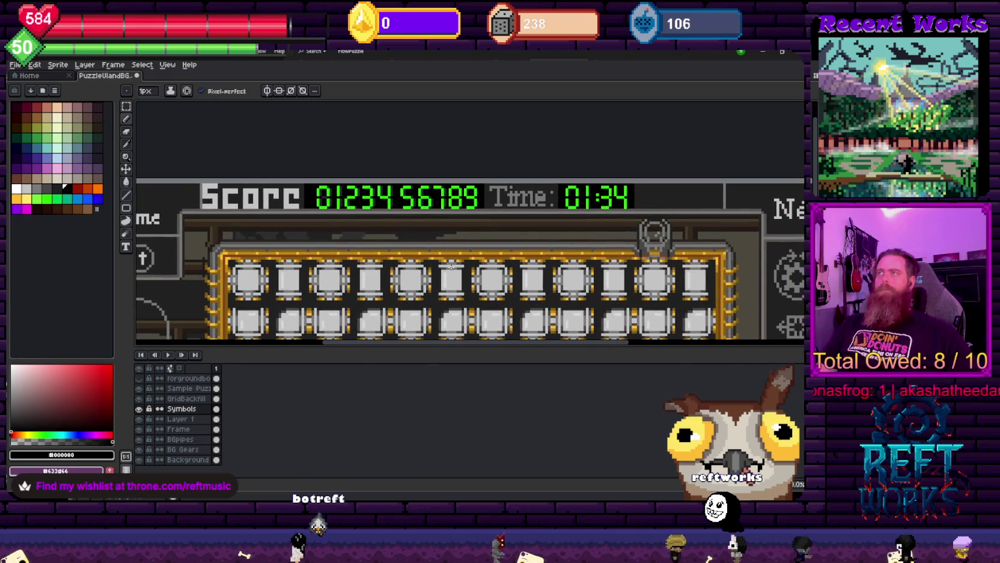
scroll(417, 230, up, 2)
scroll(415, 193, up, 2)
scroll(414, 156, up, 2)
key(i)
click(407, 147)
scroll(421, 180, up, 1)
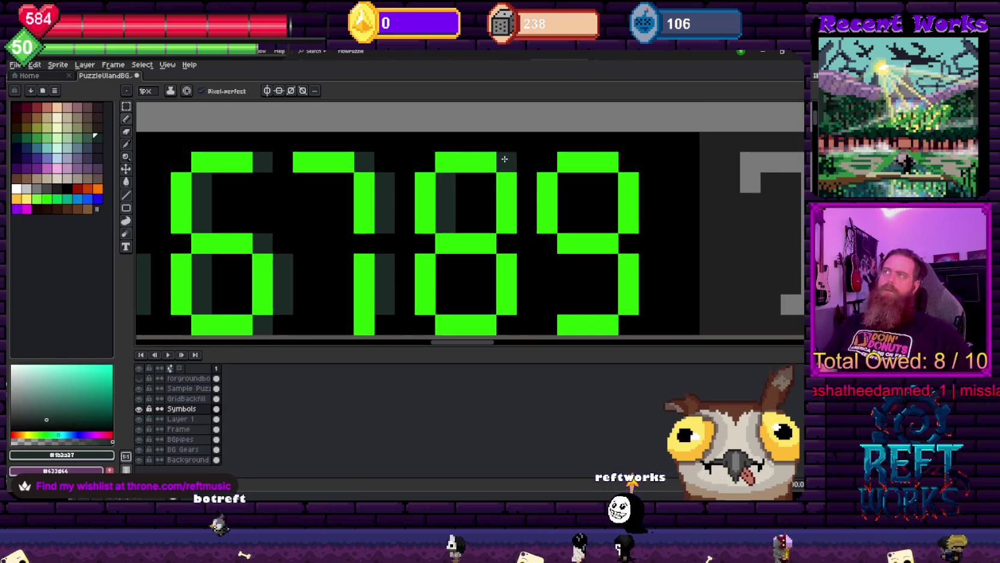
drag(507, 161, 522, 219)
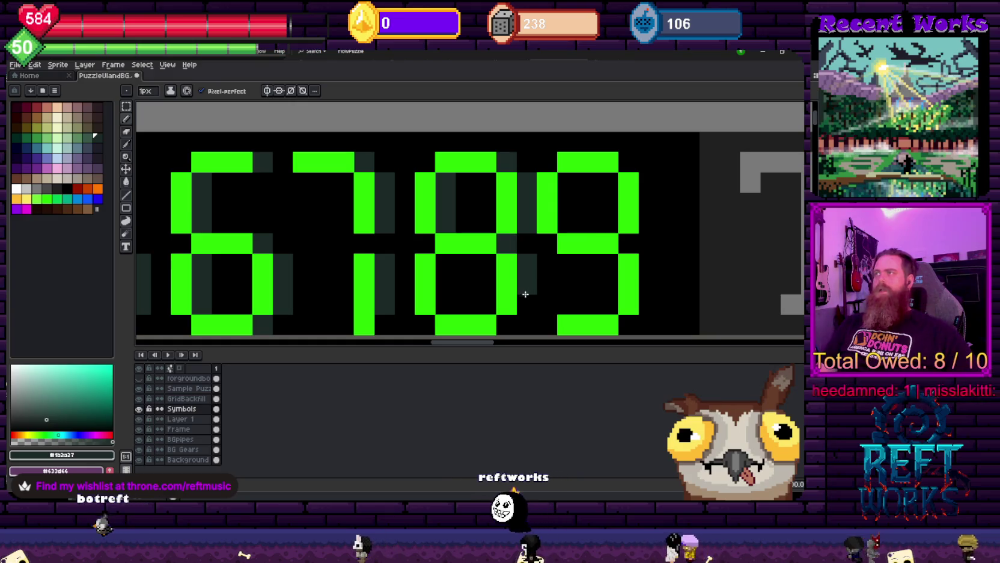
drag(527, 284, 507, 304)
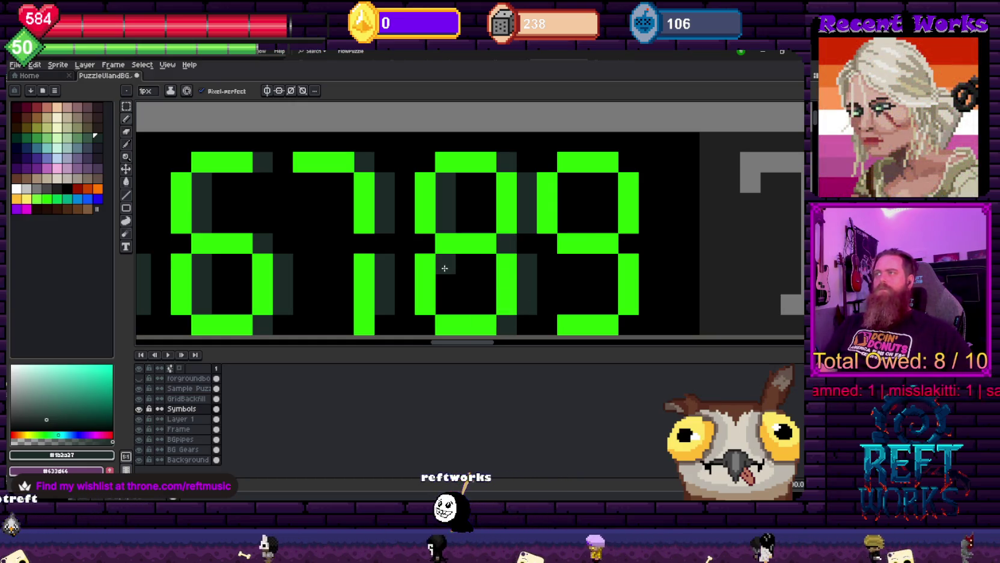
scroll(444, 295, down, 3)
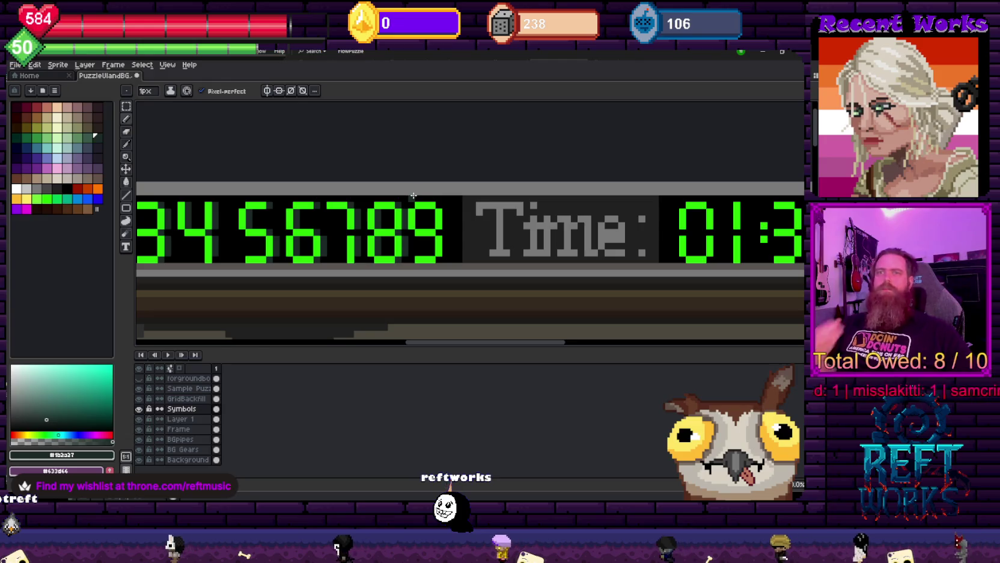
Move the 9 one pixel right and paint the grey column between 8 and 9 black
key(m)
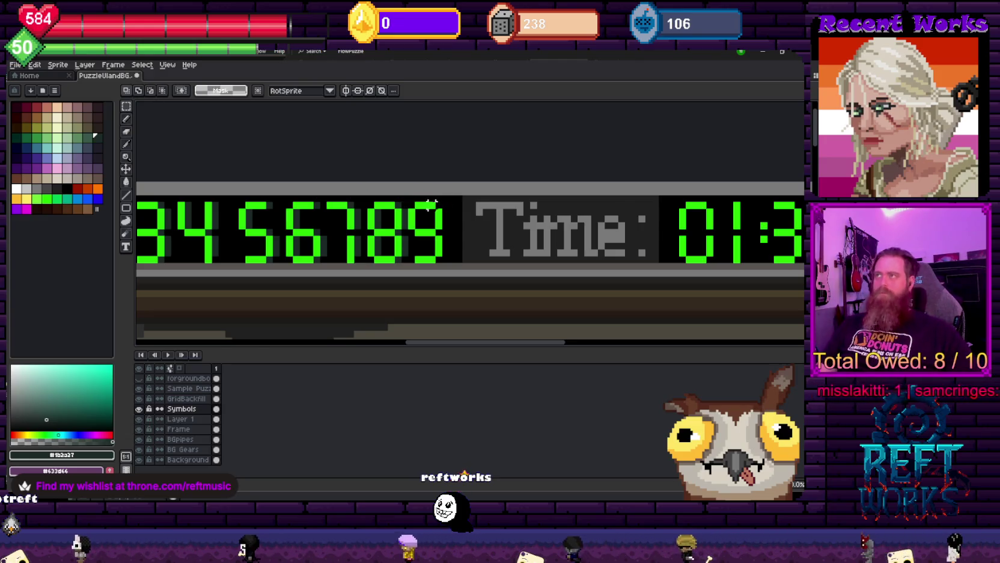
scroll(402, 204, up, 2)
mouse_move(402, 200)
mouse_down()
mouse_move(472, 320)
mouse_move(462, 316)
mouse_up()
key(b)
scroll(409, 199, up, 1)
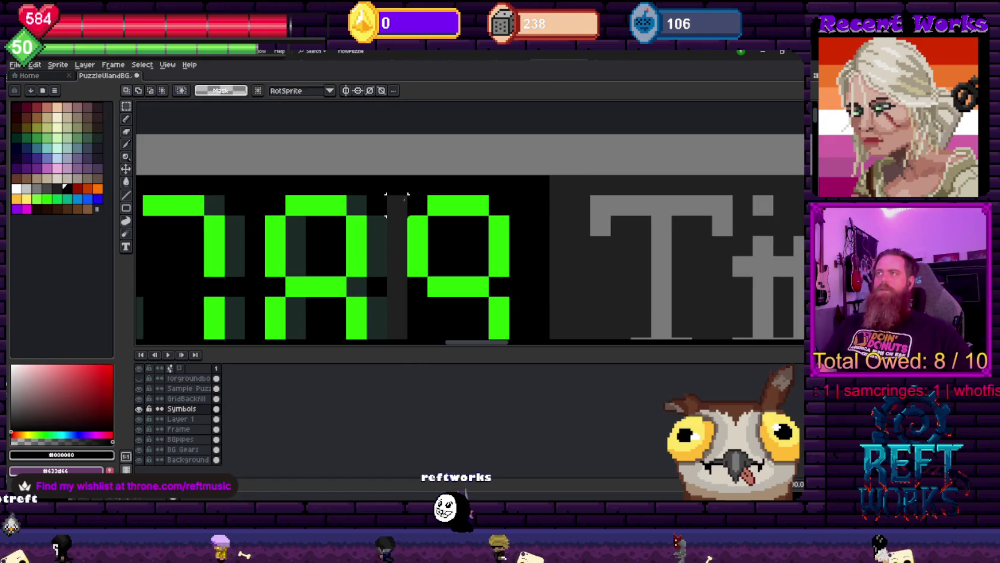
alt+click(400, 198)
scroll(402, 136, up, 1)
drag(402, 136, 398, 248)
scroll(361, 180, up, 2)
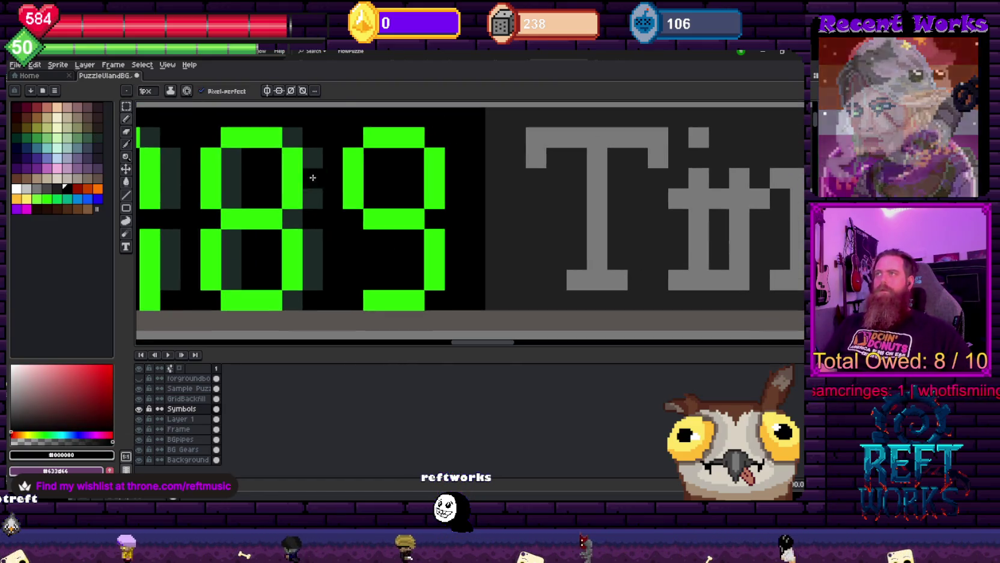
alt+click(362, 155)
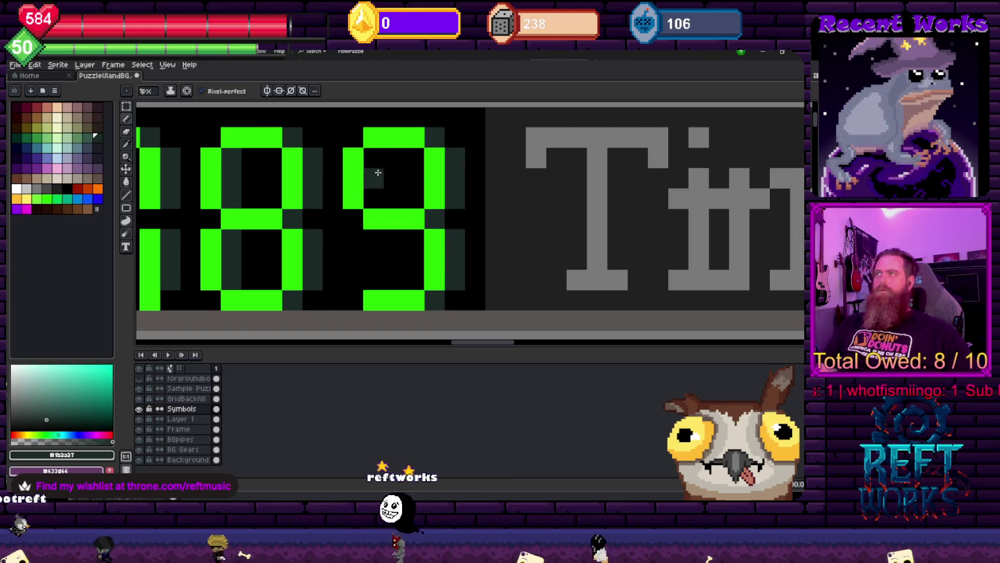
scroll(329, 193, down, 2)
drag(327, 185, 345, 136)
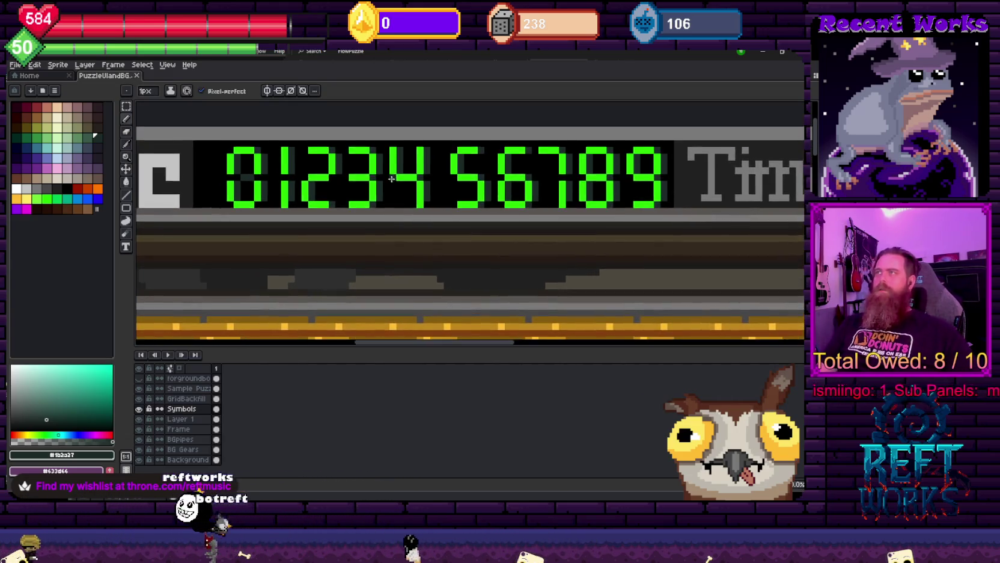
mouse_move(345, 136)
mouse_down()
mouse_move(387, 199)
mouse_move(204, 178)
mouse_move(138, 186)
mouse_up()
scroll(281, 229, up, 2)
Paint dim teal unlit segment columns beside the Time readout's 0
scroll(281, 229, up, 2)
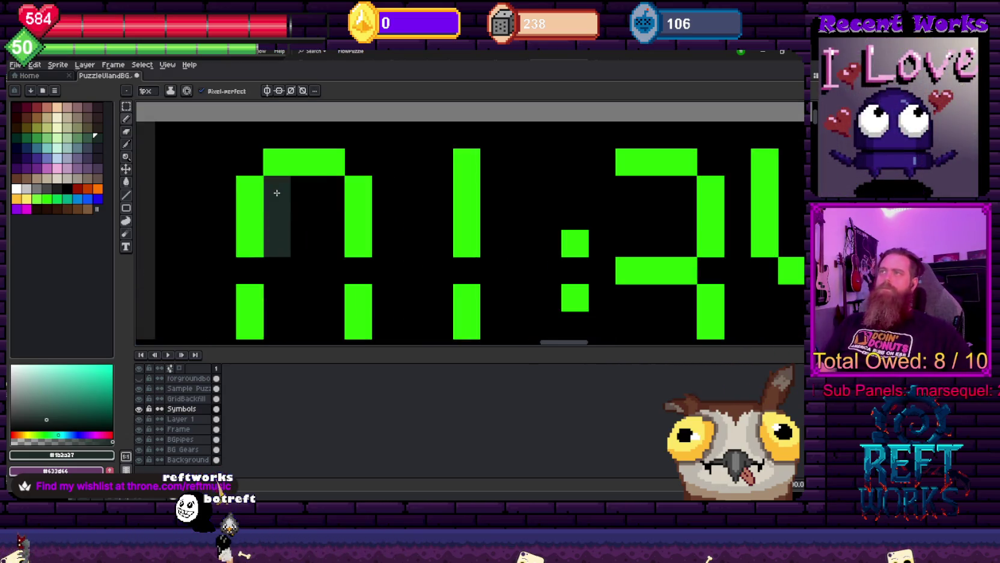
drag(387, 181, 380, 235)
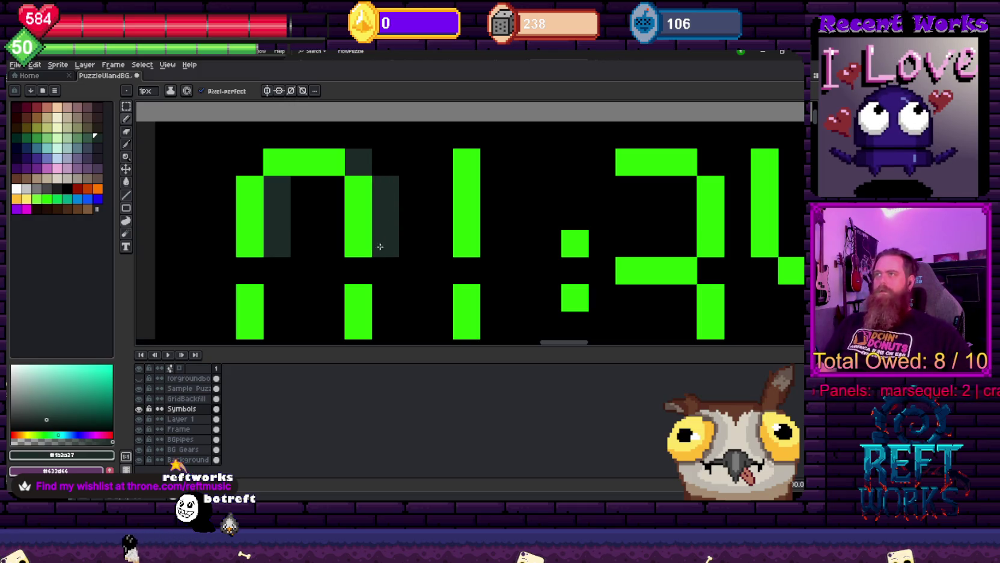
scroll(392, 172, down, 3)
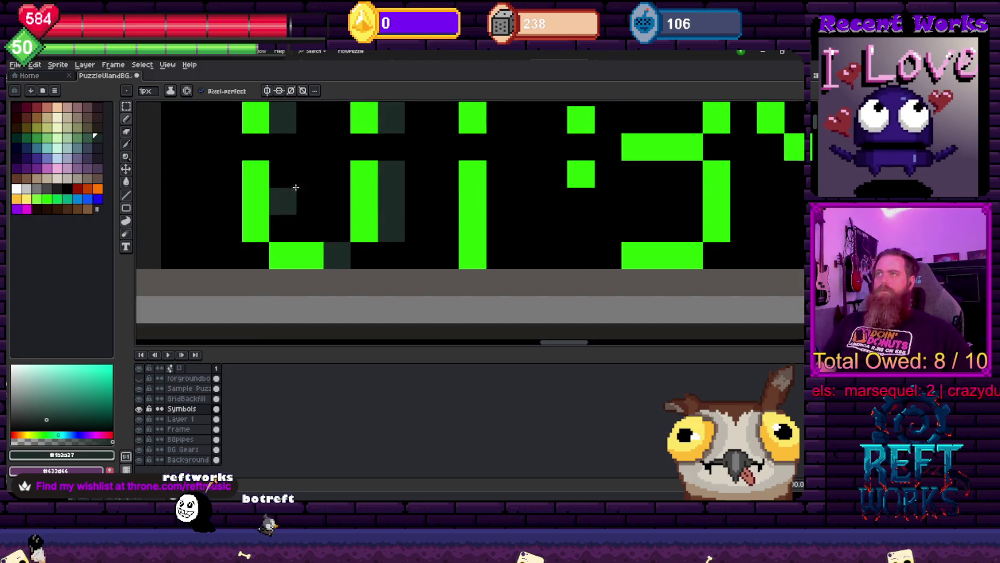
drag(280, 164, 287, 216)
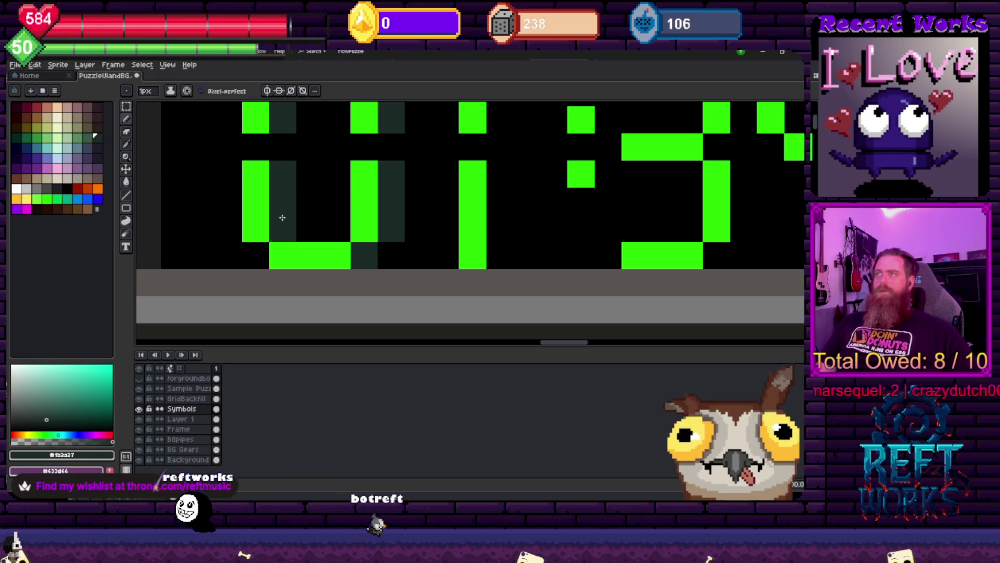
scroll(282, 217, down, 1)
scroll(455, 199, down, 1)
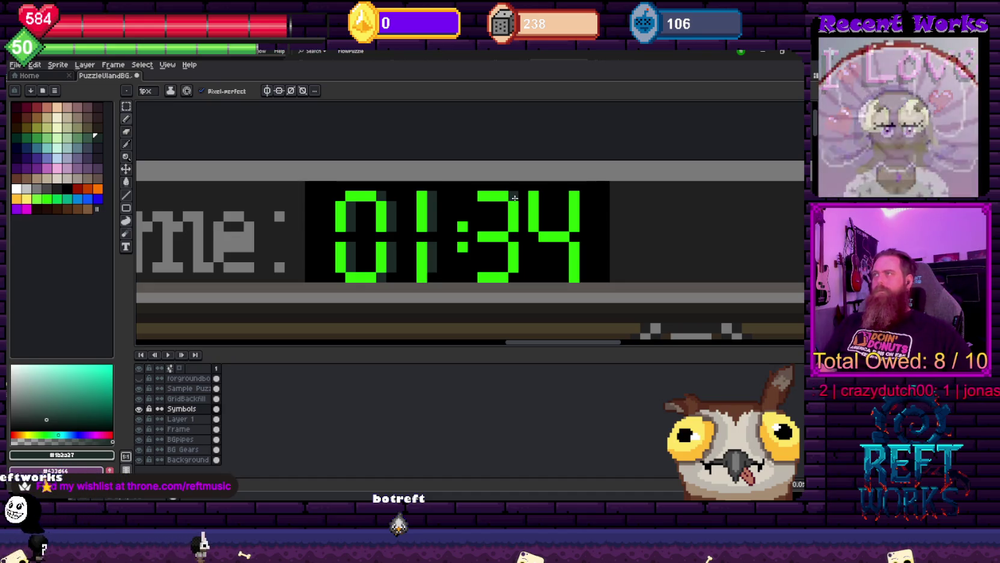
Drop the selection and add a dim pixel beside the colon's top dot
drag(524, 209, 427, 208)
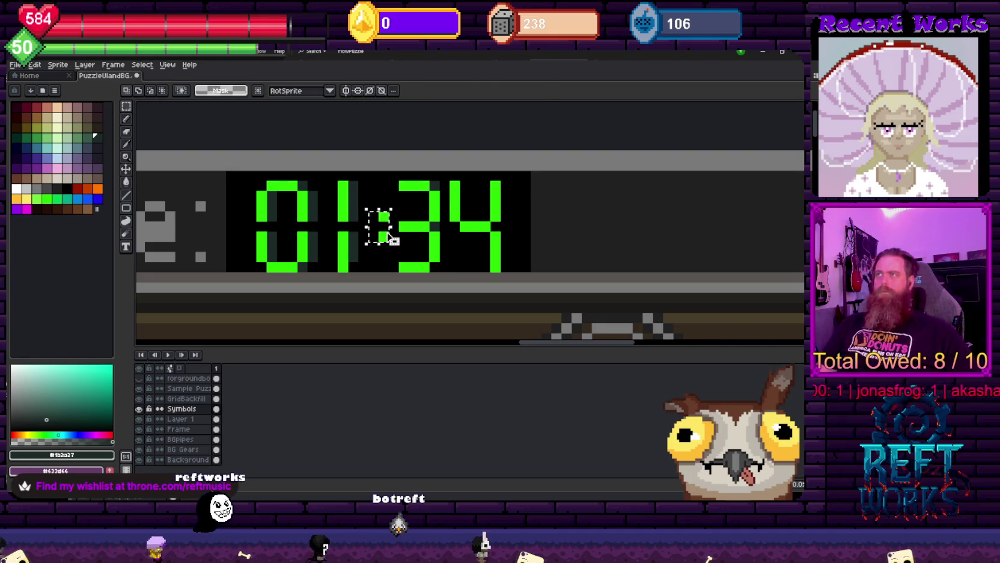
key(Return)
scroll(393, 241, up, 3)
key(b)
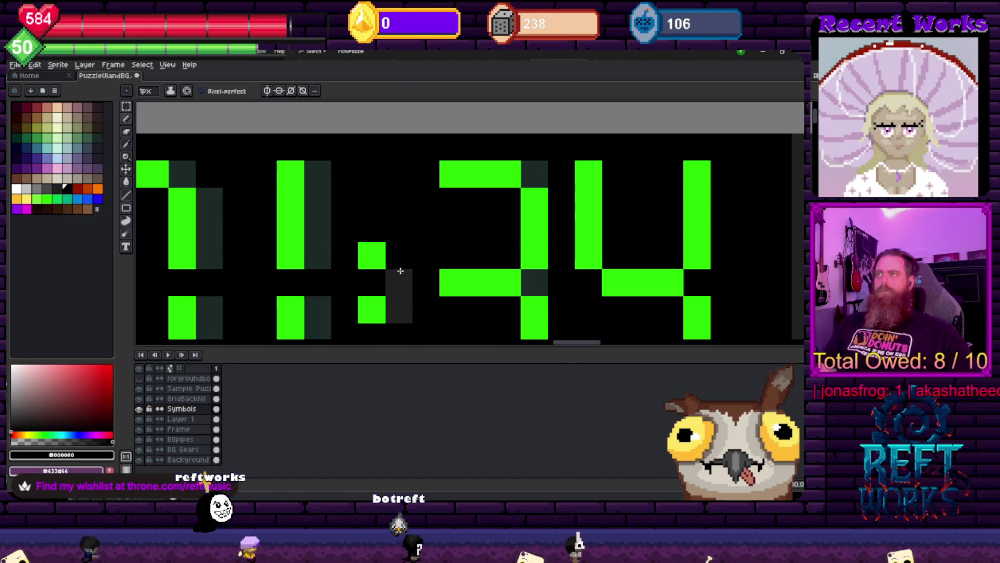
alt+click(323, 224)
click(386, 252)
scroll(401, 317, down, 1)
scroll(415, 190, down, 2)
Nudge the 4 of 01:34 one pixel right
key(m)
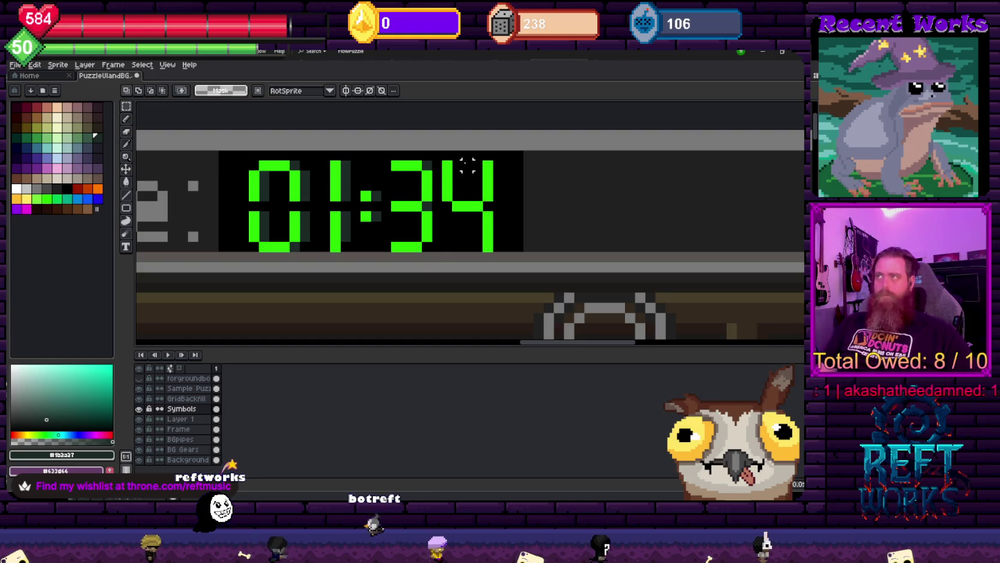
drag(441, 159, 494, 253)
key(Right)
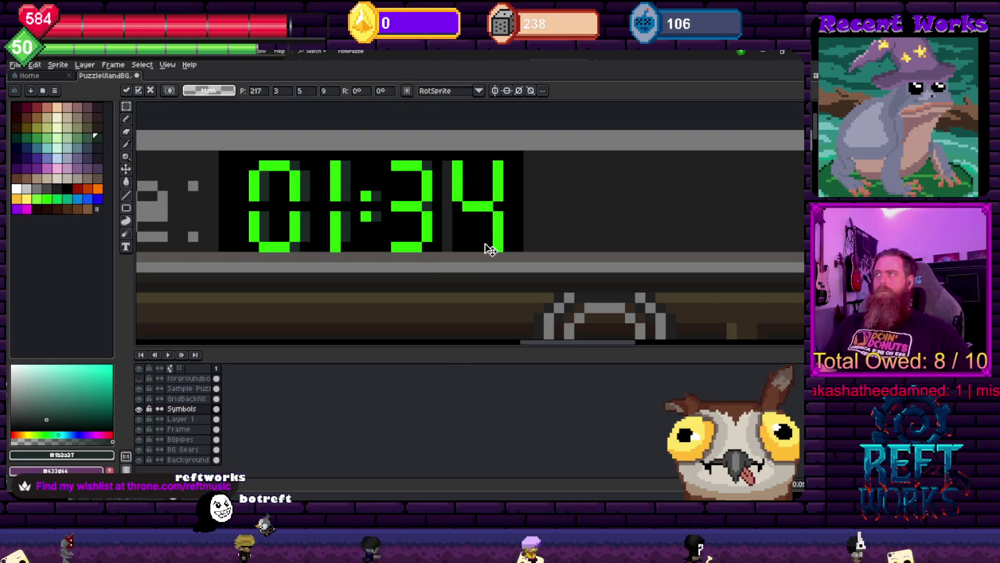
scroll(476, 223, up, 1)
key(b)
scroll(412, 246, up, 2)
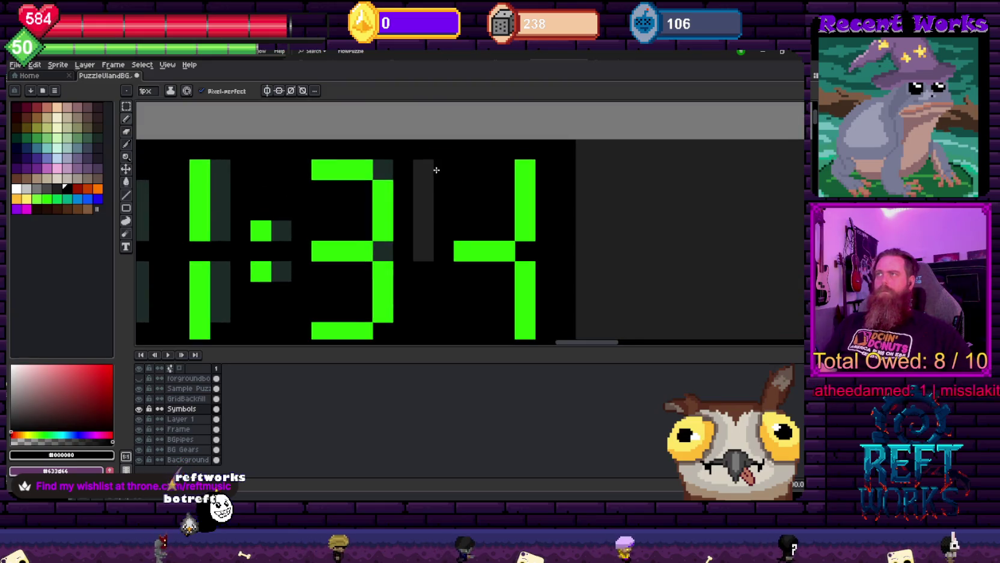
Paint dim teal unlit pixels beside both the right and left strokes of the 4
alt+click(393, 165)
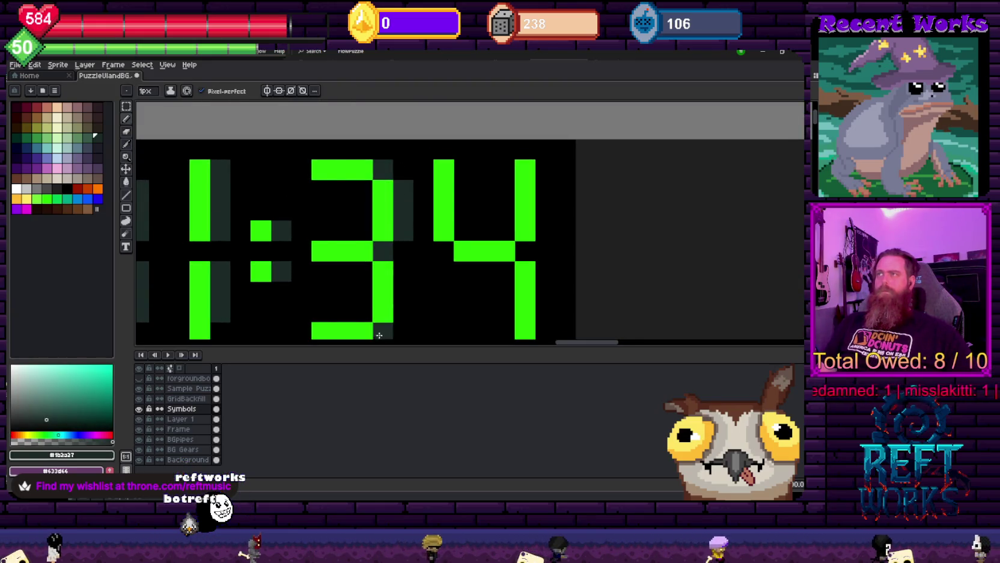
scroll(402, 203, down, 3)
scroll(406, 206, up, 1)
scroll(406, 206, right, 3)
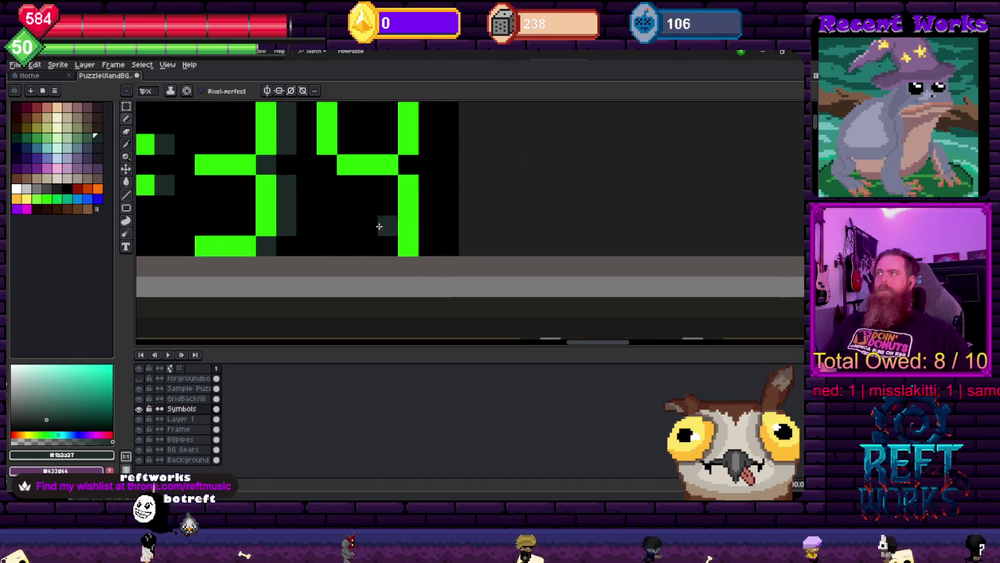
scroll(412, 160, up, 3)
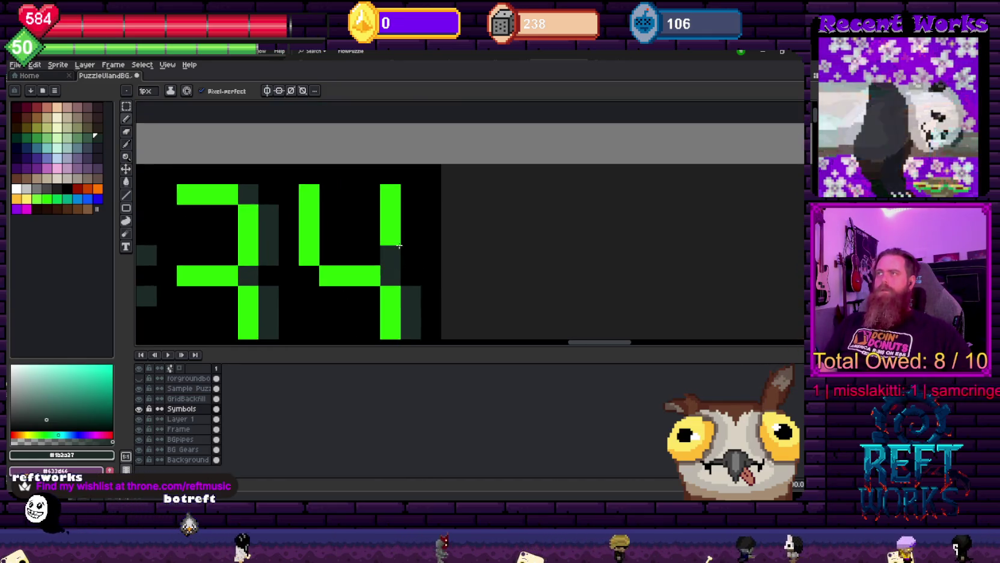
drag(410, 254, 415, 185)
click(323, 260)
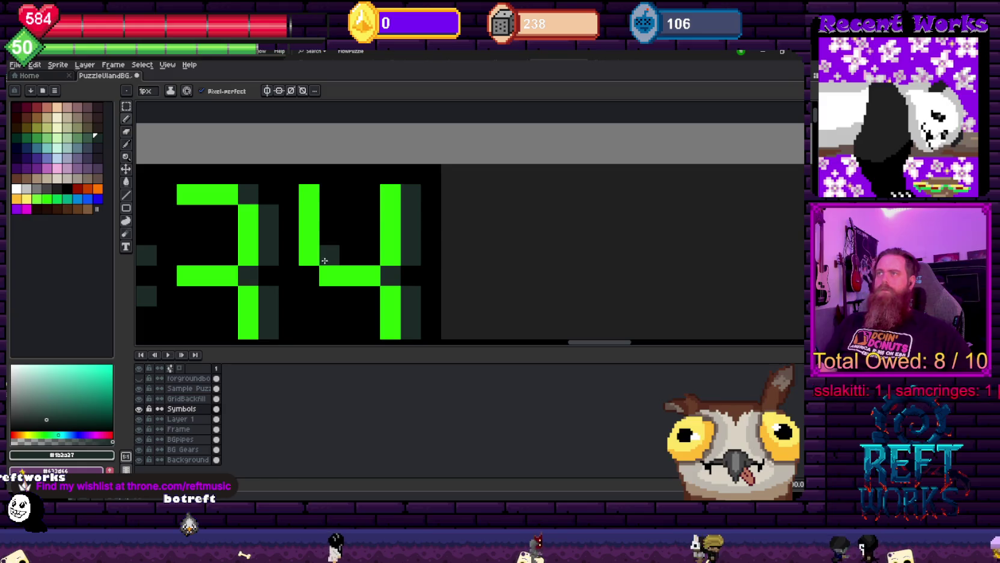
scroll(310, 242, down, 3)
scroll(293, 215, left, 3)
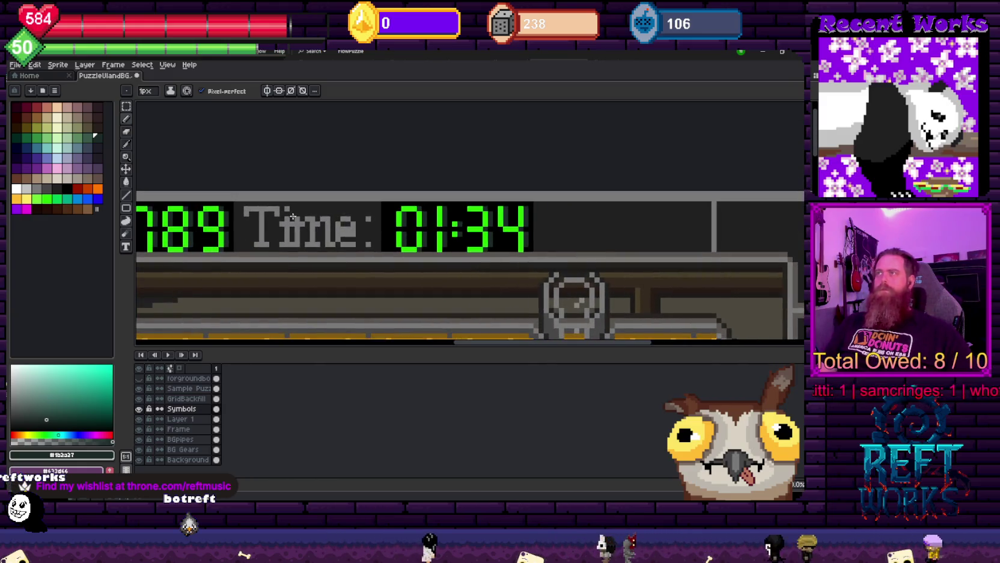
scroll(354, 211, left, 3)
scroll(354, 211, down, 2)
scroll(354, 210, down, 1)
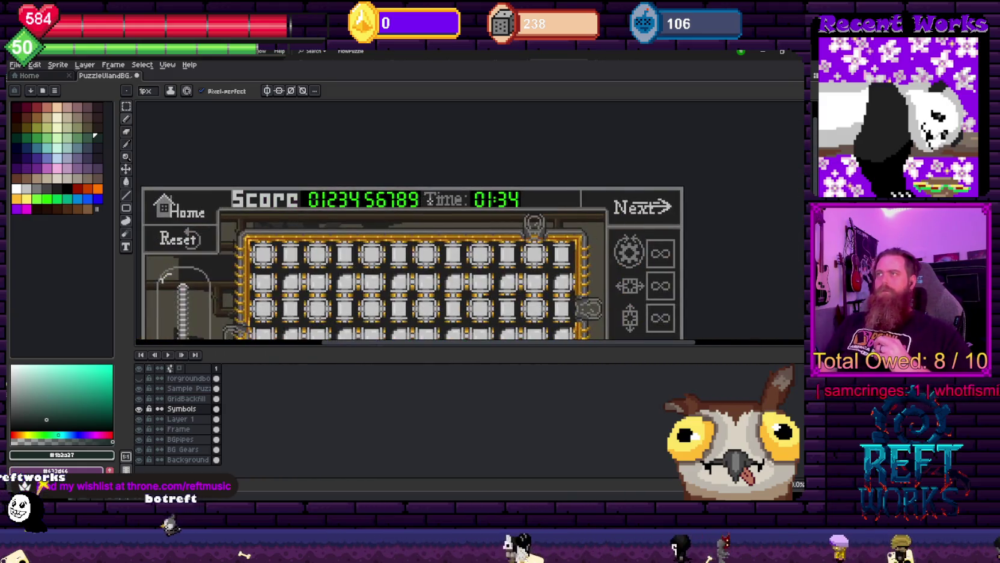
scroll(461, 239, up, 2)
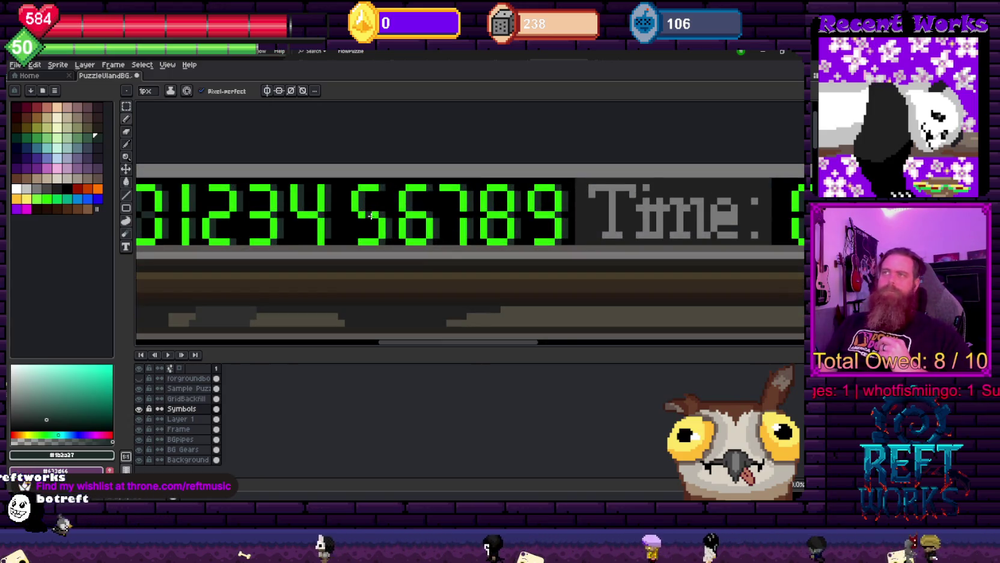
scroll(494, 252, down, 2)
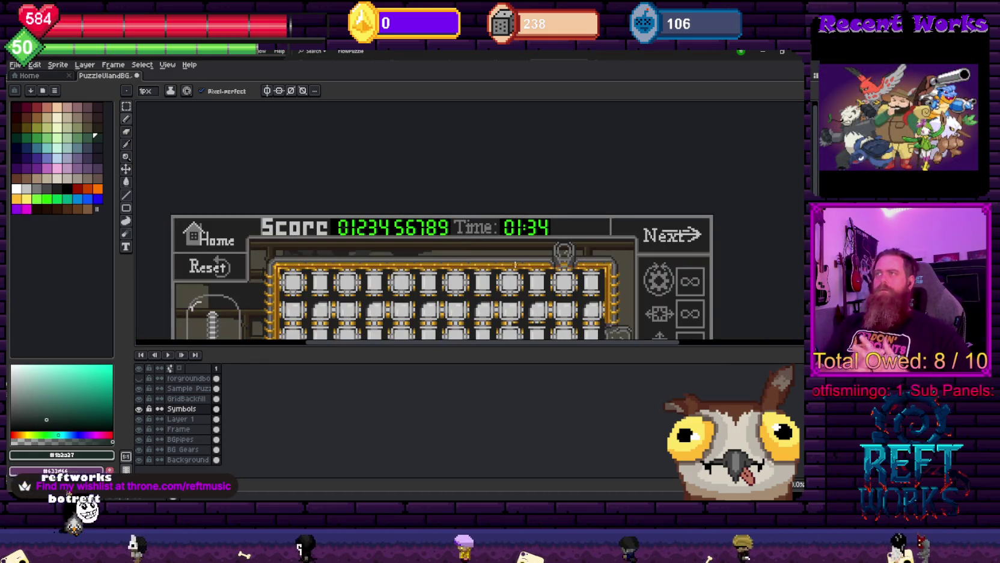
scroll(411, 215, down, 3)
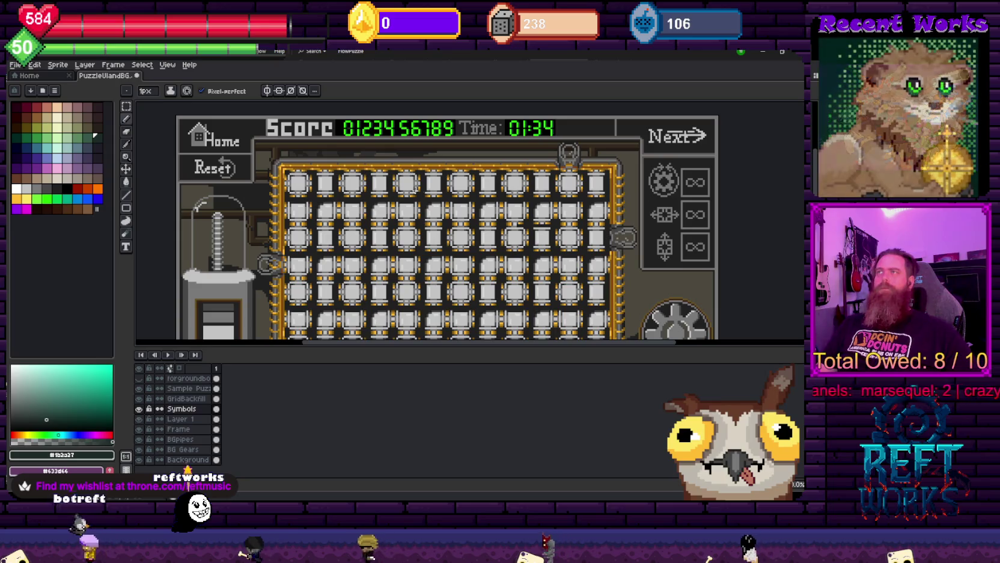
scroll(422, 137, up, 1)
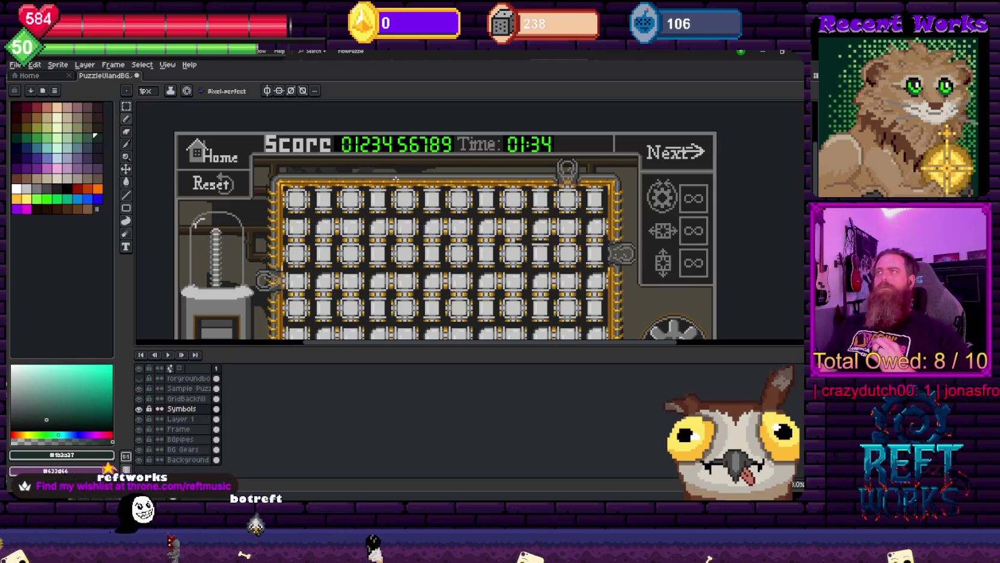
scroll(369, 147, up, 3)
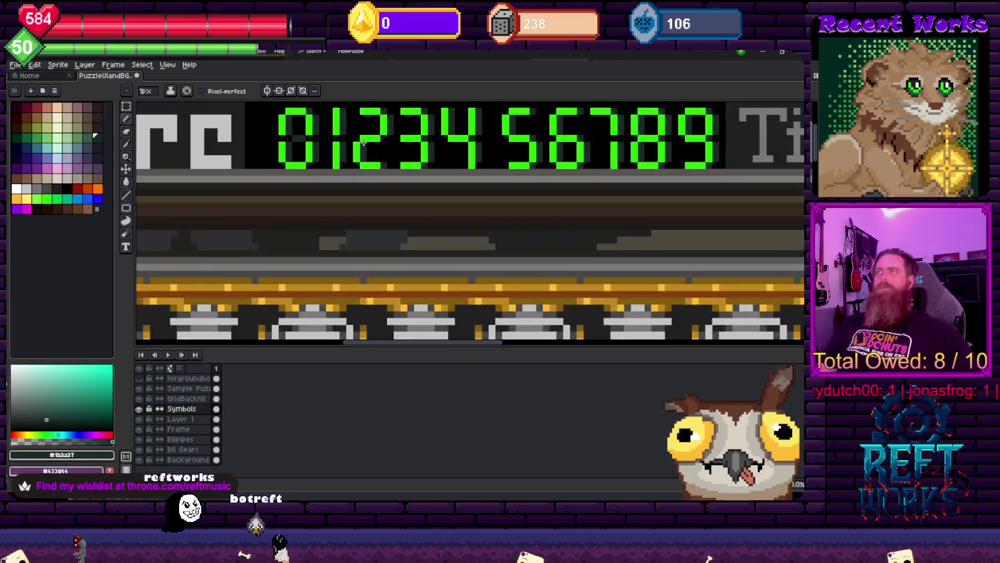
Centre the Score digits in view and choose the dim unlit colour #1b2a27 from the palette
scroll(383, 220, up, 2)
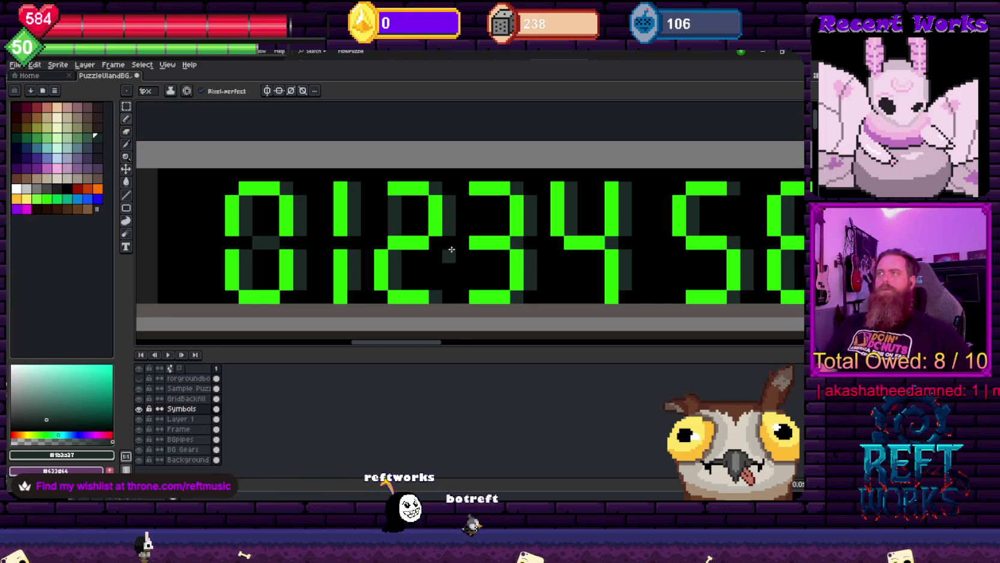
scroll(558, 257, down, 3)
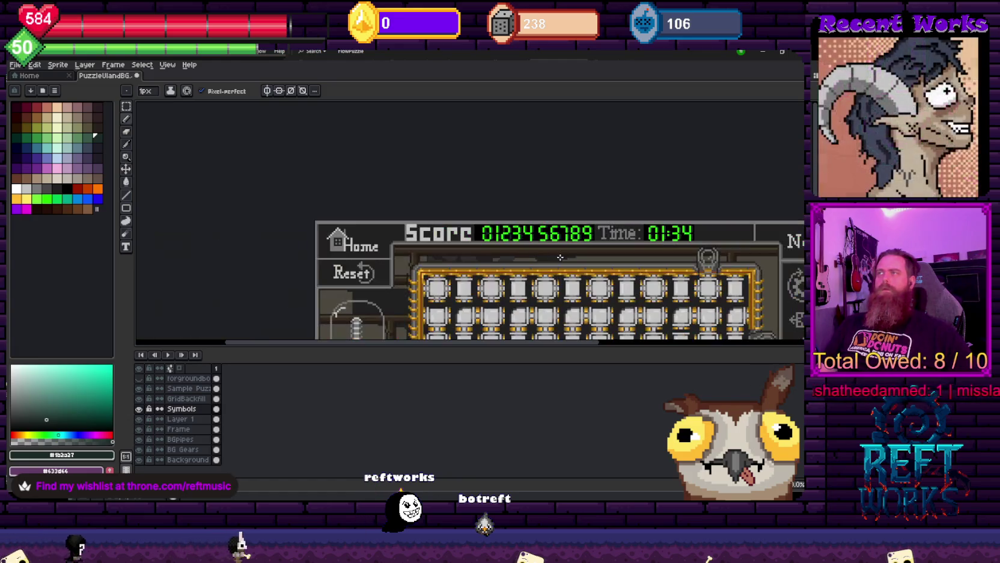
scroll(478, 238, right, 3)
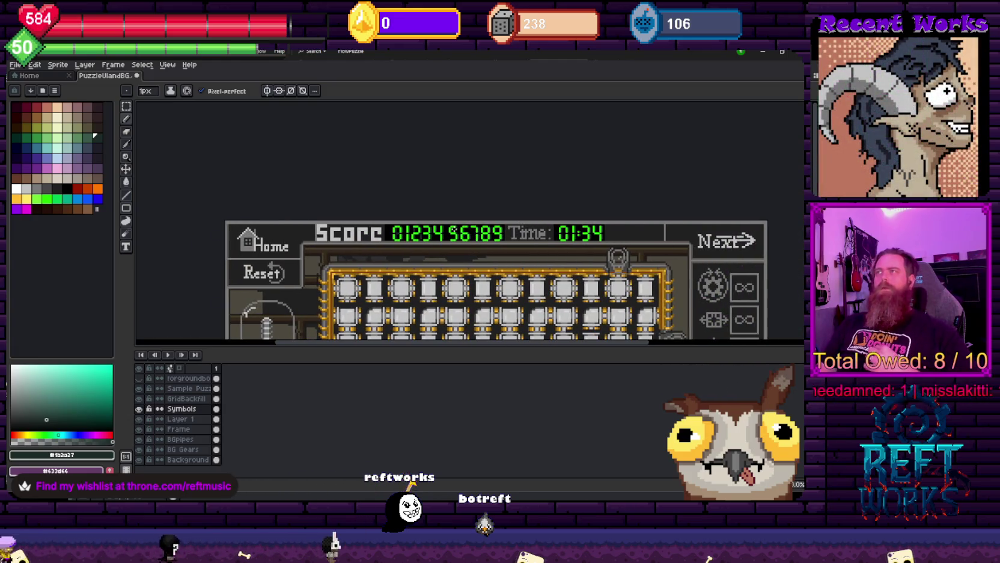
scroll(421, 229, up, 2)
scroll(398, 192, up, 1)
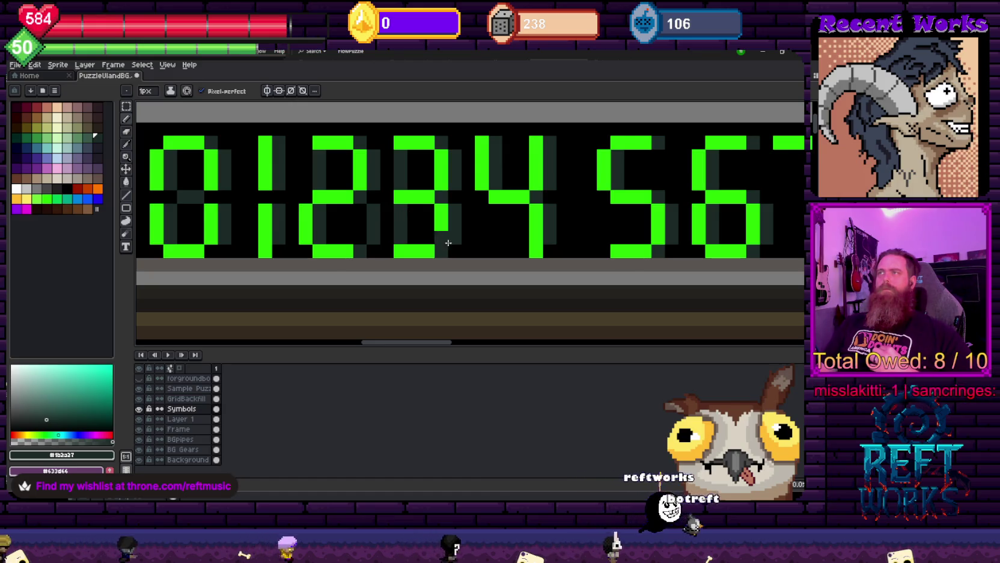
scroll(496, 227, down, 1)
scroll(495, 228, down, 1)
scroll(502, 222, down, 1)
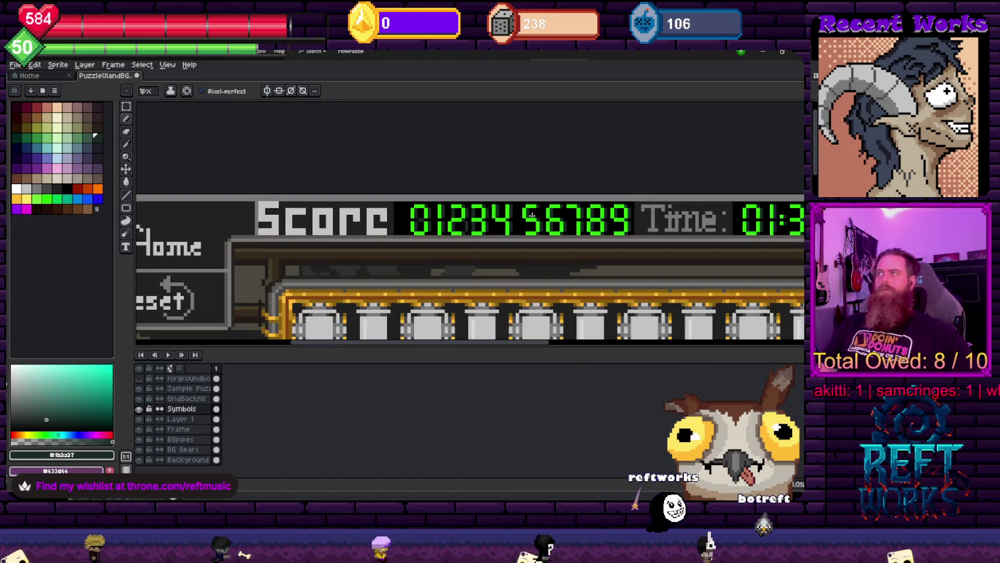
drag(511, 214, 469, 220)
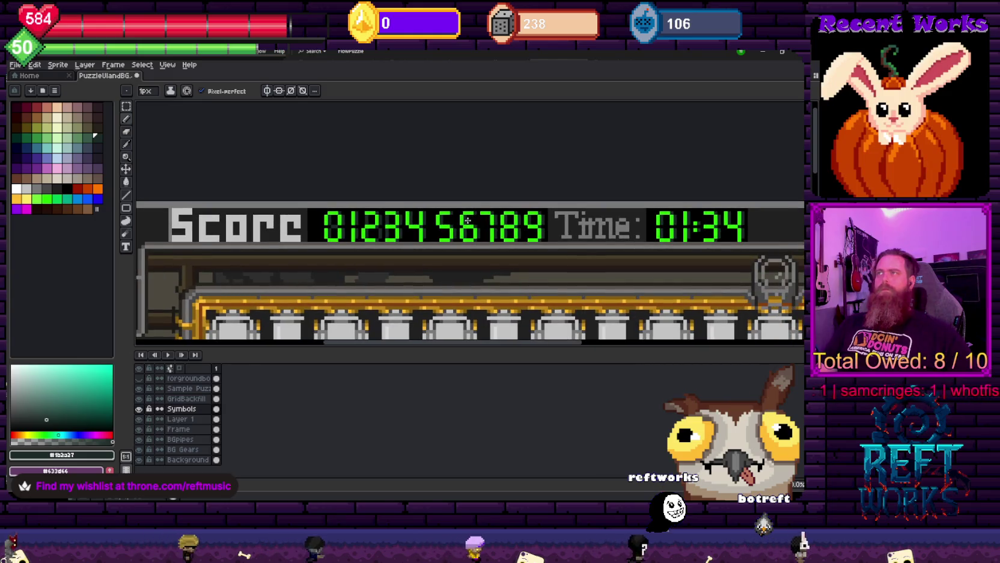
scroll(469, 220, up, 2)
scroll(415, 243, up, 3)
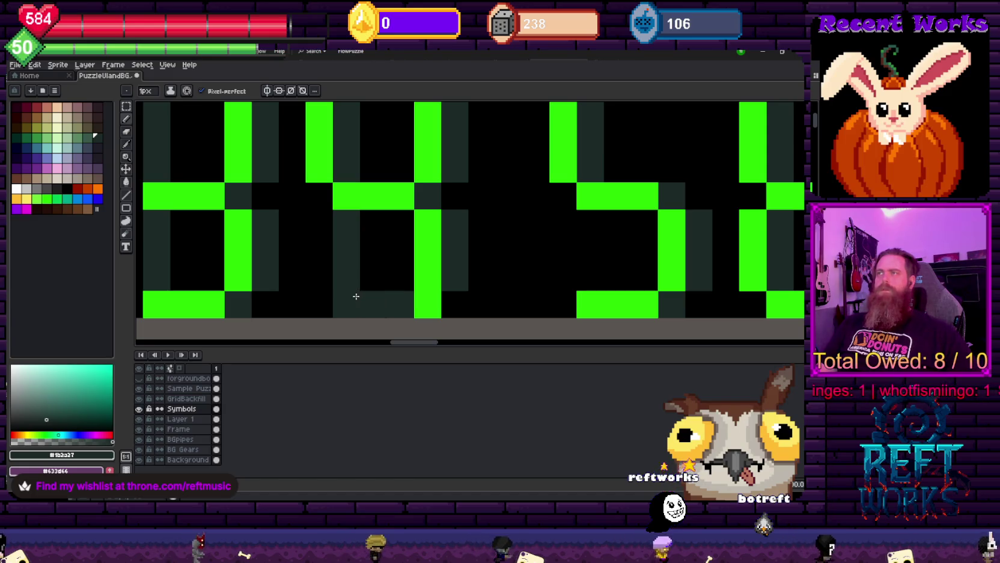
scroll(375, 286, down, 1)
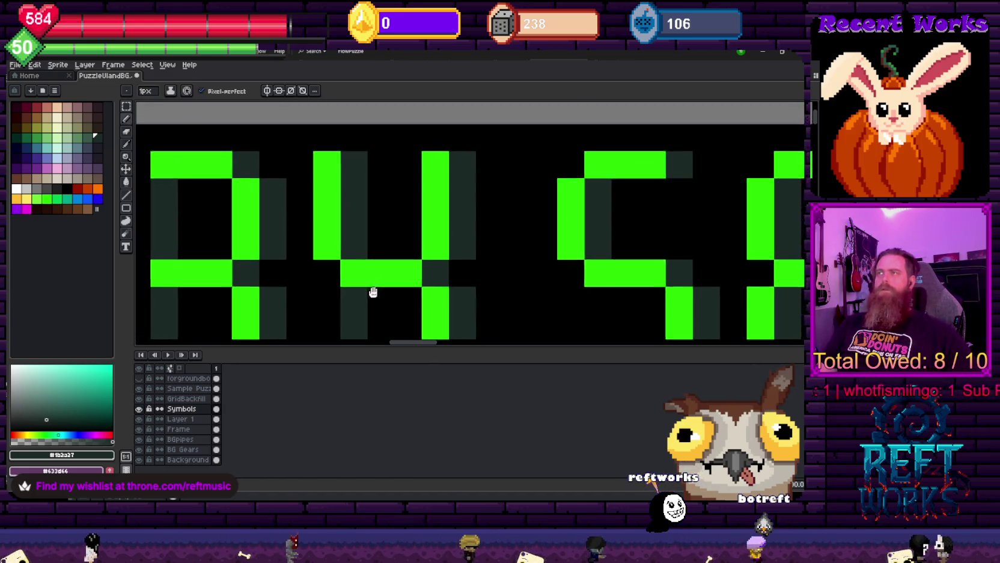
scroll(373, 204, down, 1)
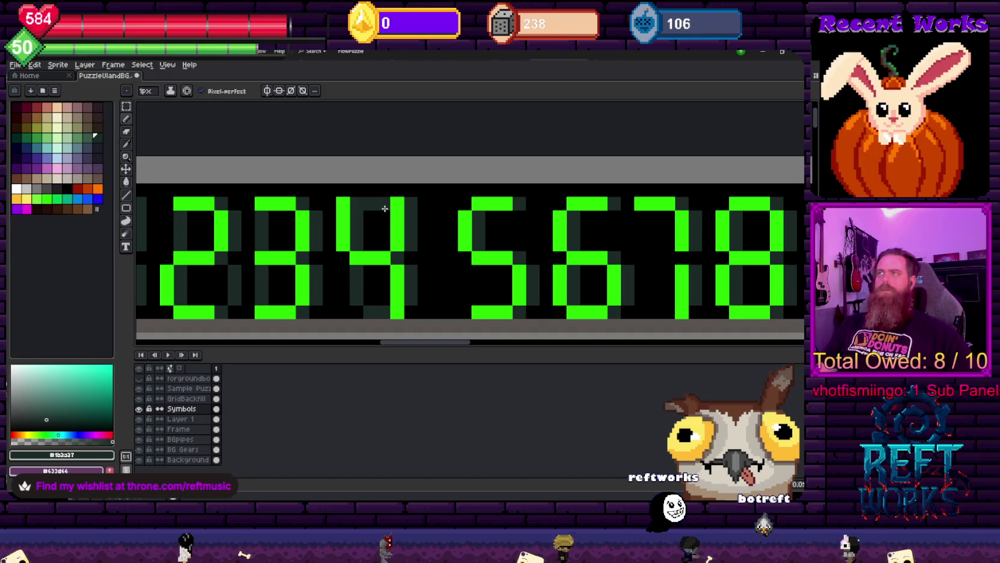
alt+click(357, 190)
scroll(336, 208, down, 2)
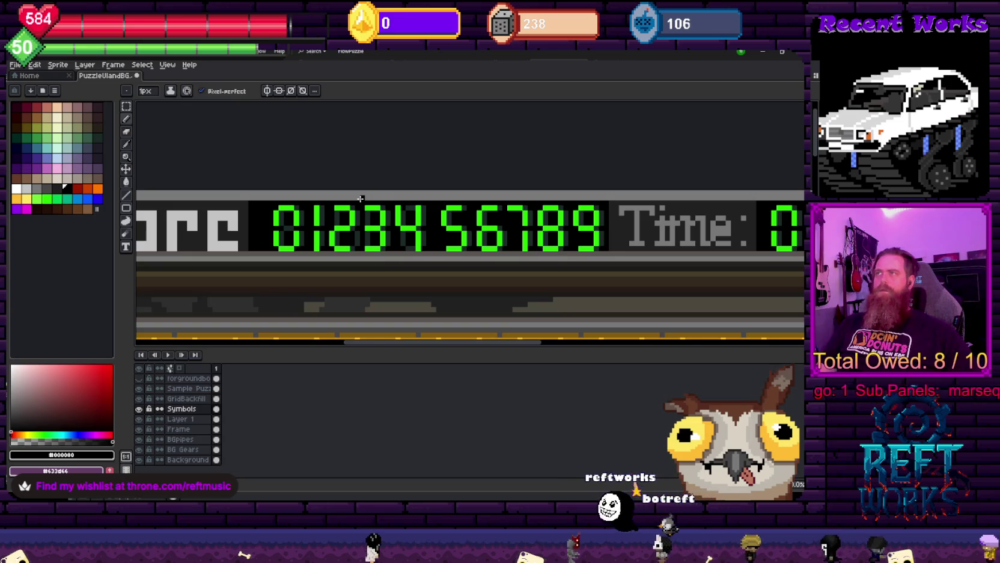
scroll(401, 212, up, 2)
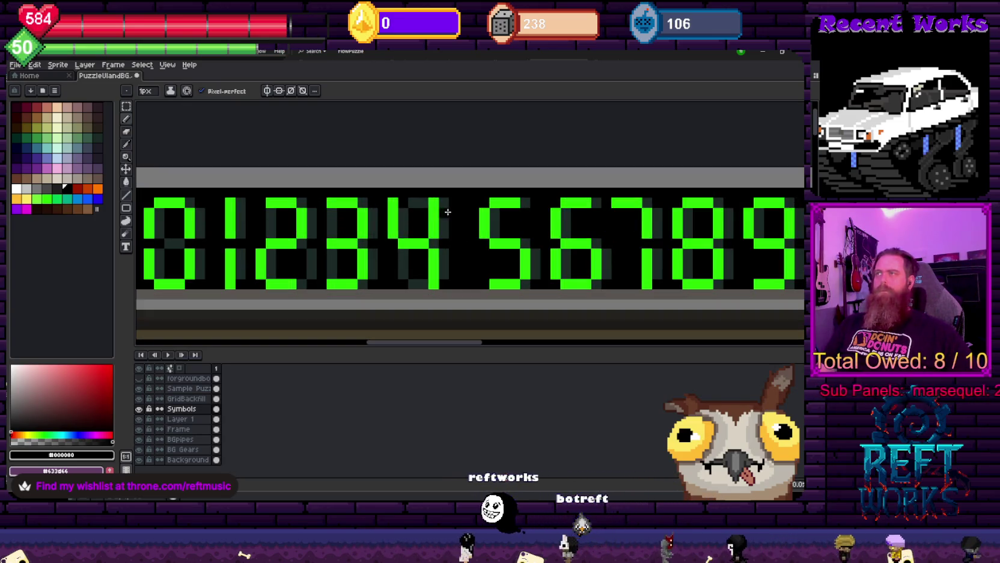
scroll(445, 207, up, 1)
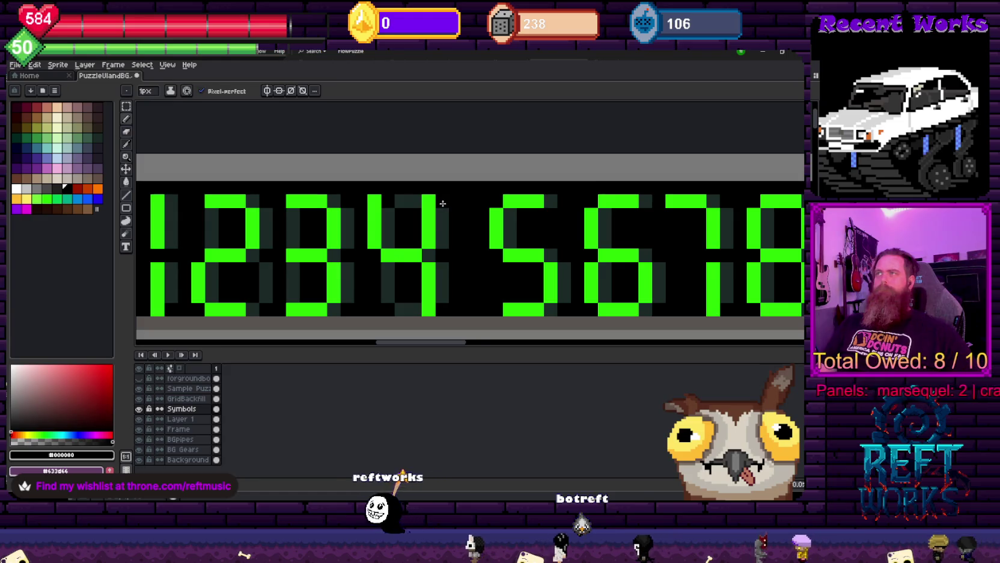
scroll(442, 202, down, 3)
scroll(432, 211, down, 1)
scroll(424, 220, down, 1)
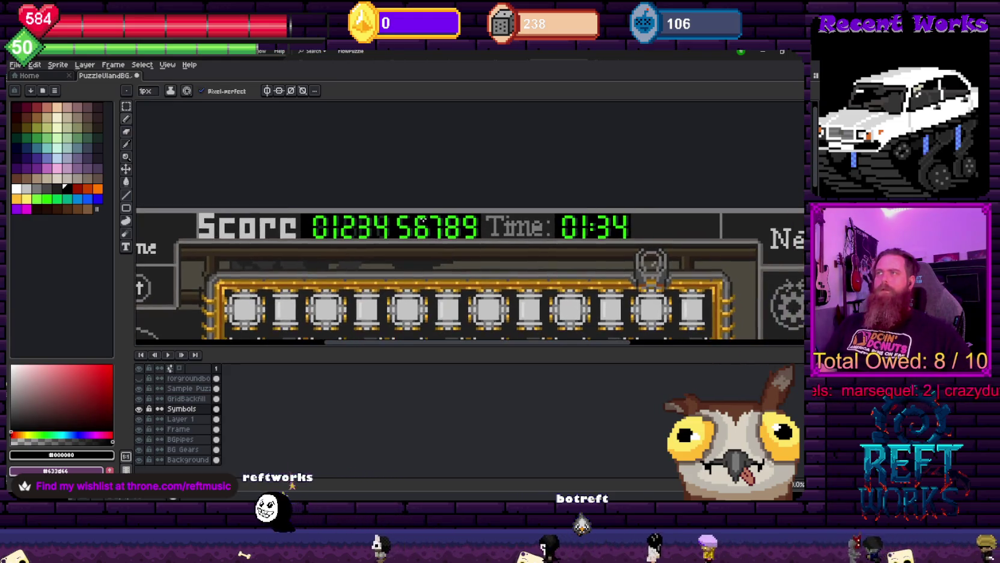
scroll(424, 219, up, 2)
alt+click(391, 231)
Paint dim #1b2a27 pixels right of the 6 and atop the 7's right stroke
scroll(391, 232, up, 1)
scroll(391, 232, up, 1)
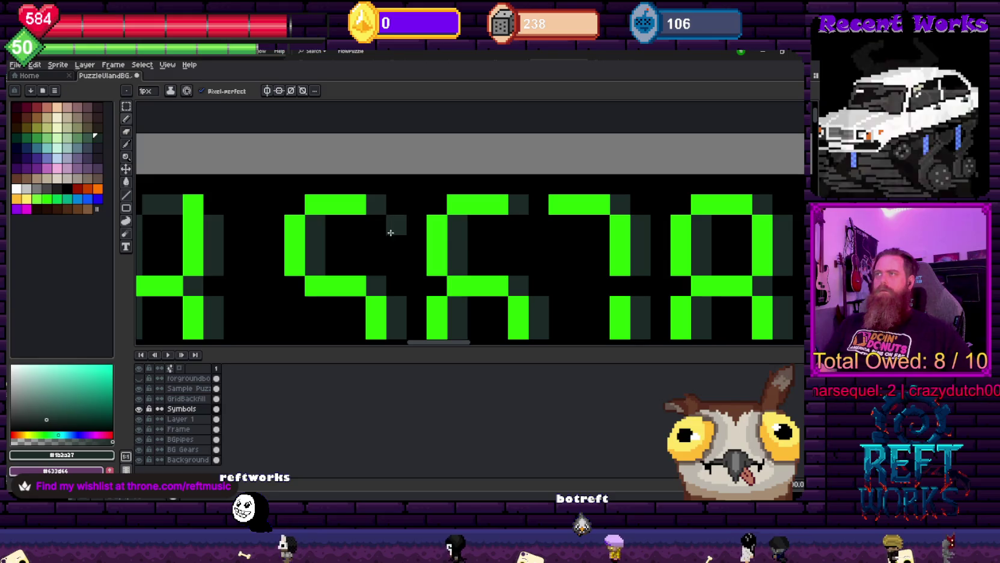
drag(313, 271, 349, 161)
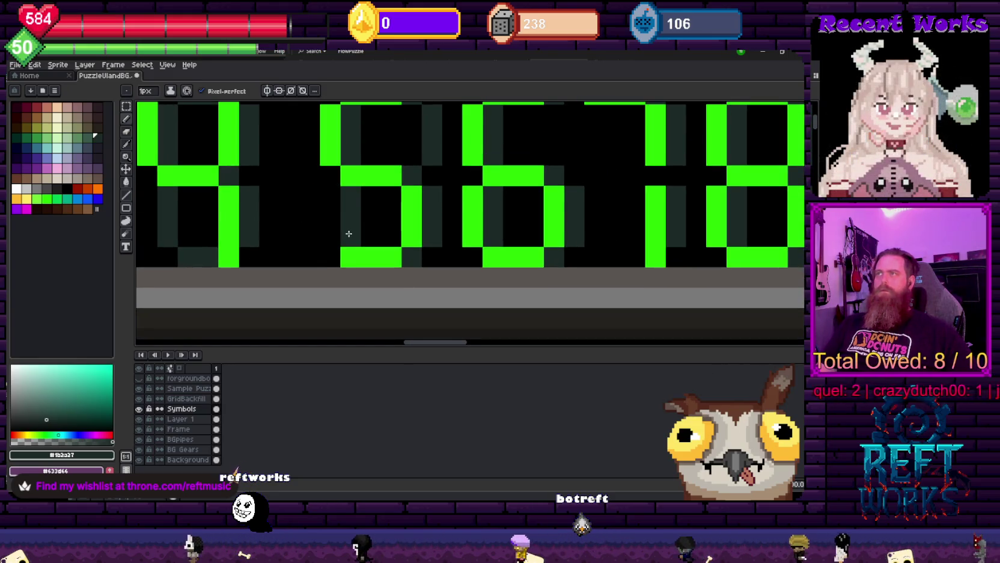
scroll(349, 233, down, 2)
scroll(391, 228, up, 1)
scroll(431, 221, up, 1)
click(436, 204)
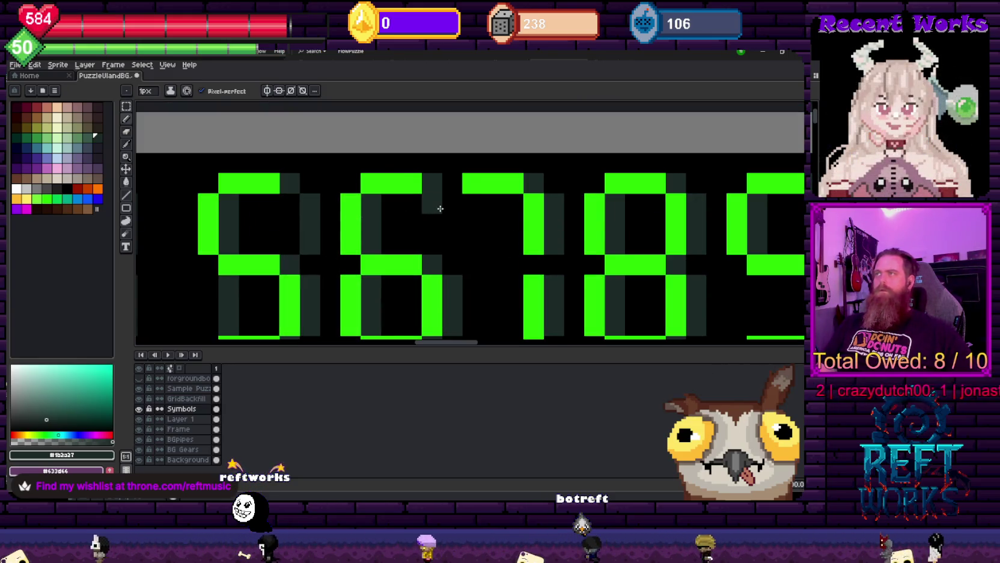
drag(446, 238, 396, 181)
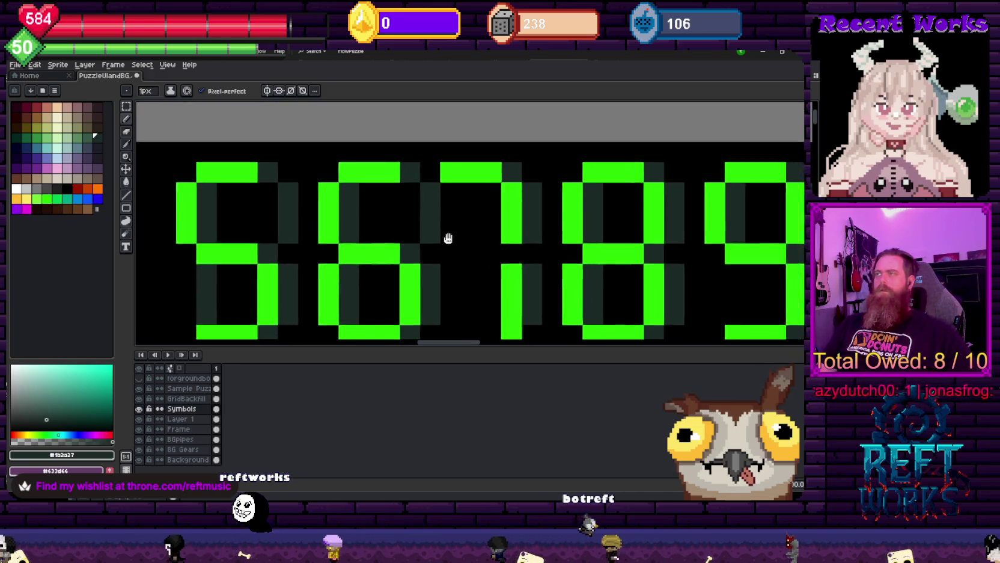
scroll(396, 184, down, 1)
scroll(413, 198, up, 1)
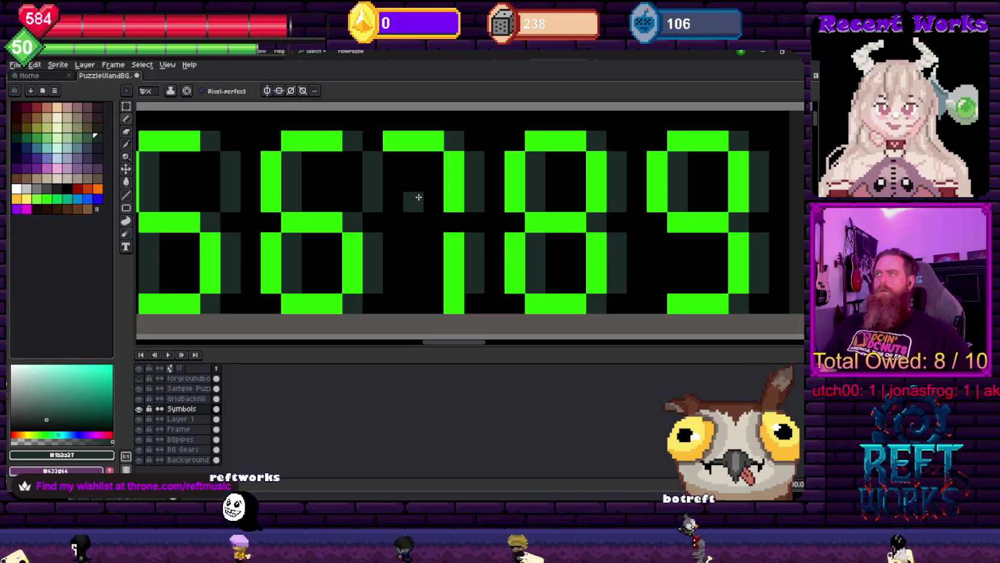
click(448, 155)
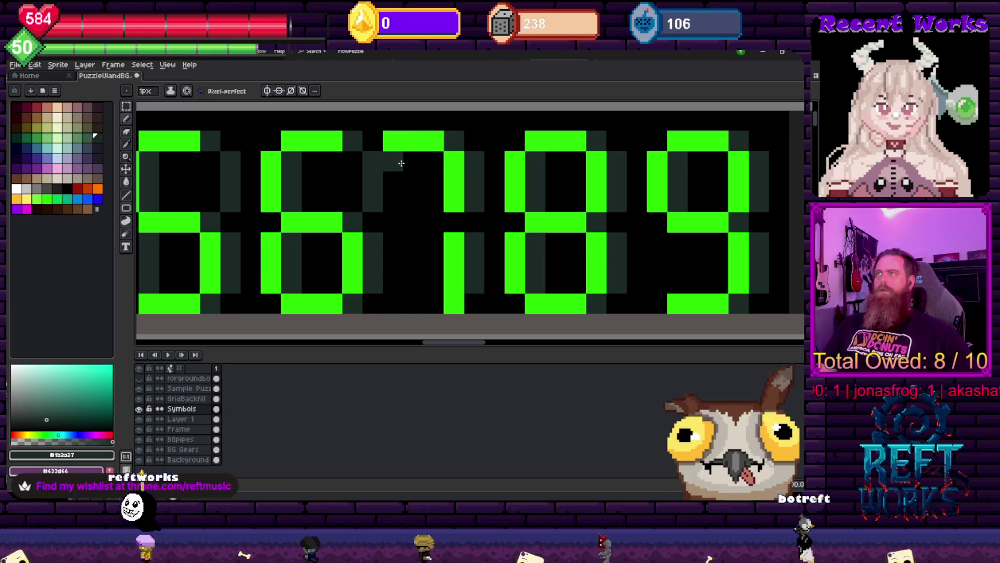
scroll(423, 193, down, 2)
drag(426, 196, 491, 182)
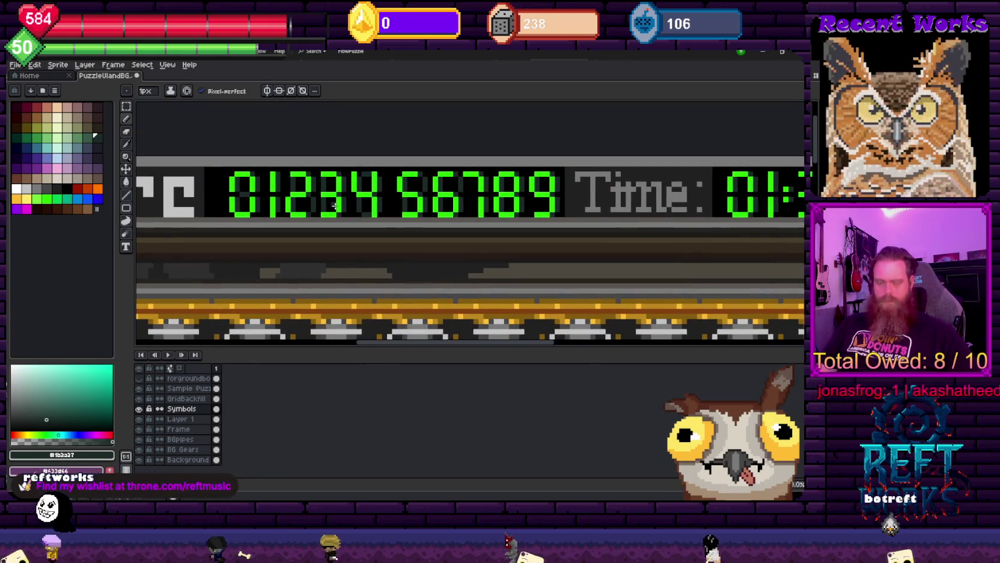
Select the whole 0–9 Score digit row and nudge it one pixel left
key(m)
drag(229, 174, 561, 208)
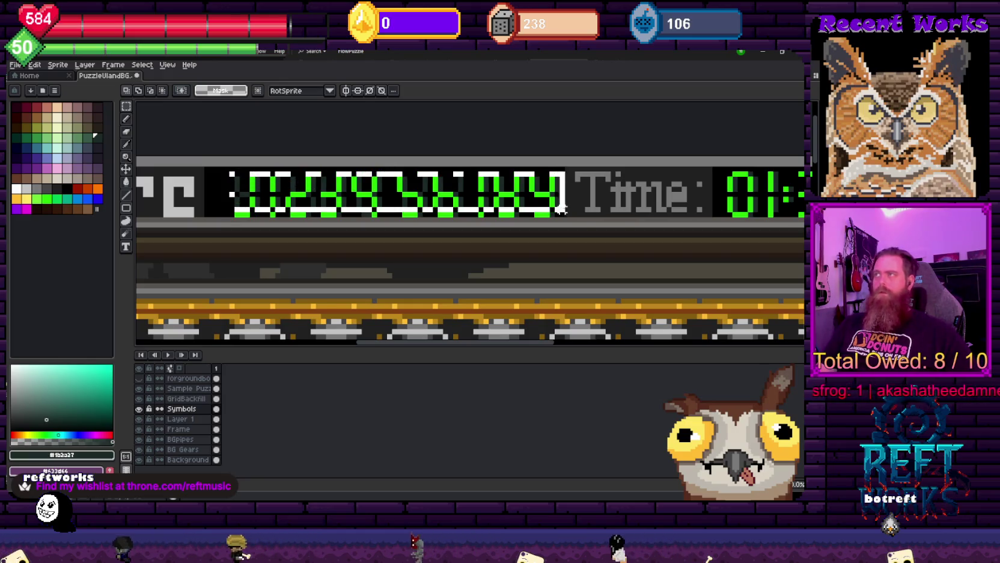
key(Left)
key(Left)
key(Left)
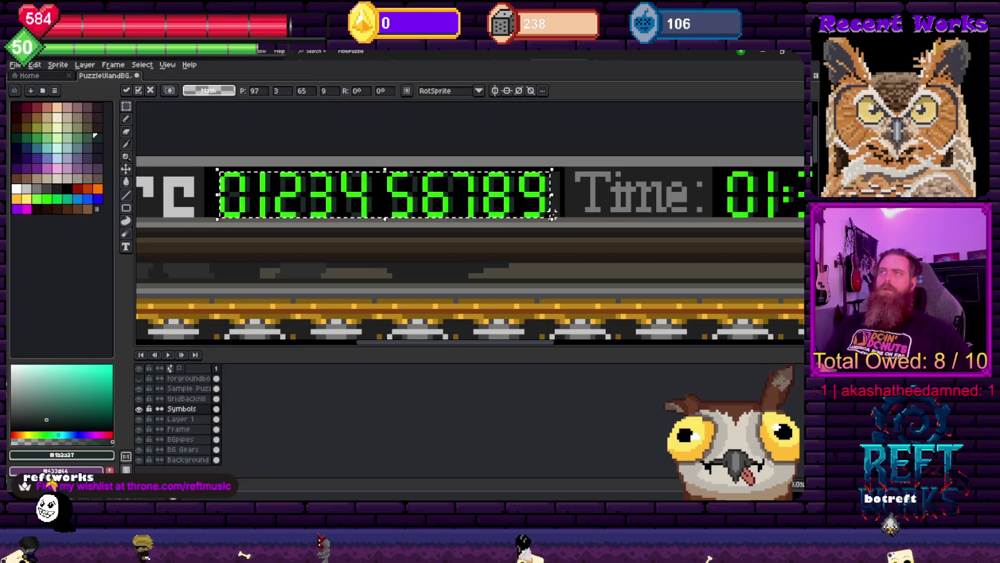
click(552, 213)
Flood-fill the grey block right of the 9 with black
scroll(552, 213, up, 3)
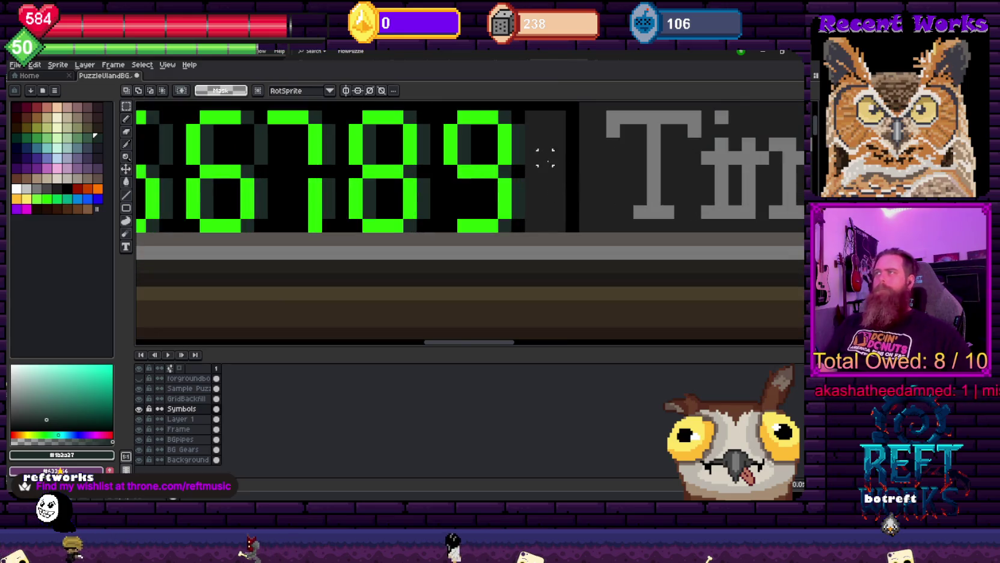
alt+click(515, 106)
key(g)
click(556, 217)
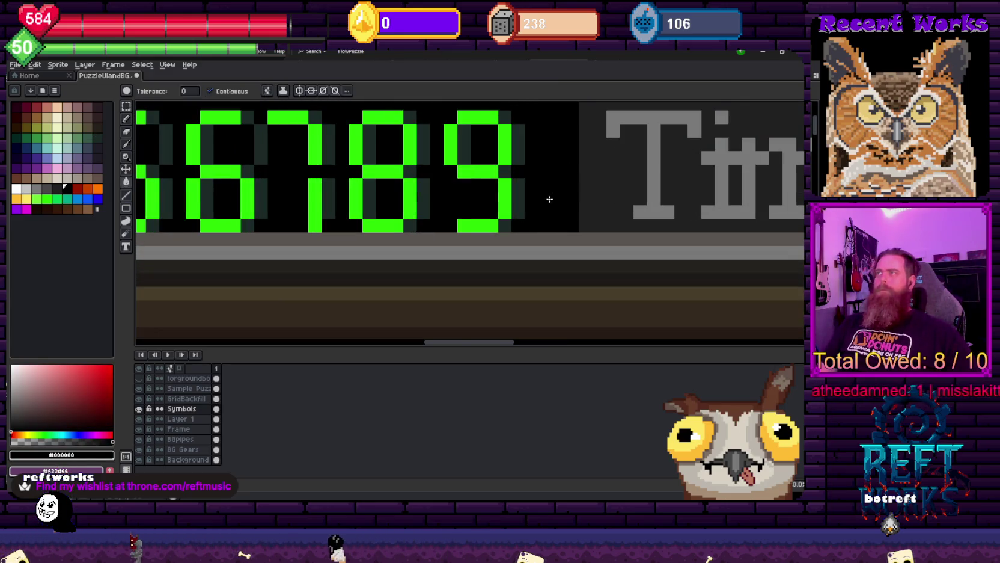
Shift the 7, 8 and 9 digits one pixel right and deselect
key(m)
drag(301, 129, 547, 250)
key(Right)
key(Right)
key(ctrl+d)
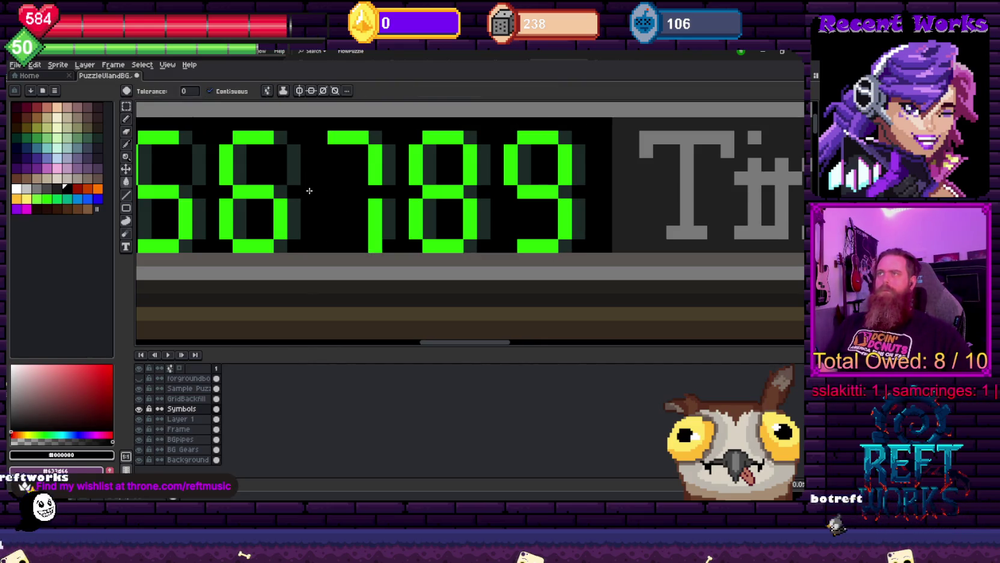
drag(307, 203, 359, 224)
alt+click(324, 186)
scroll(324, 187, down, 2)
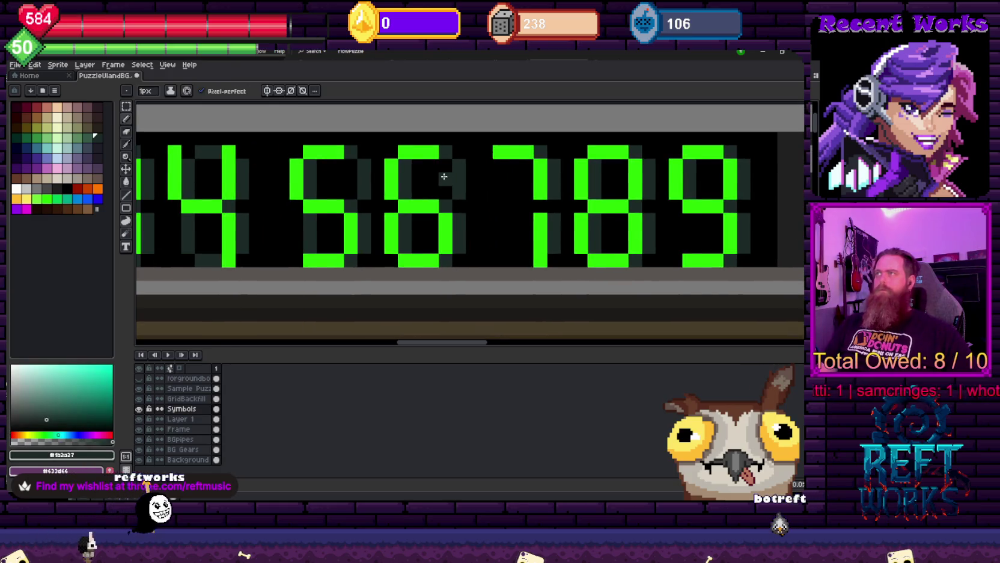
scroll(324, 187, down, 1)
scroll(463, 165, up, 4)
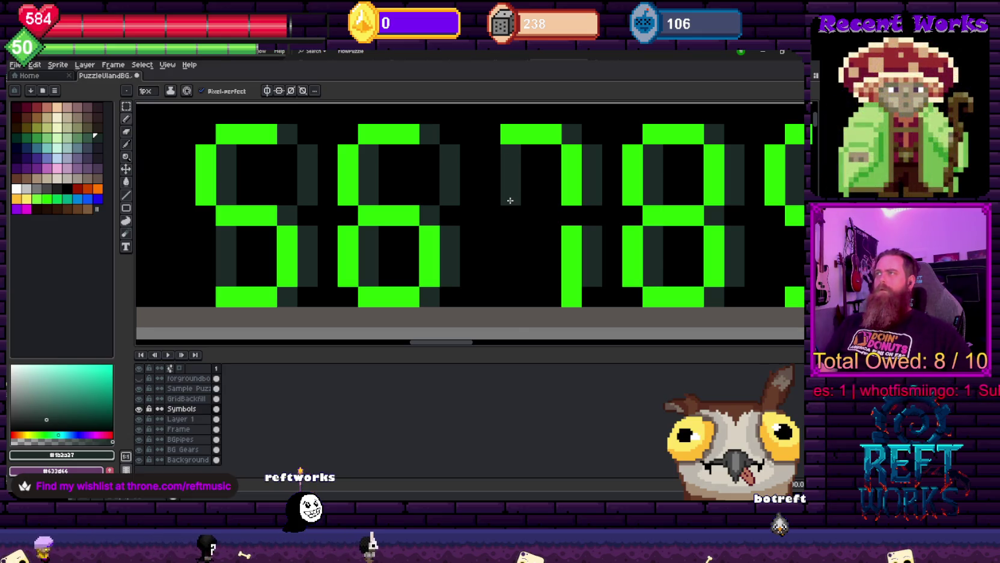
drag(571, 218, 511, 198)
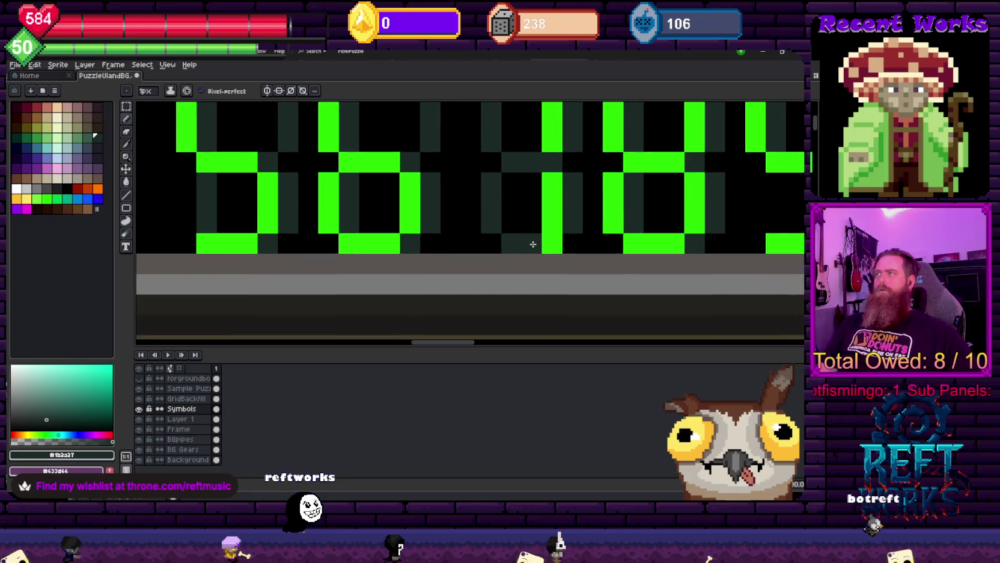
scroll(535, 233, down, 2)
scroll(553, 232, down, 1)
scroll(588, 233, down, 1)
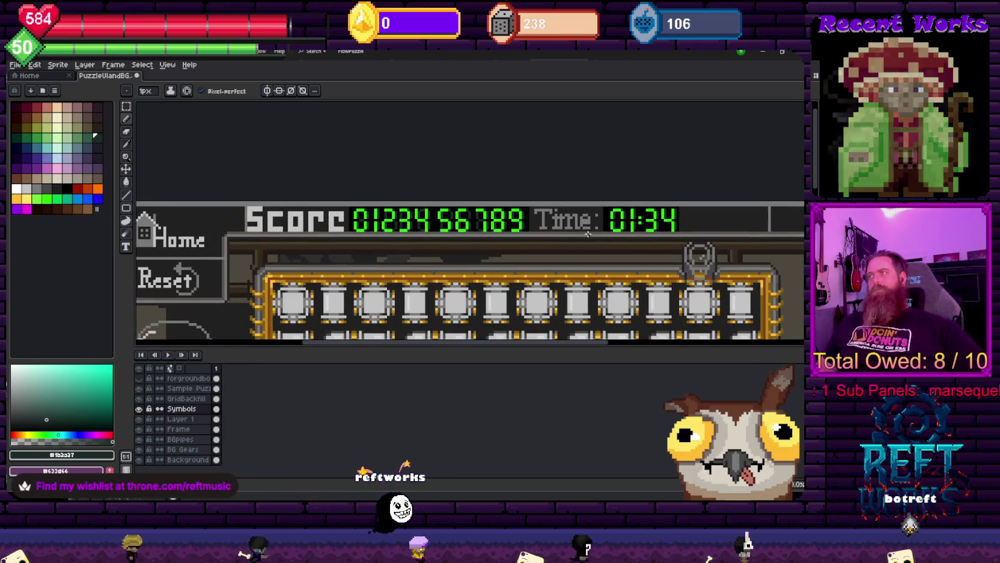
scroll(522, 192, up, 1)
scroll(505, 199, up, 1)
scroll(483, 205, up, 1)
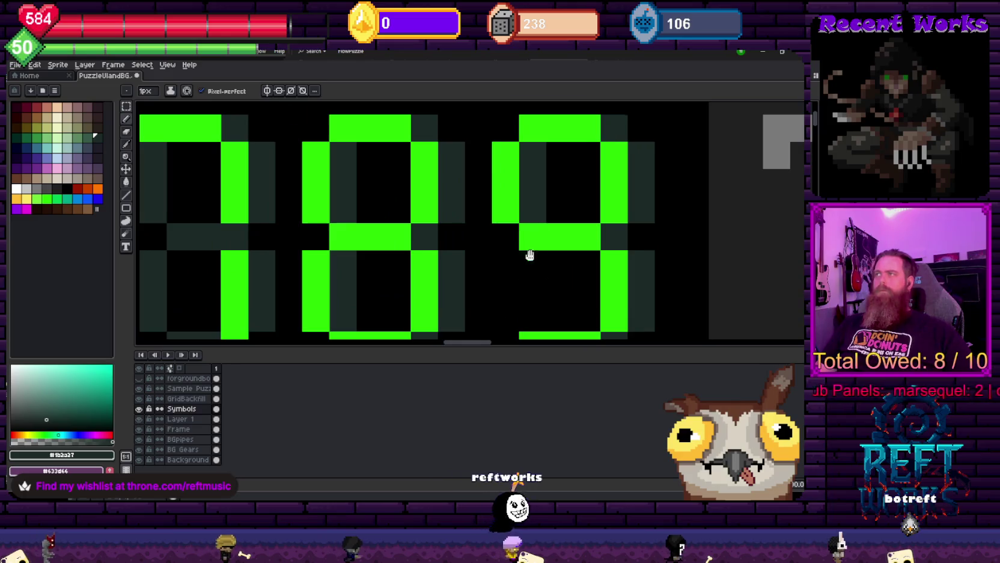
scroll(477, 195, up, 1)
scroll(499, 240, down, 3)
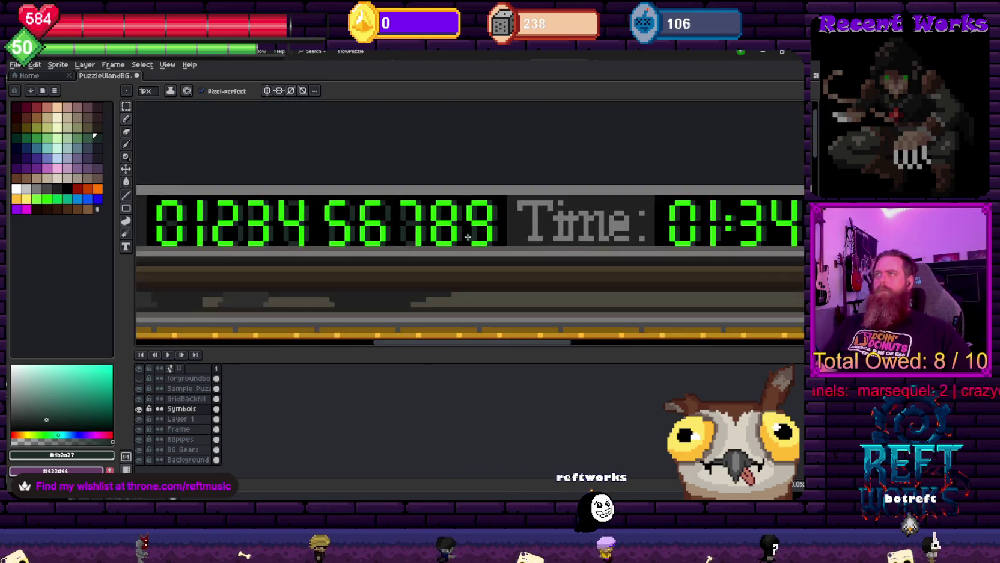
scroll(522, 280, down, 2)
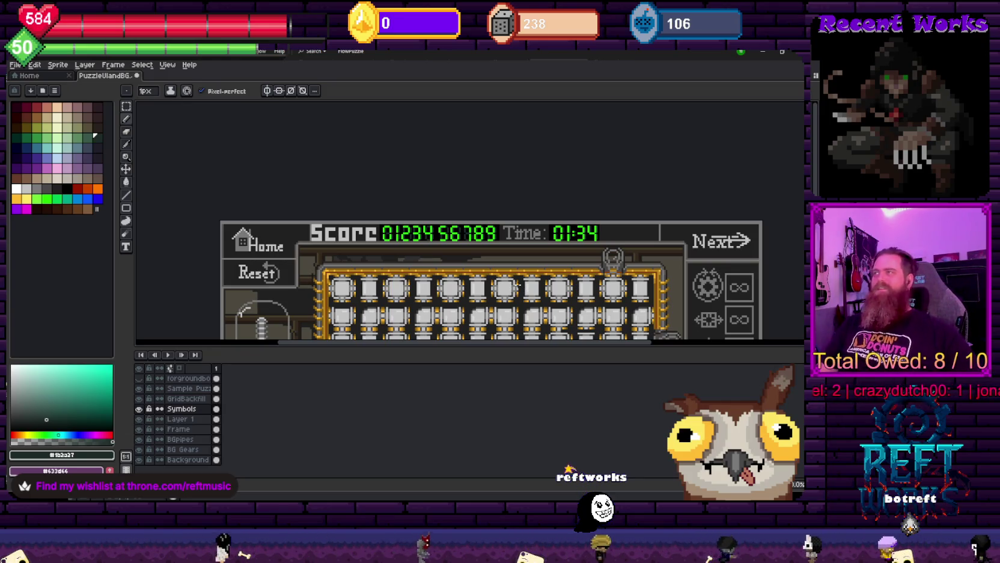
scroll(517, 283, up, 1)
scroll(514, 252, up, 1)
scroll(508, 216, up, 1)
scroll(504, 180, up, 1)
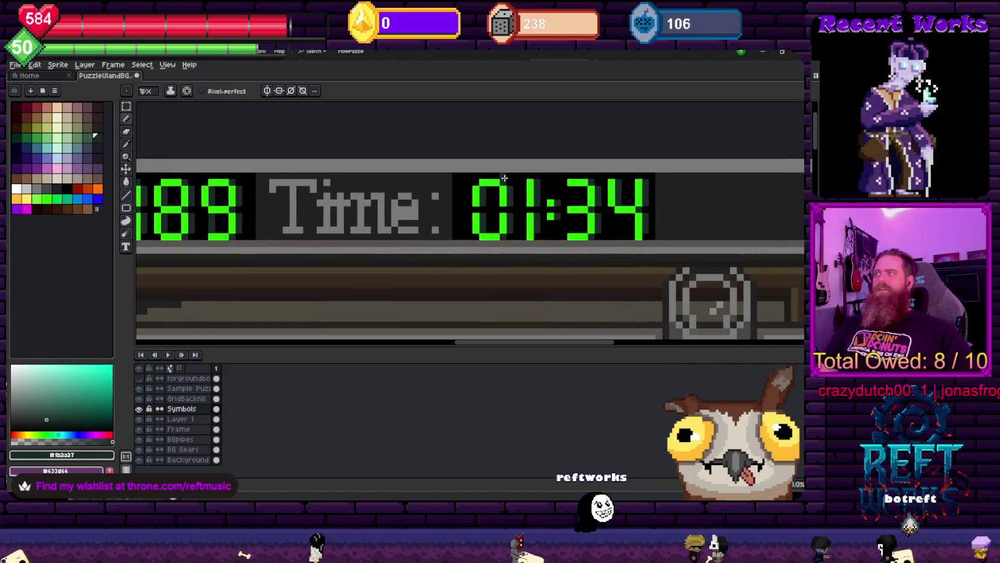
drag(593, 202, 476, 175)
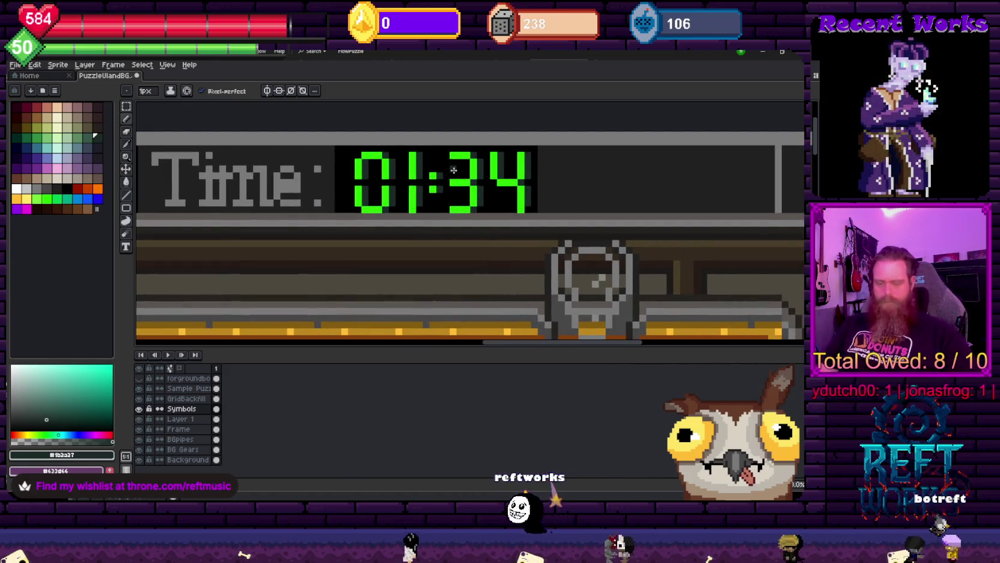
key(v)
scroll(432, 177, down, 1)
mouse_move(240, 222)
mouse_down()
mouse_move(652, 222)
mouse_move(631, 235)
mouse_move(597, 215)
mouse_up()
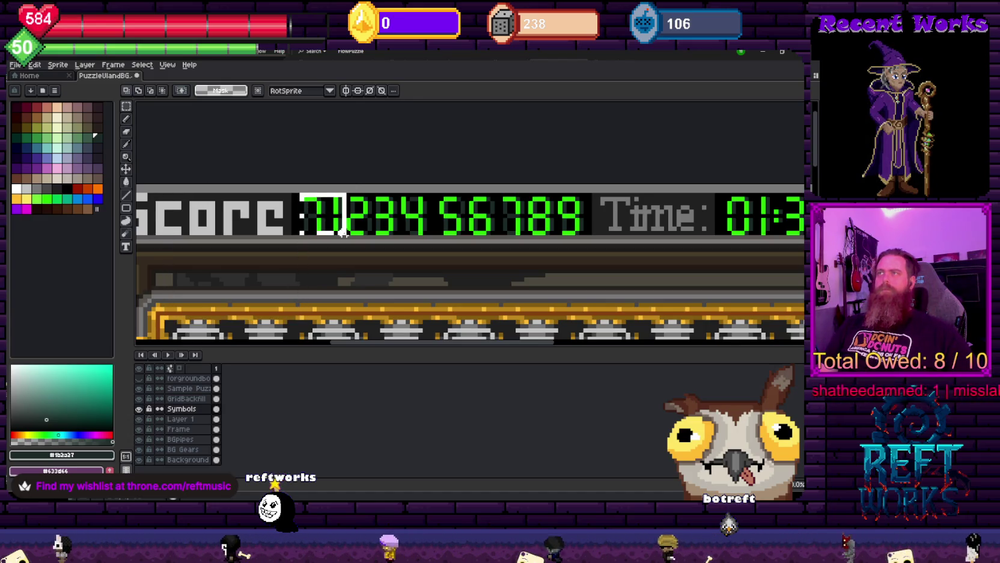
scroll(348, 229, up, 5)
scroll(346, 223, down, 4)
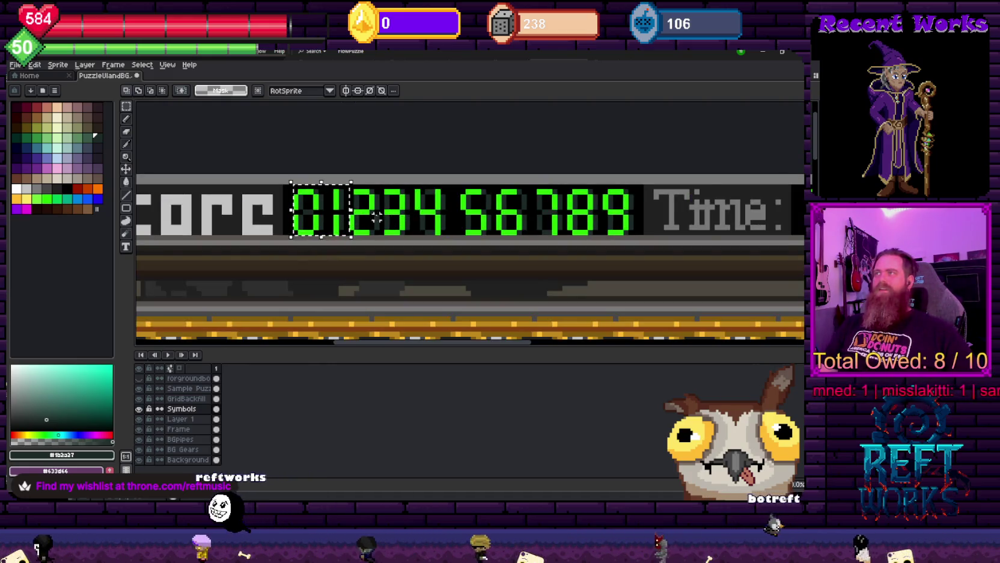
scroll(448, 221, up, 2)
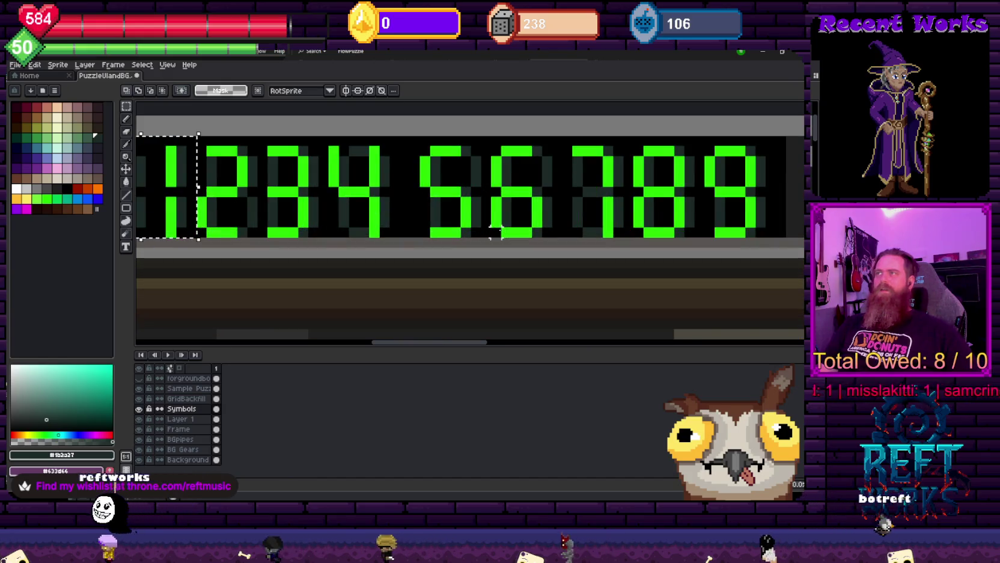
scroll(432, 210, down, 2)
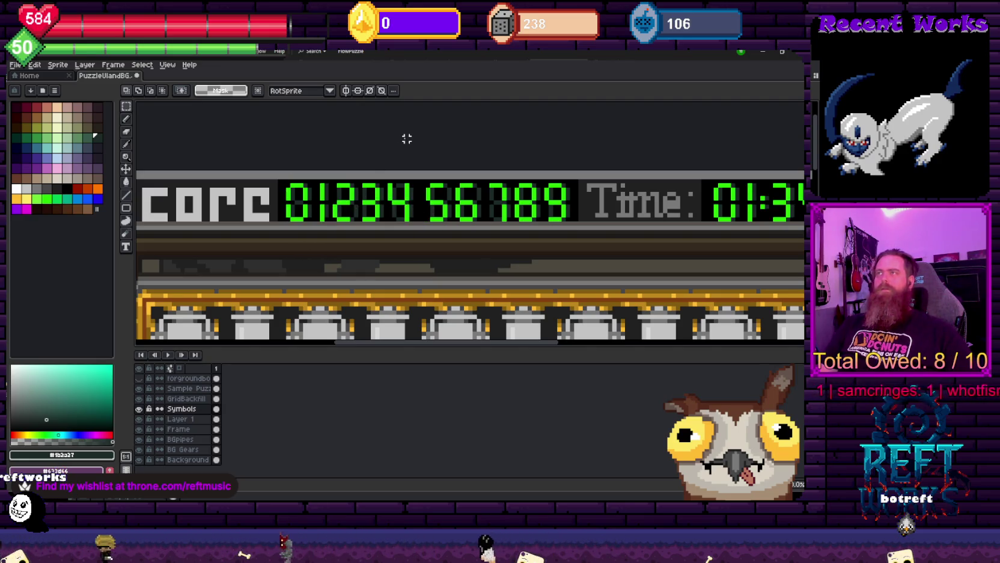
scroll(421, 216, up, 1)
scroll(379, 182, up, 1)
scroll(360, 182, up, 1)
scroll(310, 183, down, 3)
scroll(310, 187, down, 1)
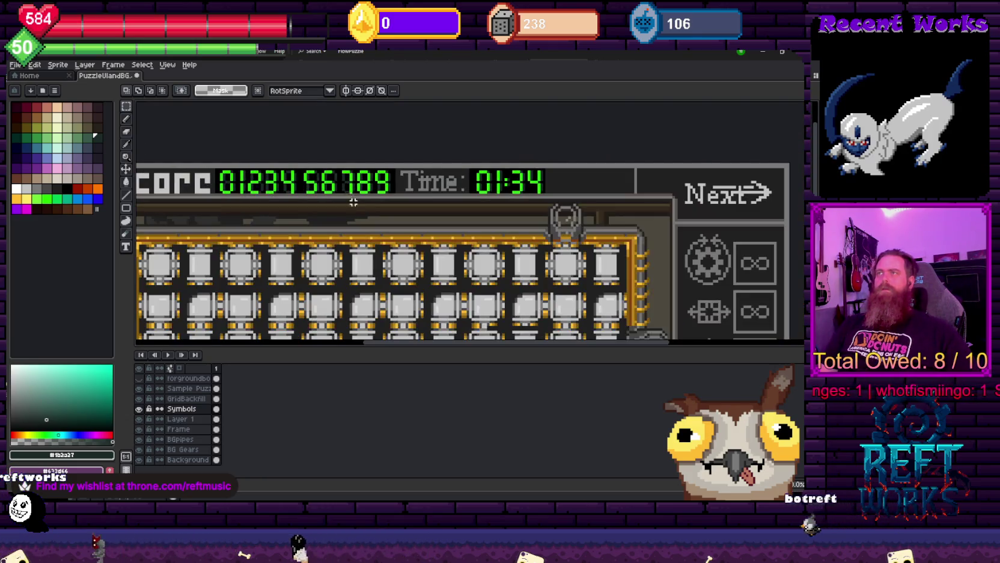
drag(345, 206, 399, 214)
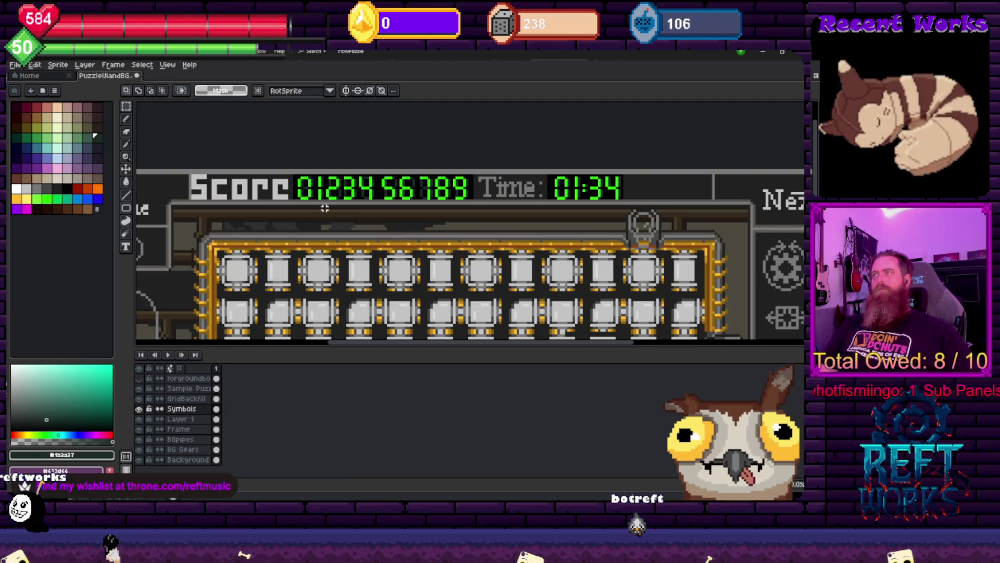
scroll(325, 208, up, 1)
scroll(324, 207, up, 1)
scroll(325, 203, up, 1)
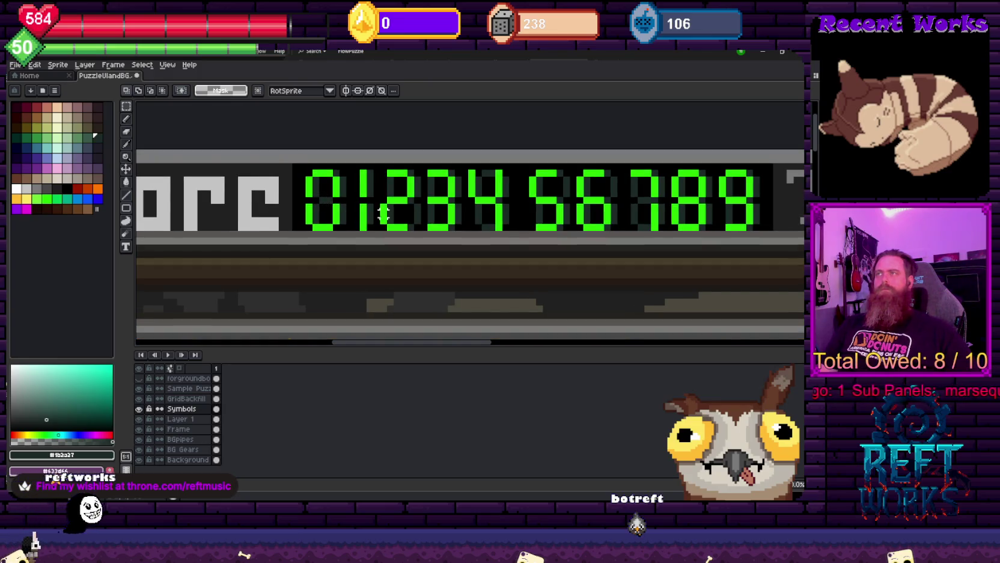
scroll(322, 197, up, 2)
scroll(487, 230, down, 3)
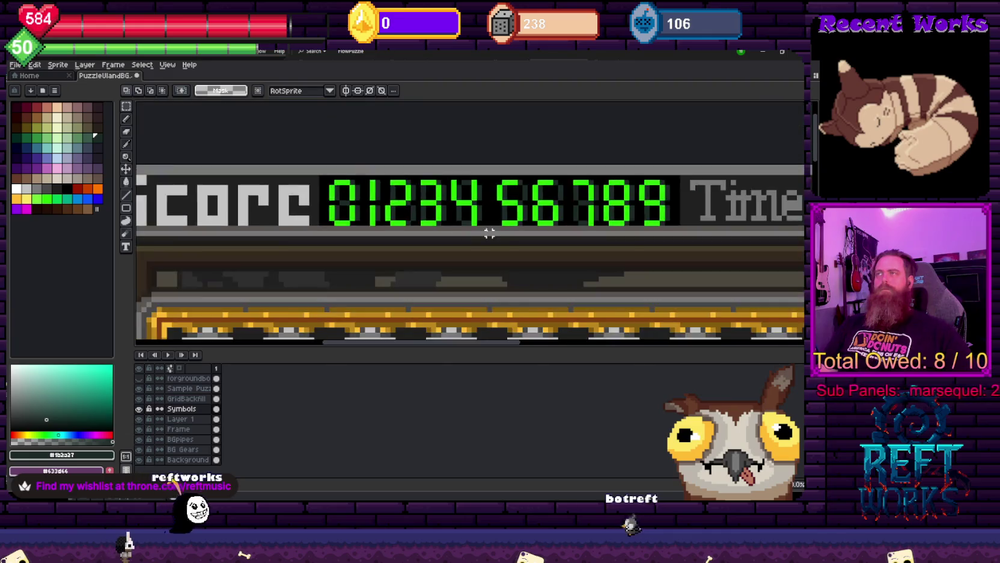
scroll(499, 223, down, 2)
scroll(504, 221, down, 1)
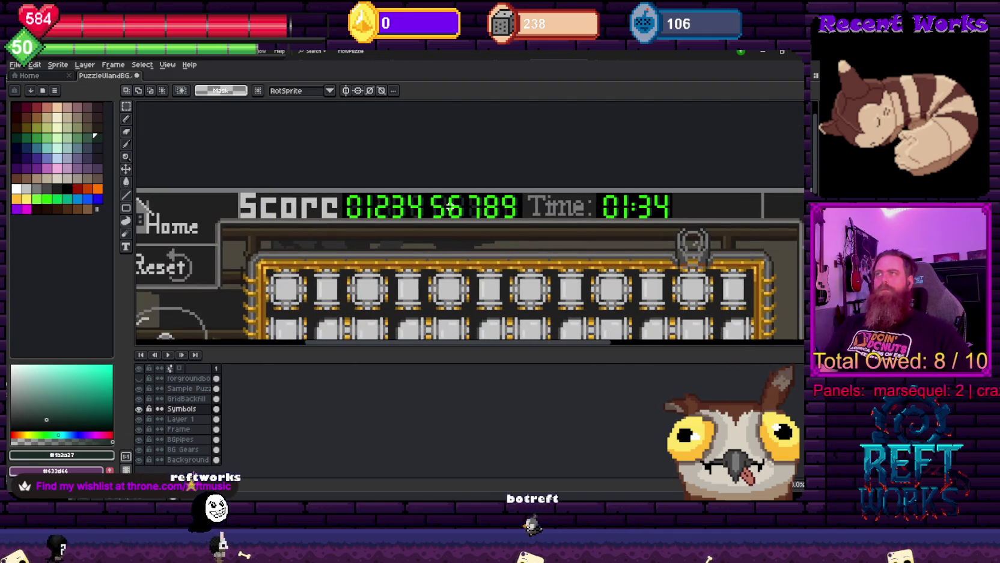
scroll(428, 201, up, 3)
scroll(386, 194, up, 2)
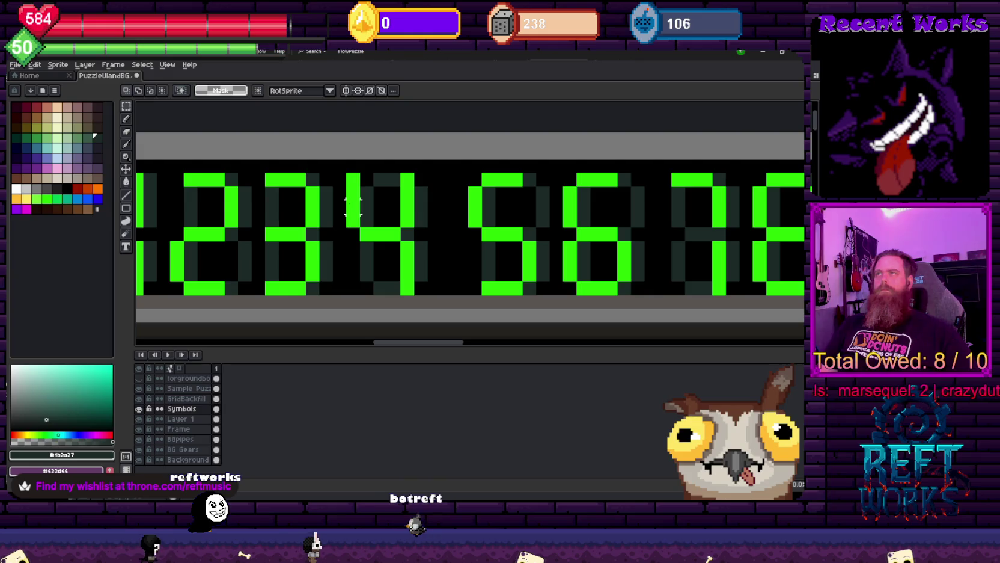
drag(291, 198, 454, 209)
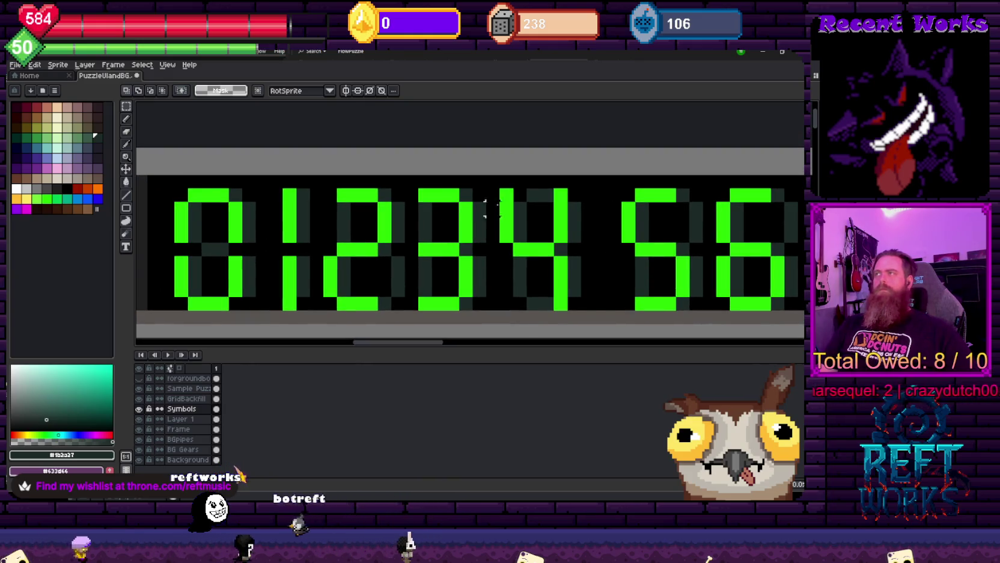
mouse_move(522, 208)
mouse_down()
mouse_move(509, 215)
mouse_move(455, 196)
mouse_up()
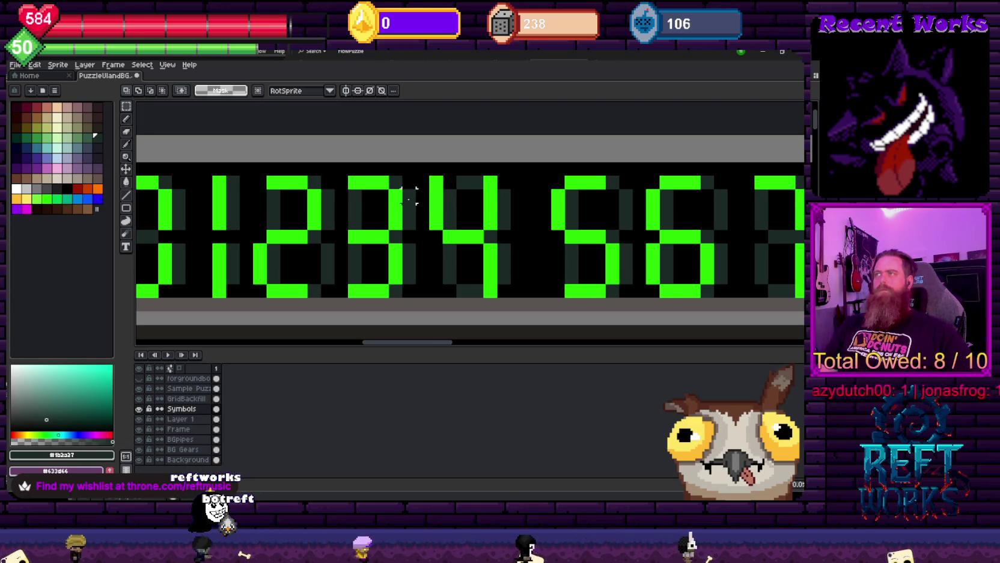
scroll(421, 204, down, 1)
scroll(469, 222, down, 1)
scroll(511, 235, down, 1)
scroll(539, 244, down, 1)
drag(540, 244, 483, 182)
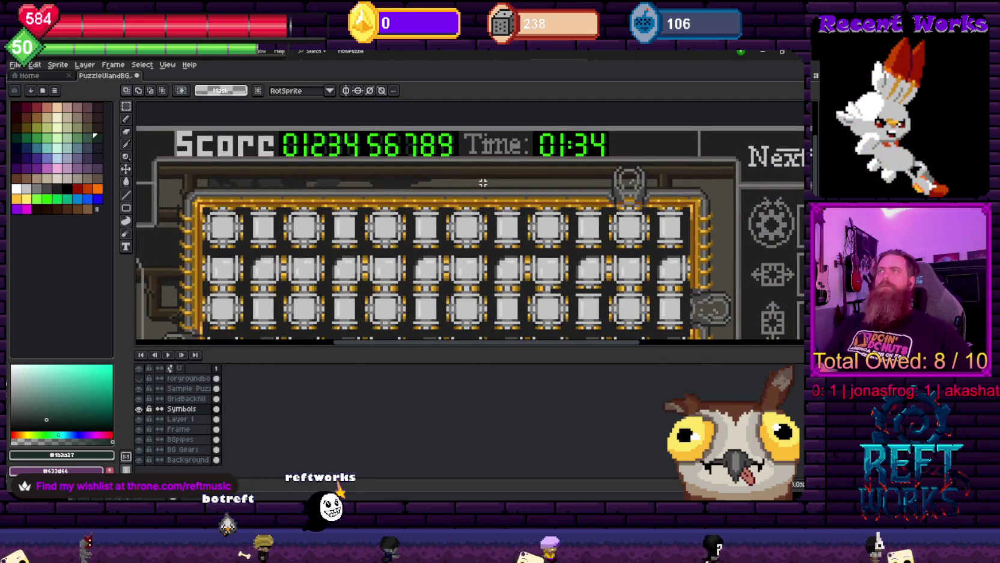
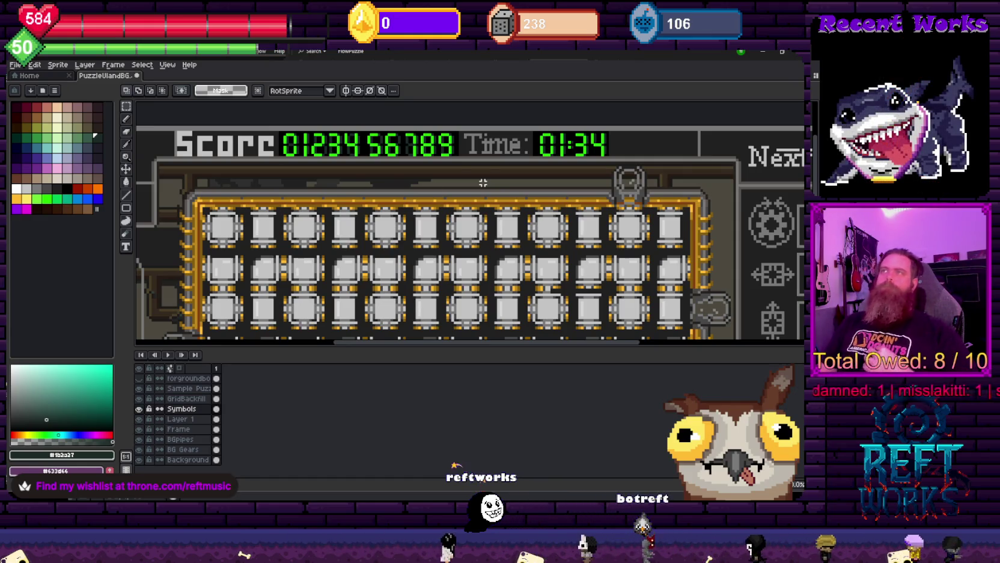
Zoom into the score digits and paint the grey shadow beside the 1 black
scroll(482, 182, up, 3)
scroll(483, 182, left, 4)
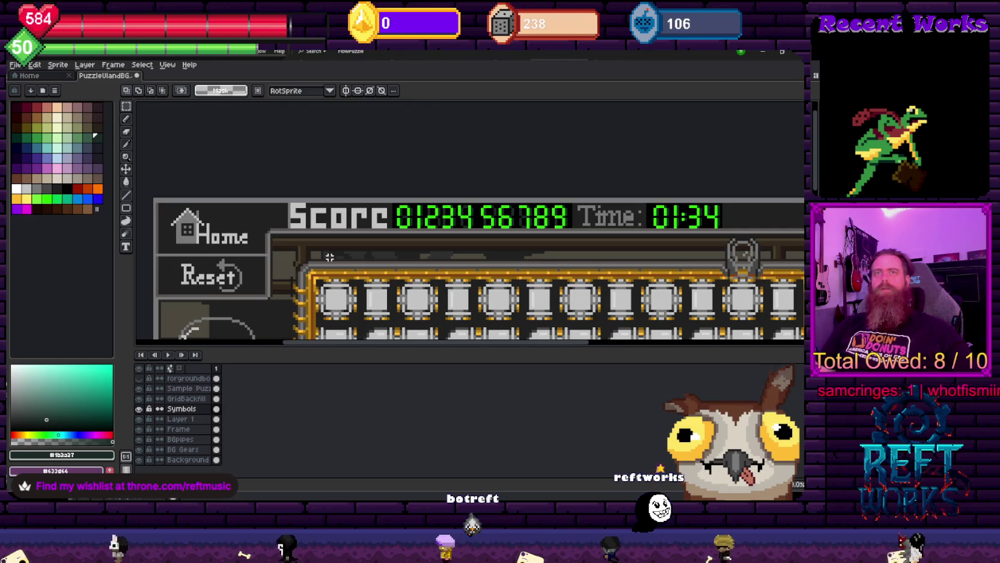
scroll(348, 221, up, 3)
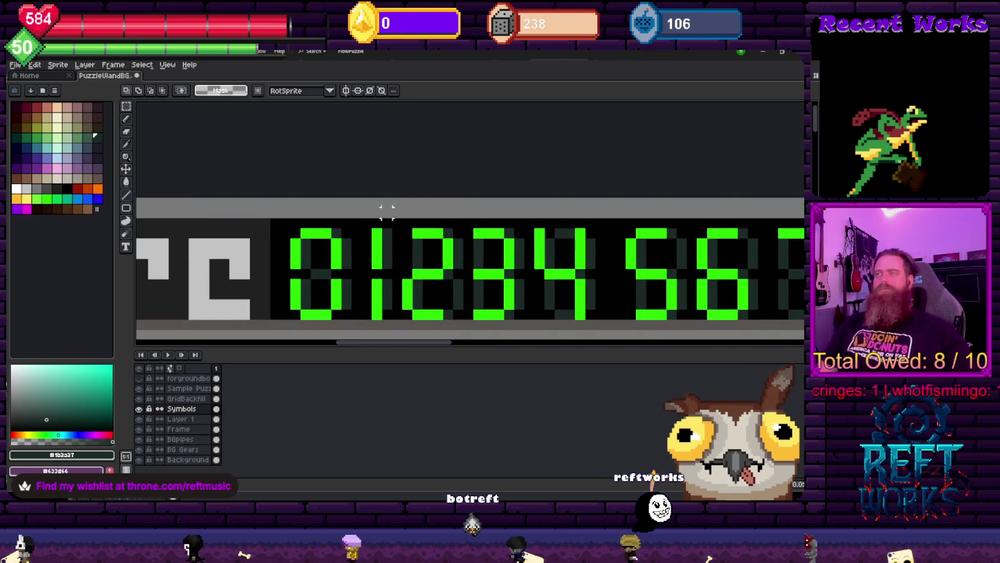
scroll(361, 244, up, 1)
scroll(373, 216, up, 1)
key(b)
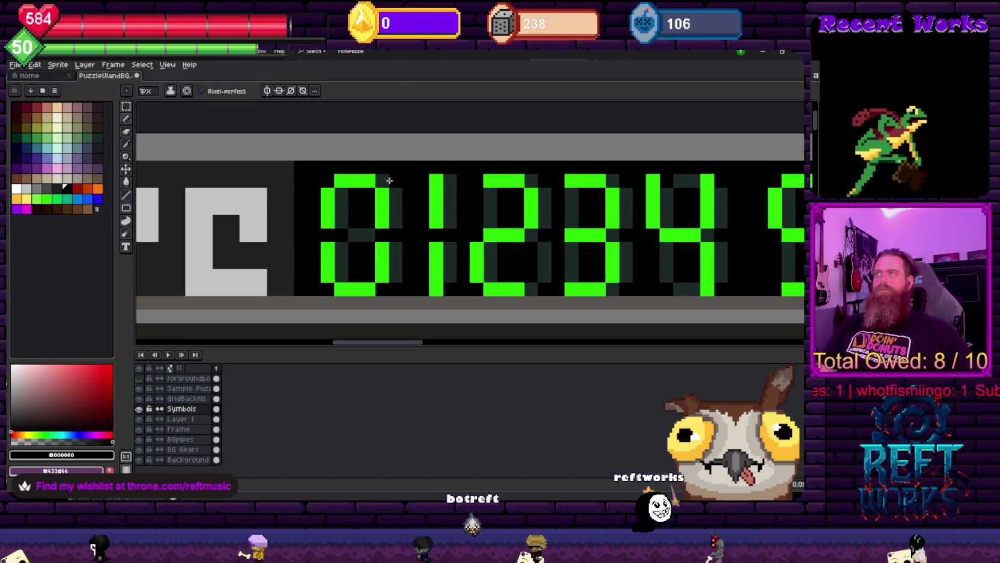
alt+click(351, 213)
alt+click(341, 197)
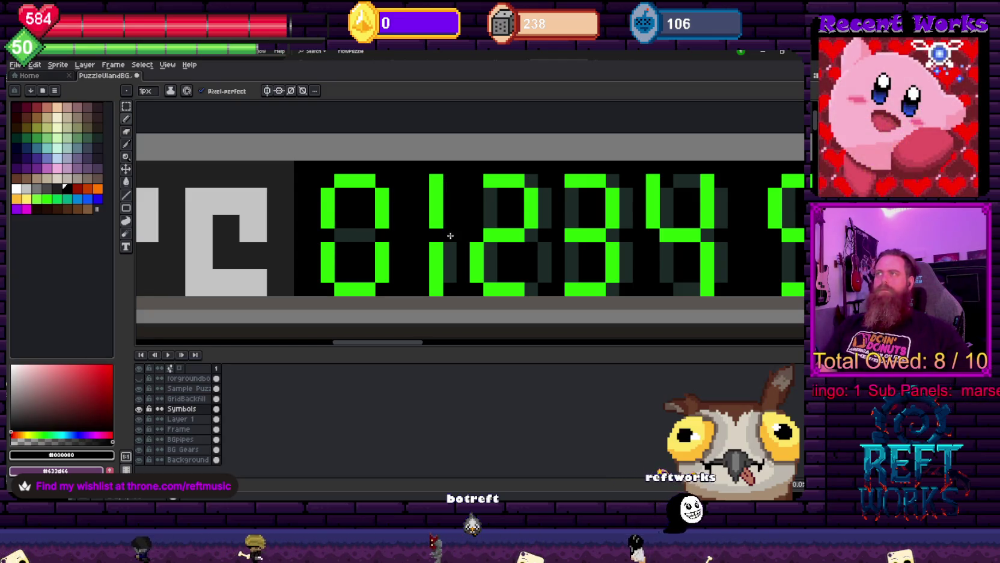
drag(452, 232, 449, 273)
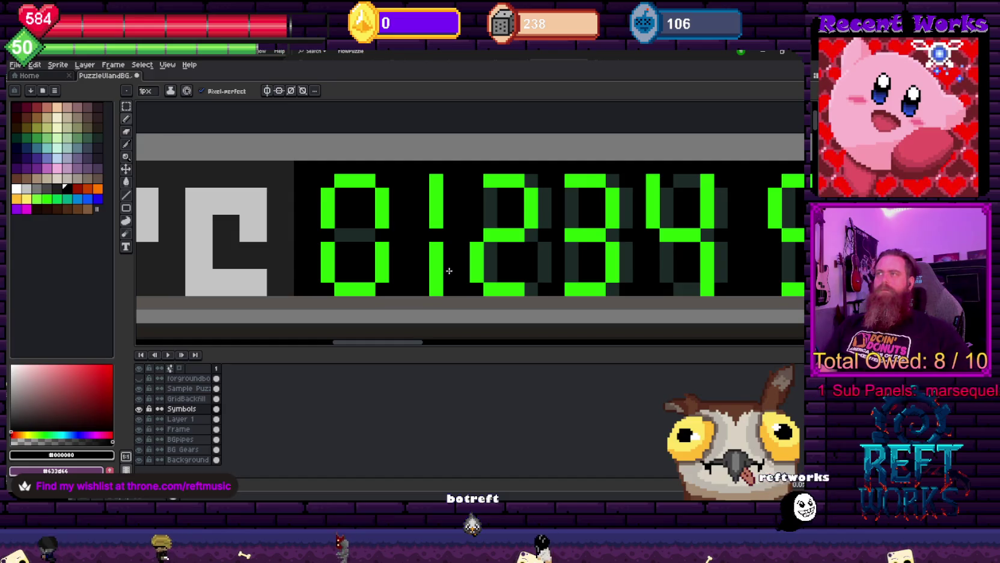
Move the 1 digit right and clear the leftover grey column to black
key(m)
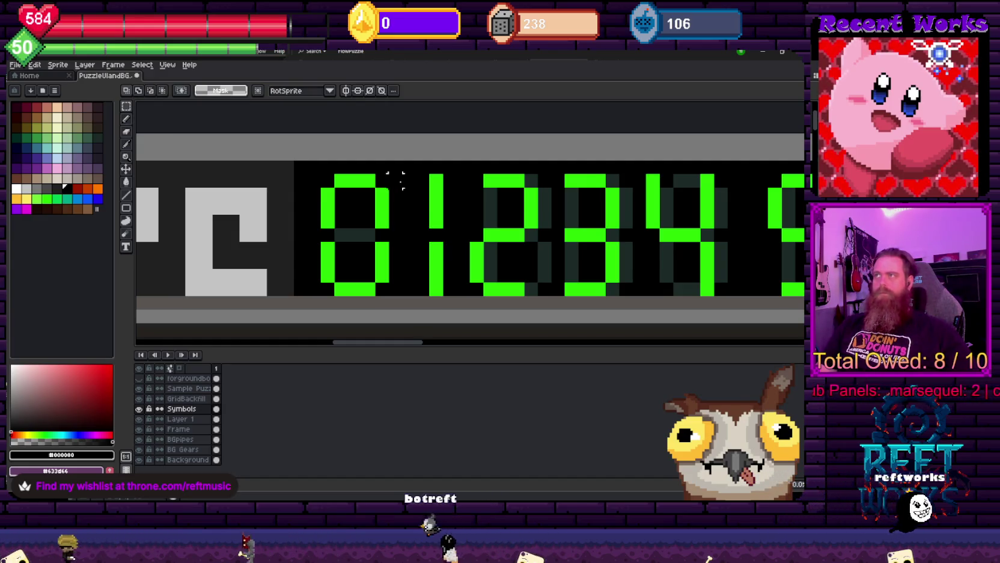
mouse_move(387, 173)
mouse_down()
mouse_move(444, 297)
mouse_move(450, 287)
mouse_up()
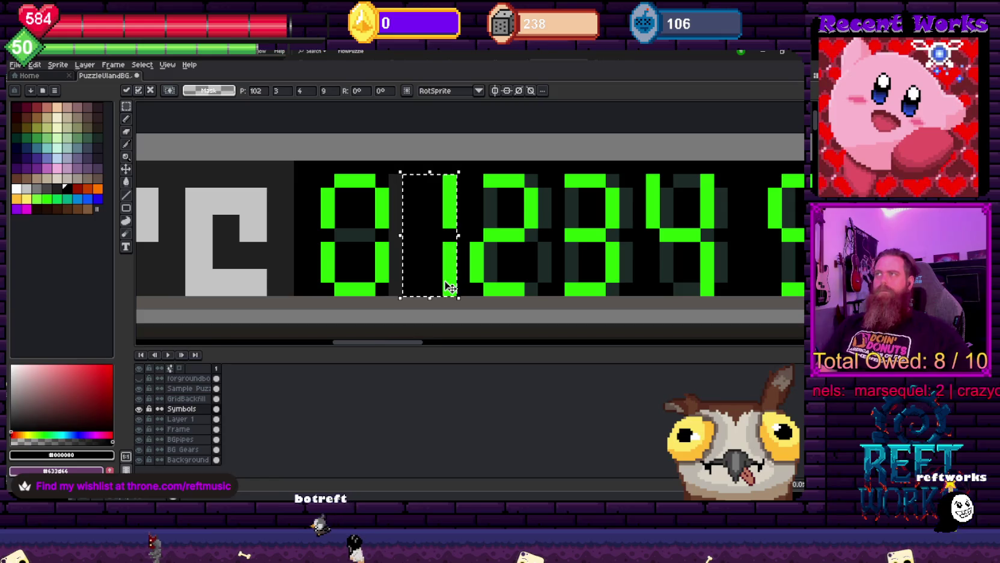
key(ctrl+d)
key(m)
mouse_move(388, 173)
mouse_down()
mouse_move(401, 207)
mouse_move(394, 287)
mouse_up()
key(b)
Sample the dark unlit-segment colour and scroll along the score digits
key(i)
click(362, 231)
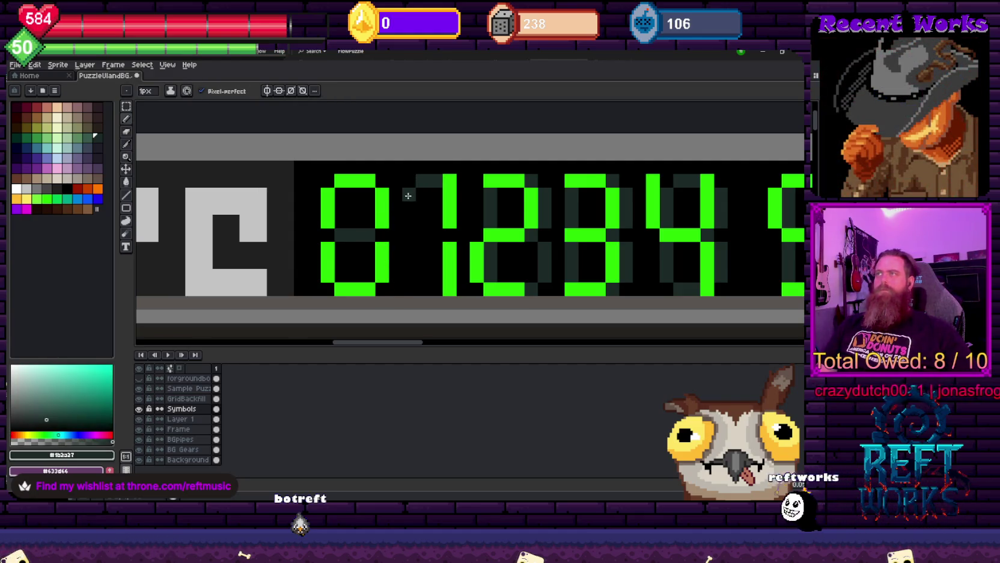
scroll(434, 235, down, 2)
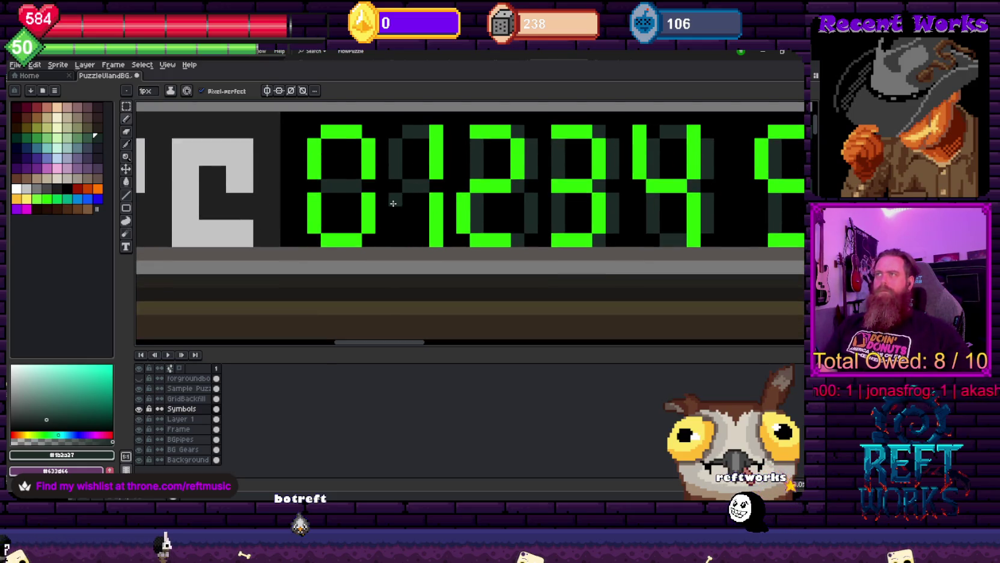
scroll(422, 243, down, 1)
scroll(411, 231, down, 1)
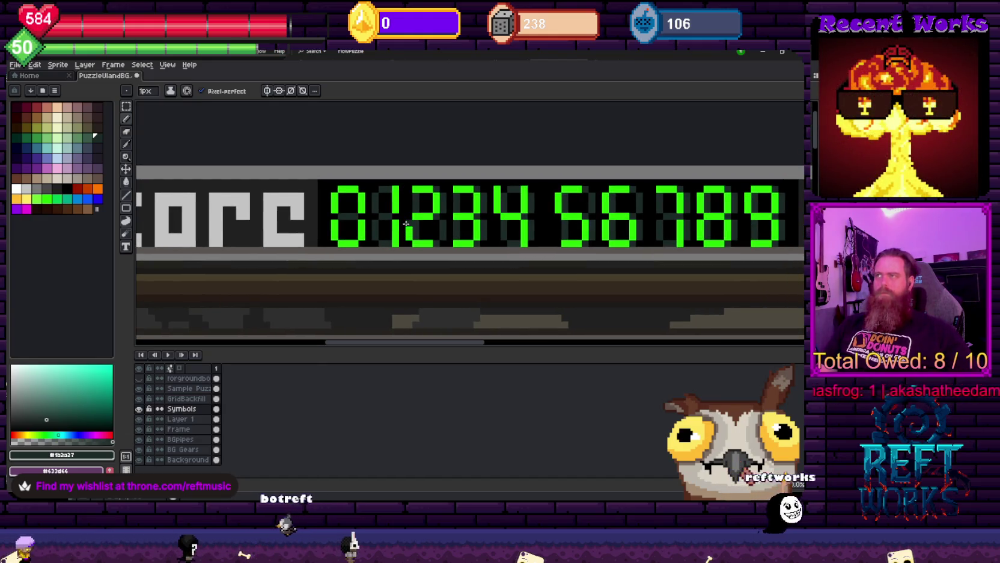
scroll(406, 223, right, 3)
key(m)
scroll(355, 174, up, 1)
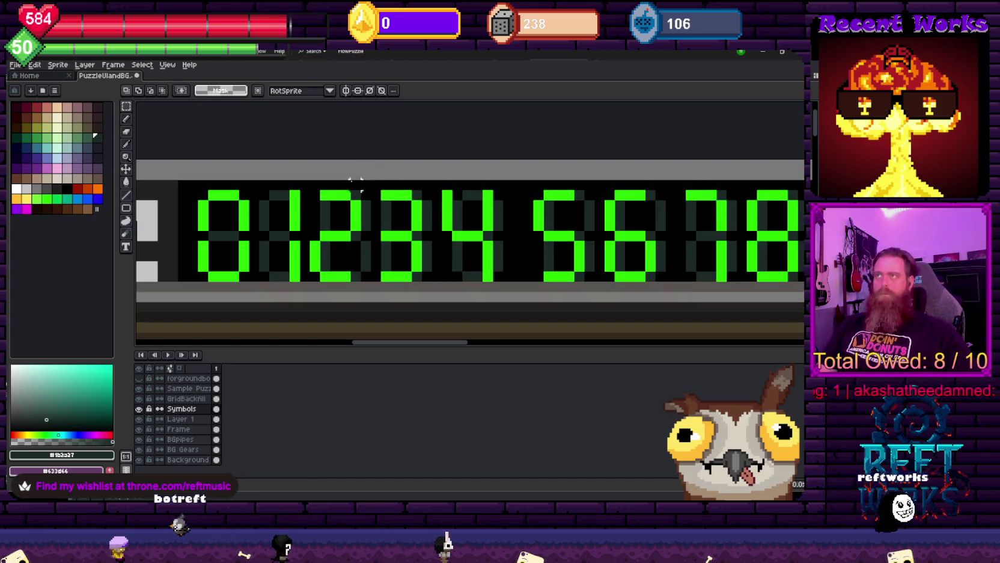
Nudge the 2 one pixel right and blacken the stray grey pixels beside it
drag(309, 189, 353, 282)
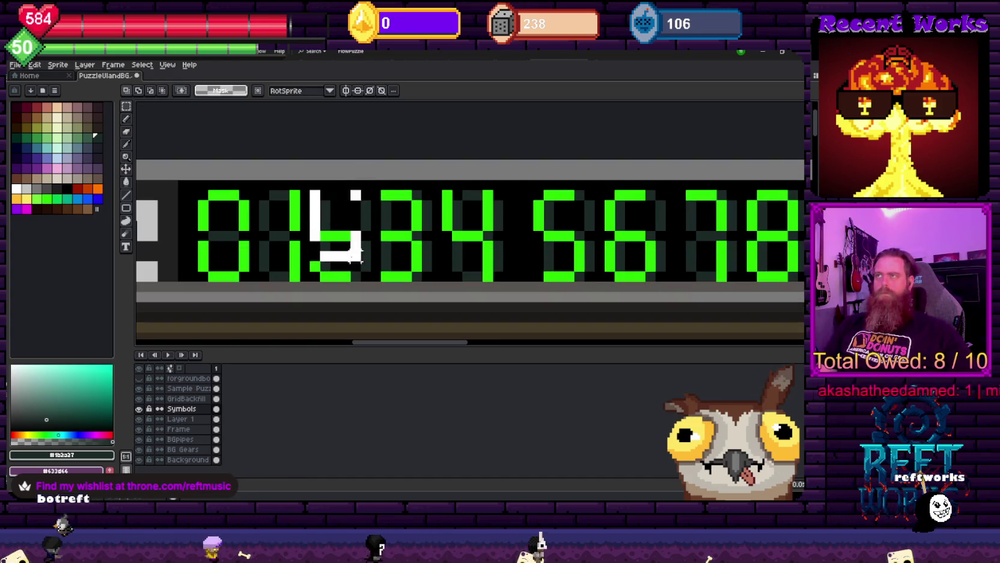
key(Right)
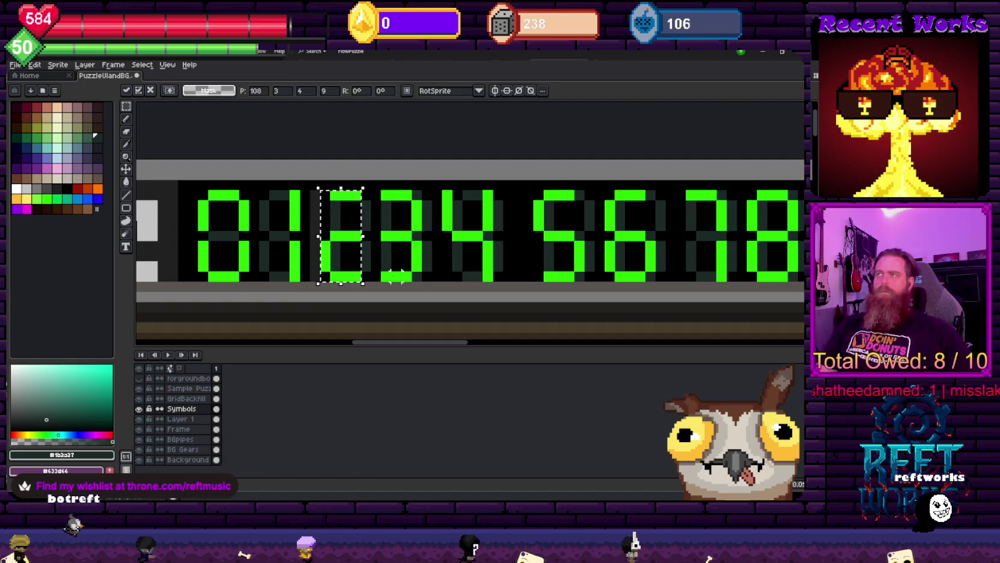
scroll(396, 276, up, 1)
key(b)
click(376, 210)
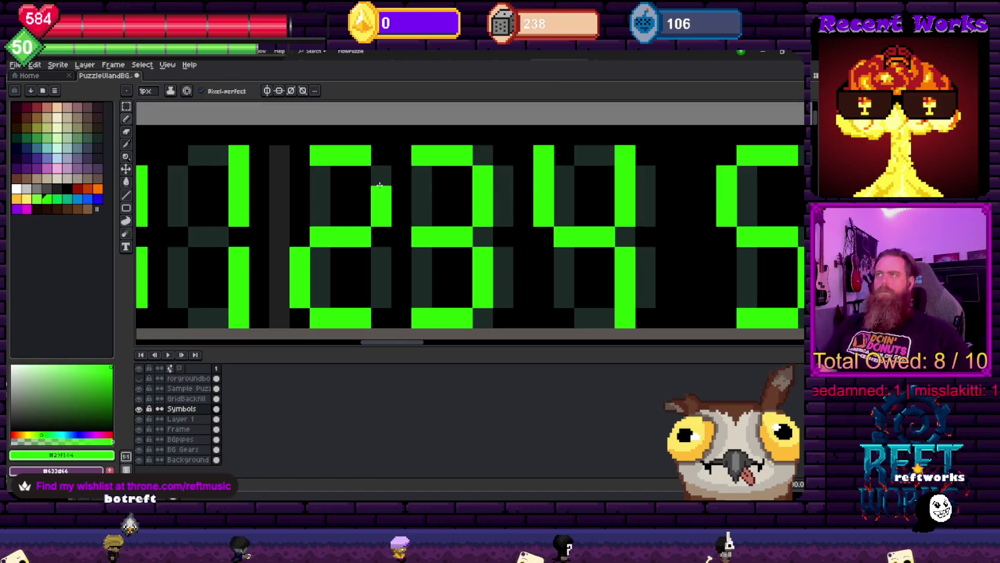
key(ctrl+z)
alt+click(306, 172)
key(ctrl+z)
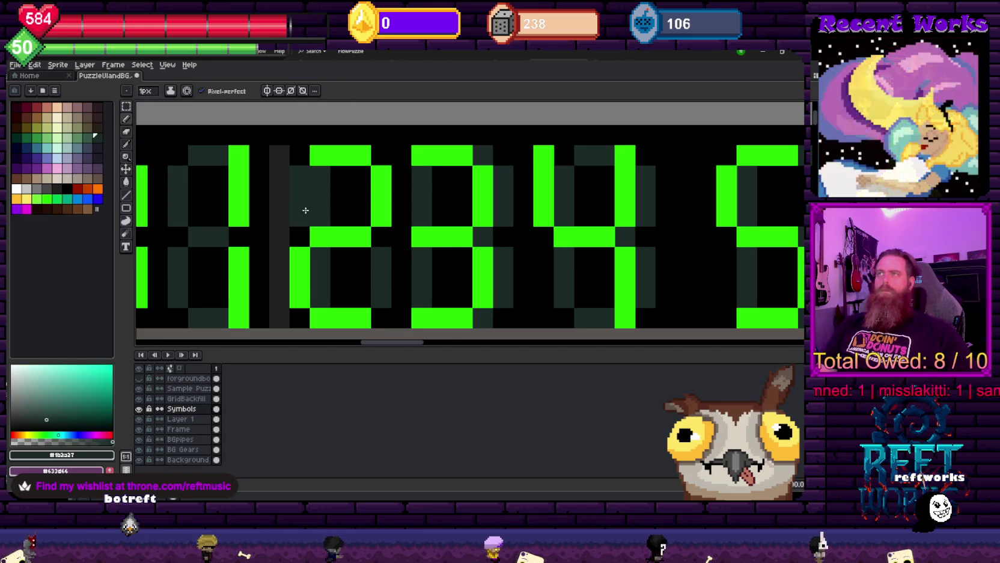
click(329, 189)
drag(329, 182, 326, 211)
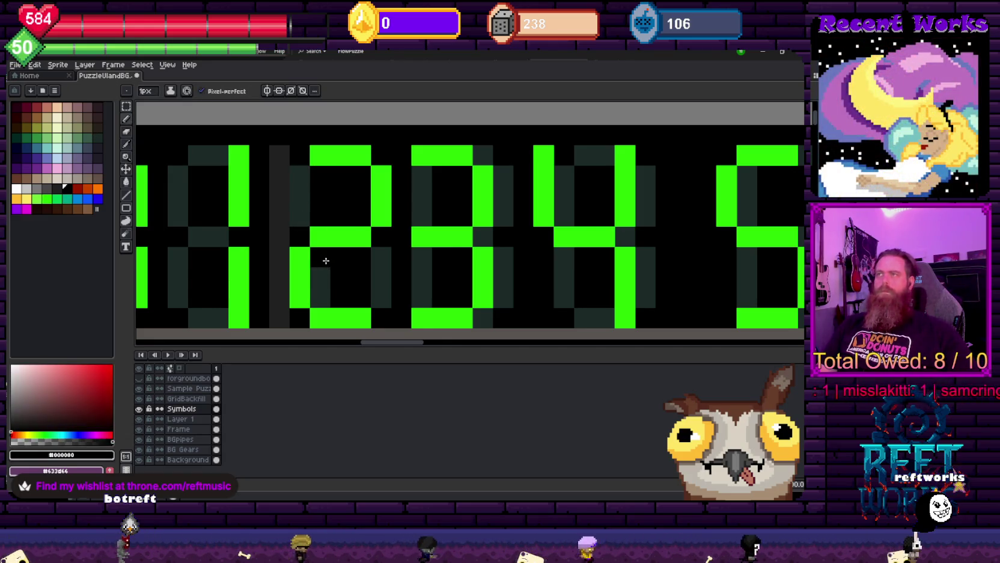
Paint the grey column between the 1 and the 2 black
scroll(337, 270, left, 2)
scroll(350, 252, left, 2)
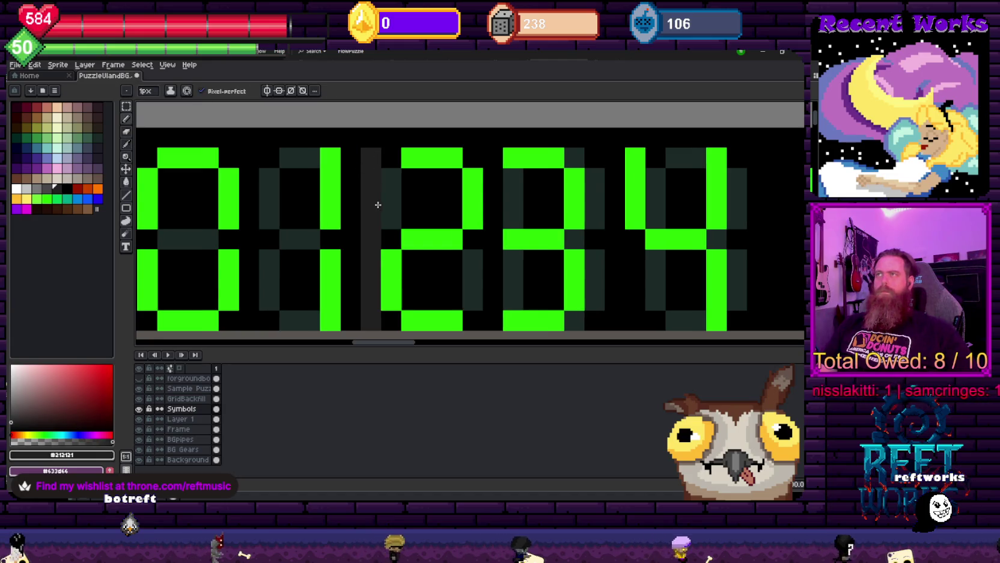
drag(364, 162, 361, 311)
scroll(357, 318, down, 2)
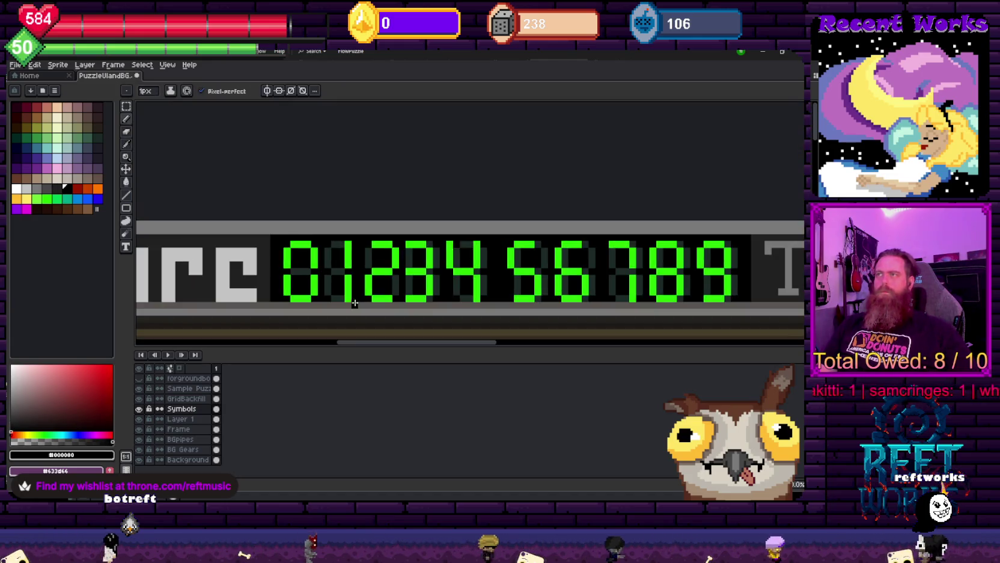
scroll(346, 276, up, 1)
Nudge the 1 one pixel right and paint the grey column beside it black
key(m)
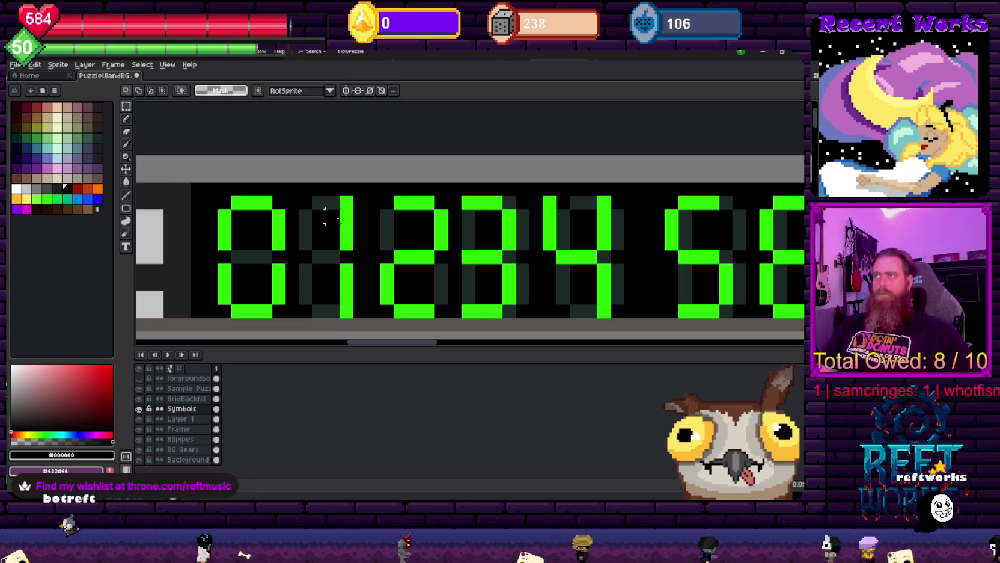
drag(339, 192, 366, 325)
key(Right)
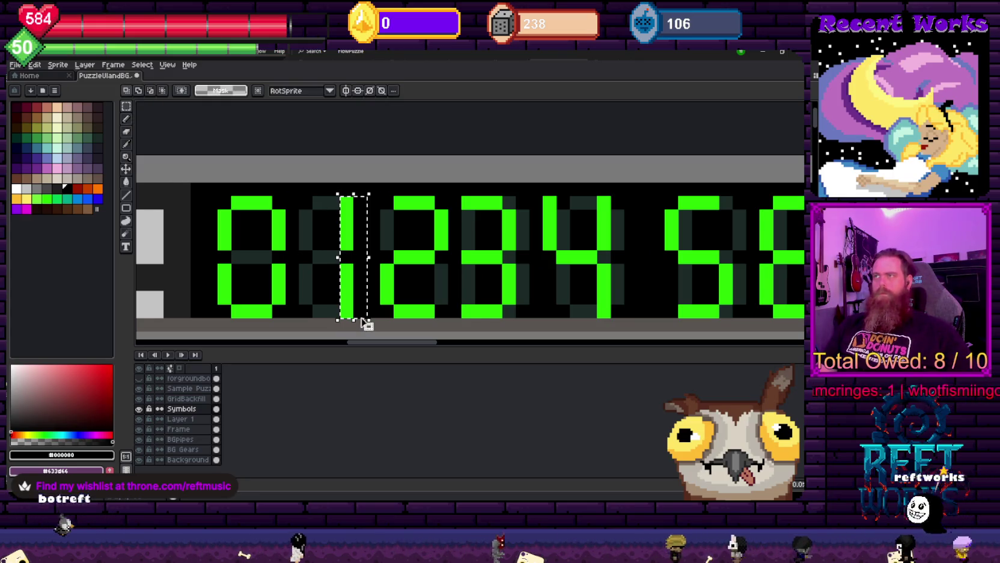
key(b)
scroll(345, 197, up, 1)
alt+click(337, 193)
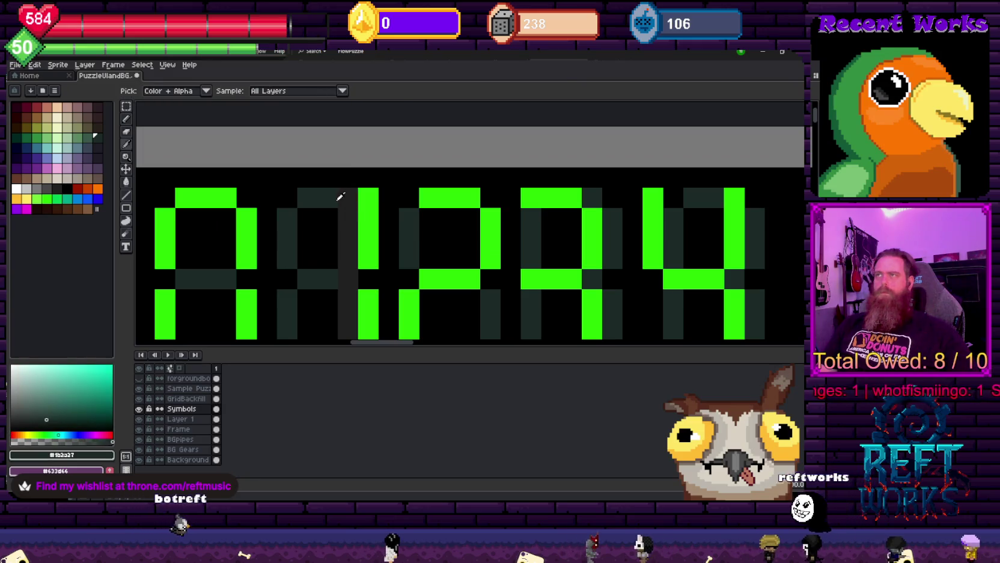
alt+click(344, 218)
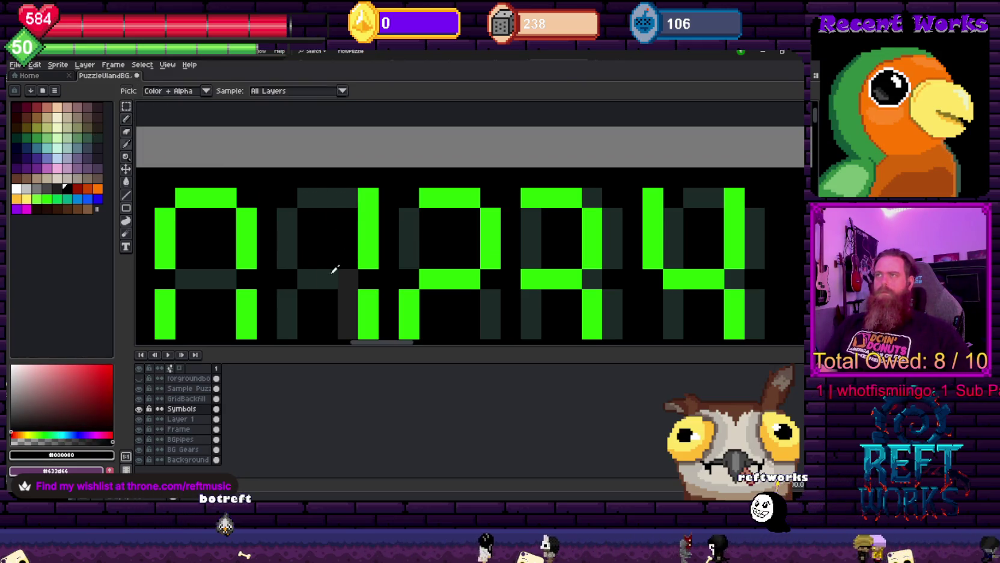
scroll(334, 272, down, 3)
drag(348, 223, 330, 271)
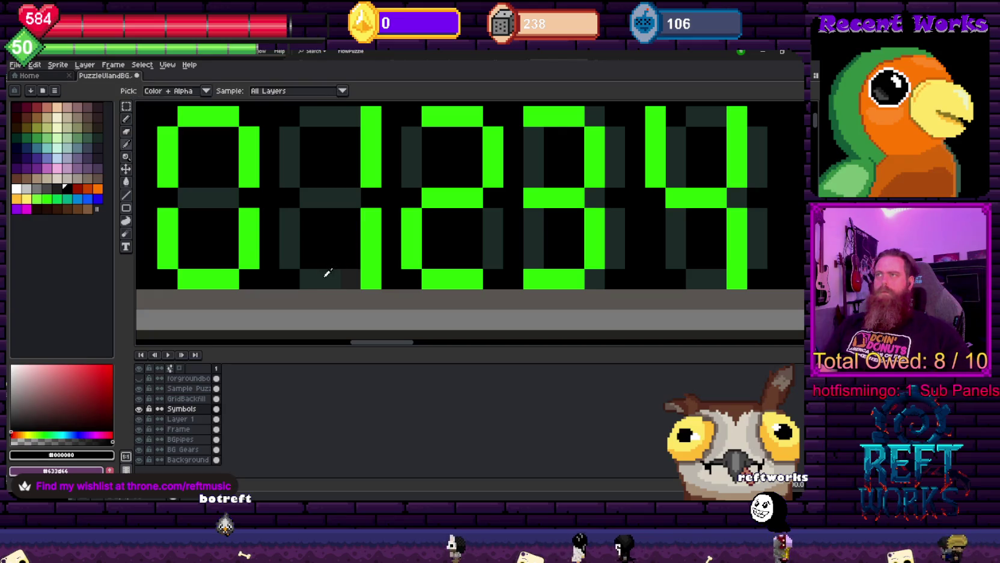
Sample the dark teal unlit-segment colour and pan along the score bar
alt+click(328, 272)
scroll(409, 252, down, 3)
drag(432, 255, 387, 256)
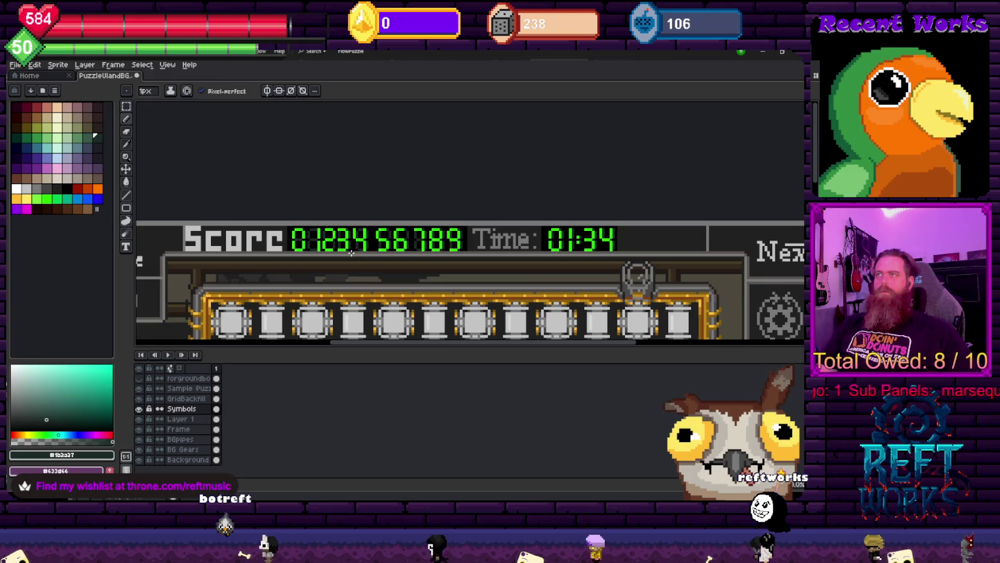
scroll(353, 253, up, 1)
scroll(287, 248, up, 1)
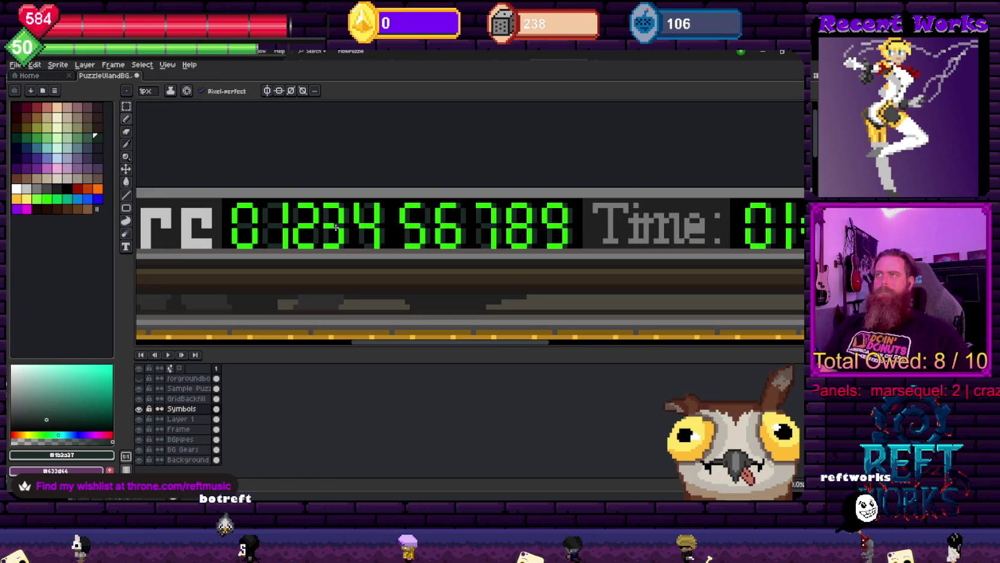
Select the 3's left column together with the area below it
key(m)
scroll(307, 170, up, 2)
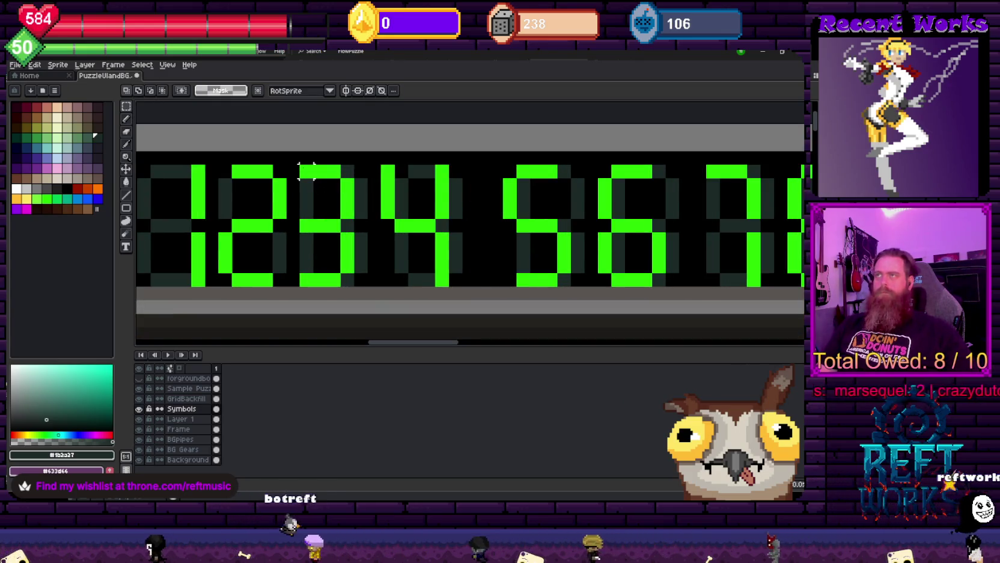
drag(306, 171, 350, 282)
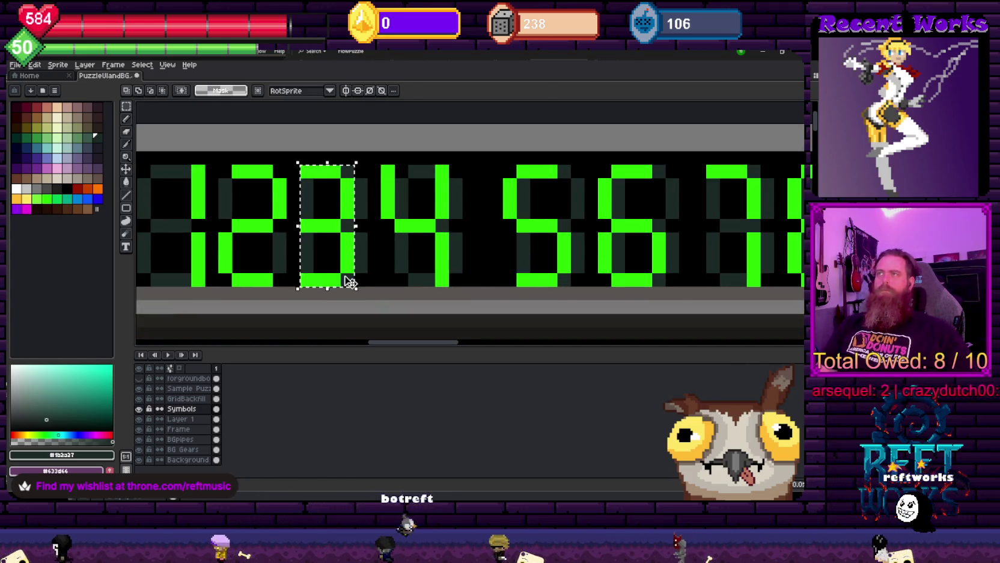
key(ctrl+d)
scroll(305, 162, up, 2)
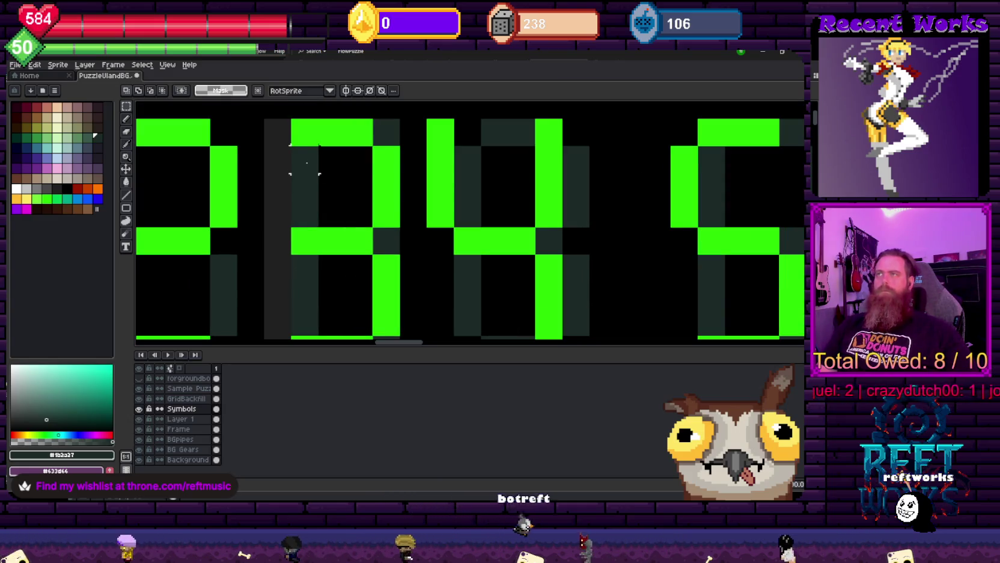
drag(305, 159, 305, 219)
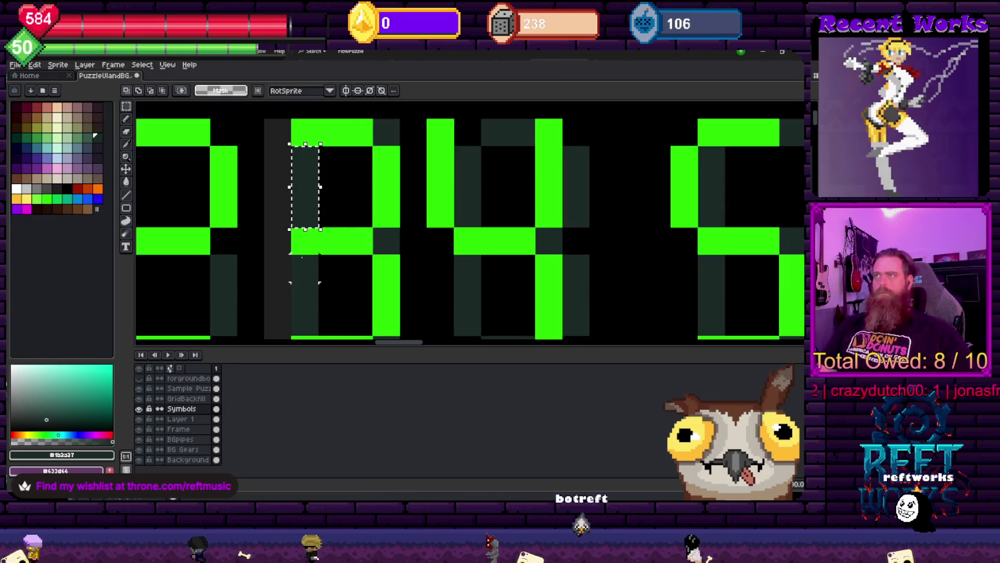
drag(291, 254, 347, 335)
Nudge the selection one pixel left and repaint the 3's left column and area below black
key(Left)
key(b)
alt+click(303, 172)
drag(304, 175, 313, 223)
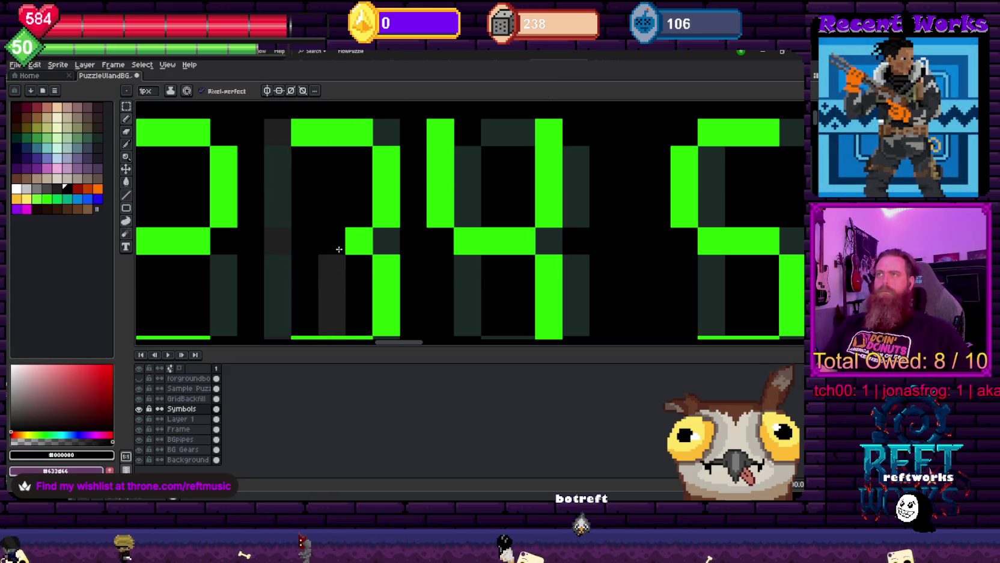
key(ctrl+z)
drag(304, 150, 296, 206)
key(g)
click(343, 291)
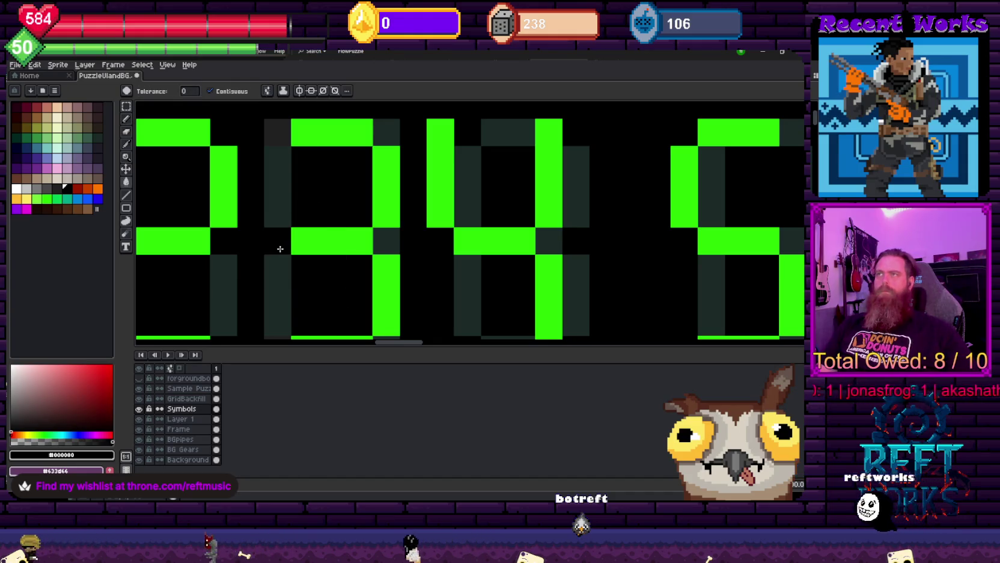
key(b)
Eyedrop the dark teal #1b2a27 and black #000000 from the digit strip
scroll(372, 228, down, 4)
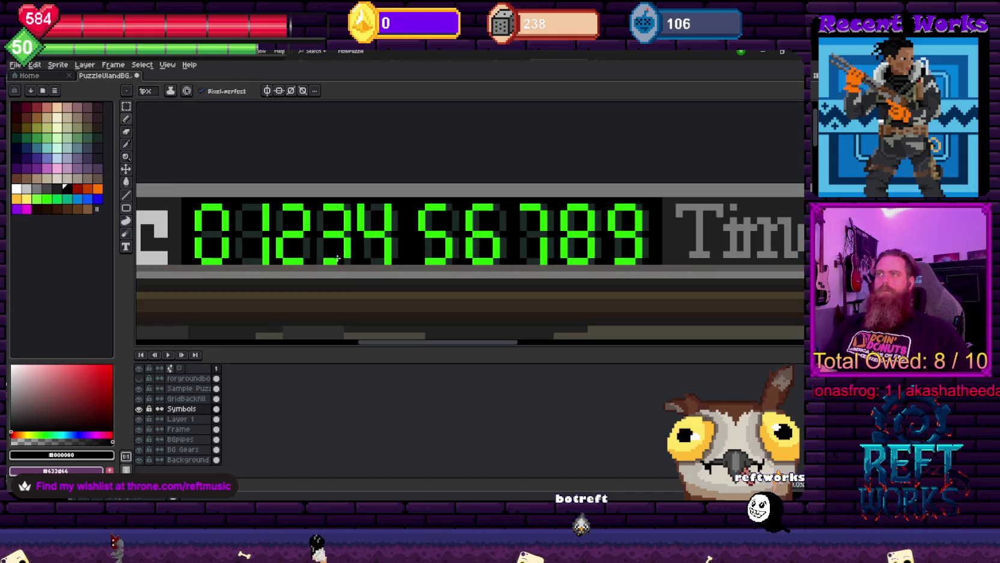
scroll(333, 268, up, 3)
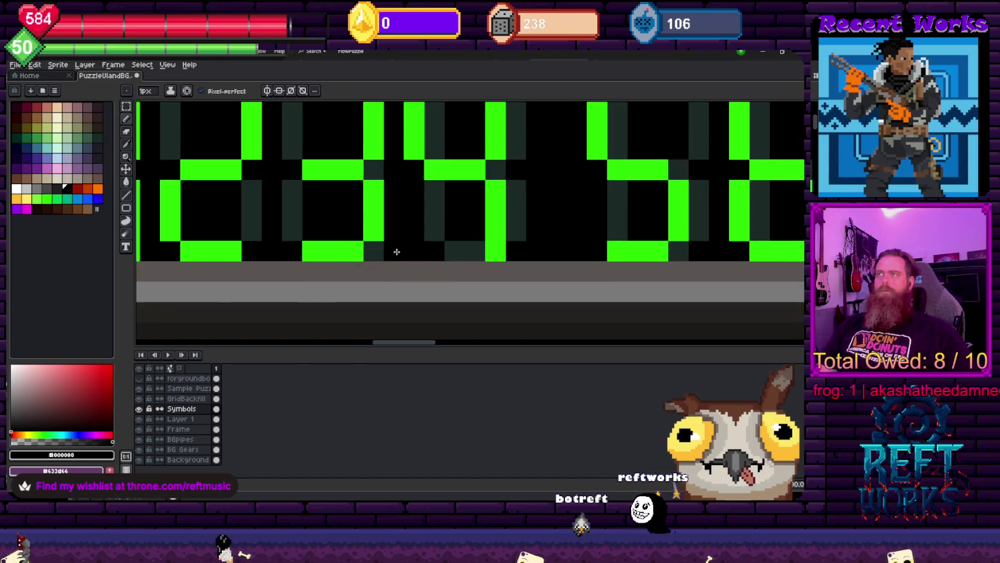
scroll(357, 168, down, 2)
scroll(397, 212, down, 1)
drag(390, 268, 420, 230)
scroll(417, 229, up, 1)
alt+click(385, 218)
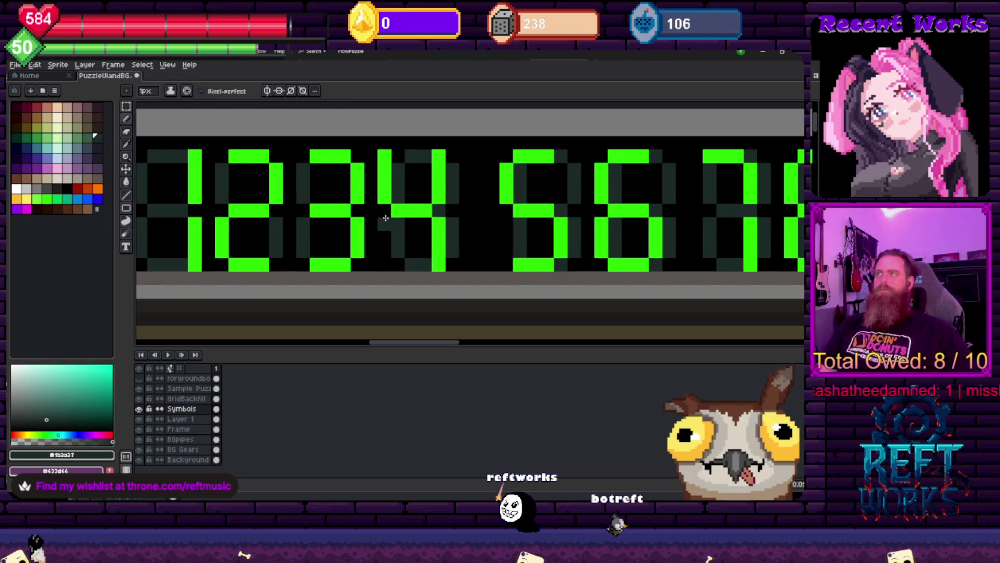
alt+click(403, 221)
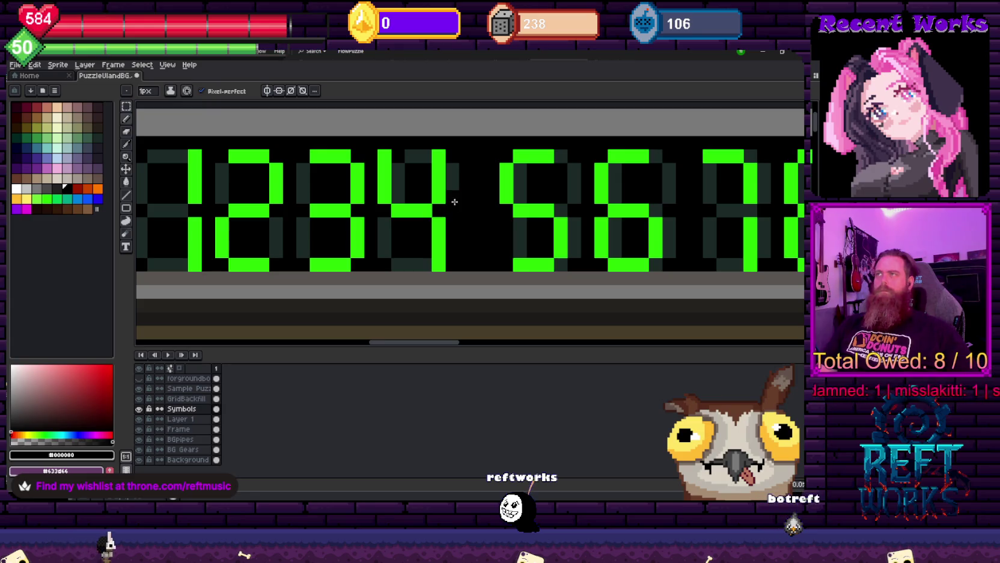
alt+click(402, 192)
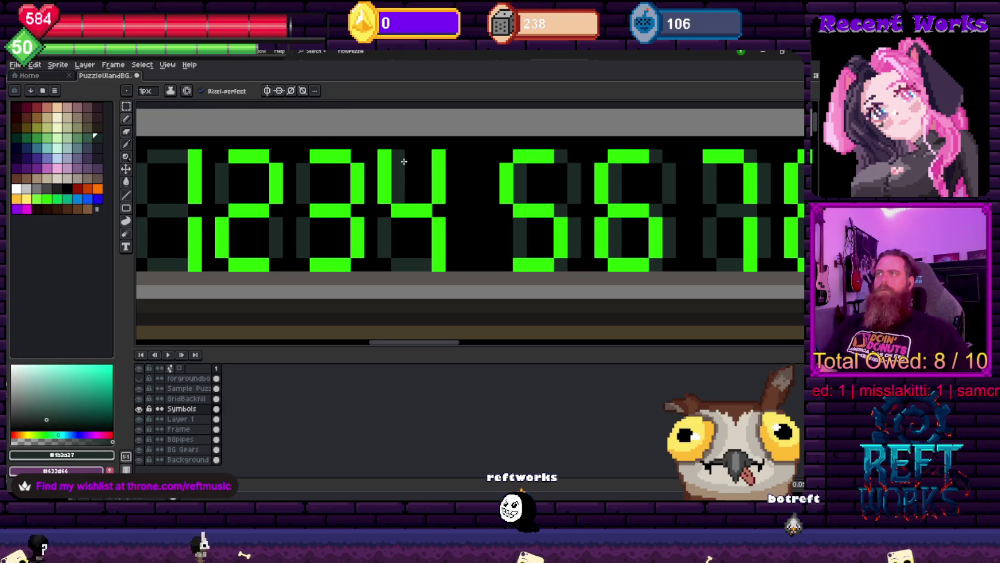
alt+click(416, 173)
Pan the view so the digits 56789 fill the canvas
scroll(399, 194, down, 2)
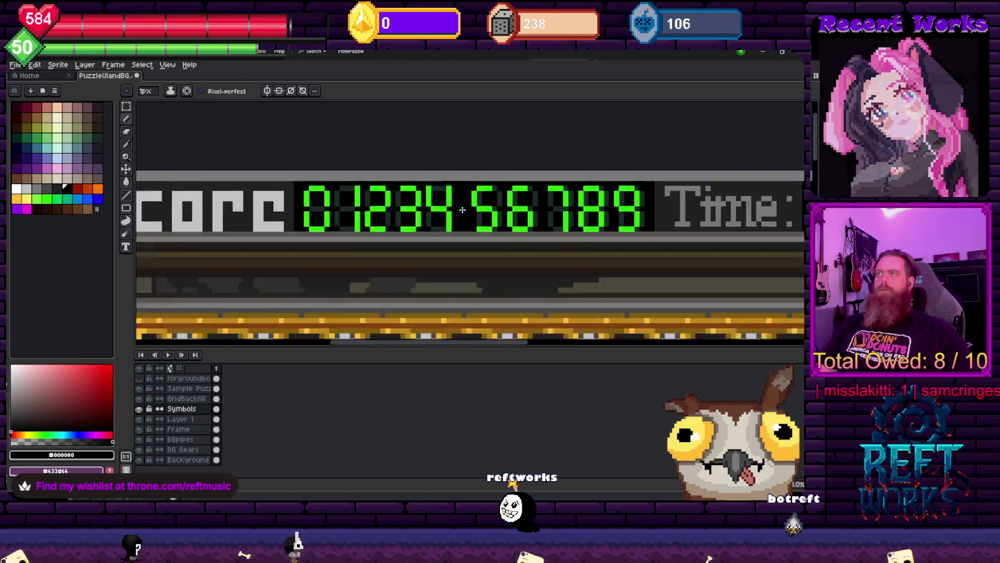
scroll(421, 201, down, 1)
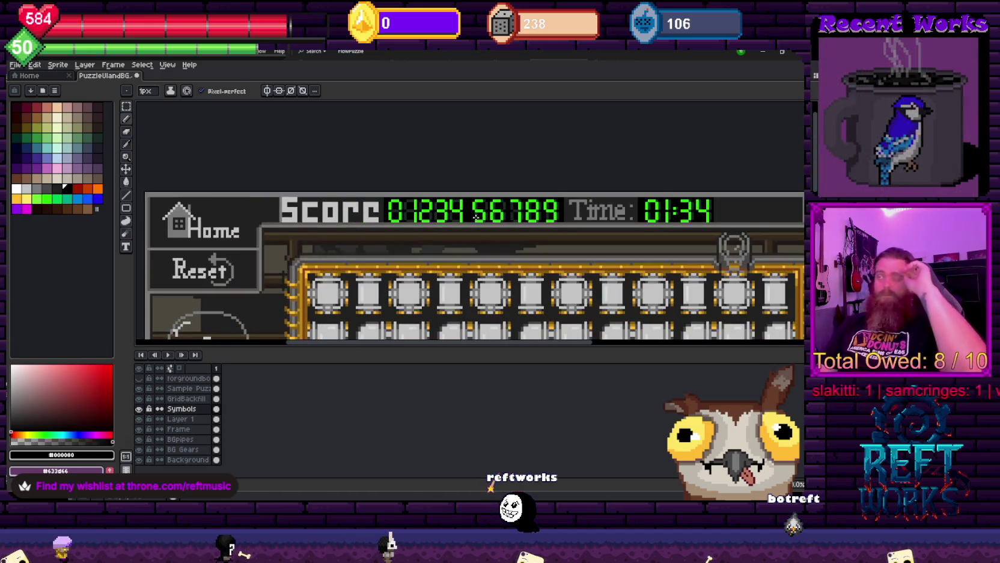
scroll(484, 209, up, 3)
scroll(484, 209, up, 1)
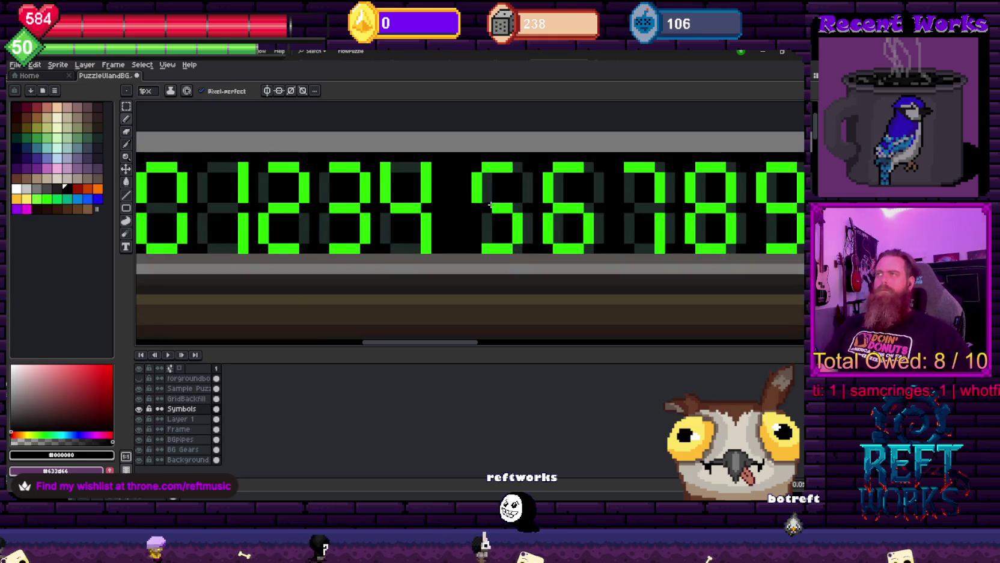
drag(484, 208, 368, 234)
Shift the digits 5 through 9 a few pixels left
key(m)
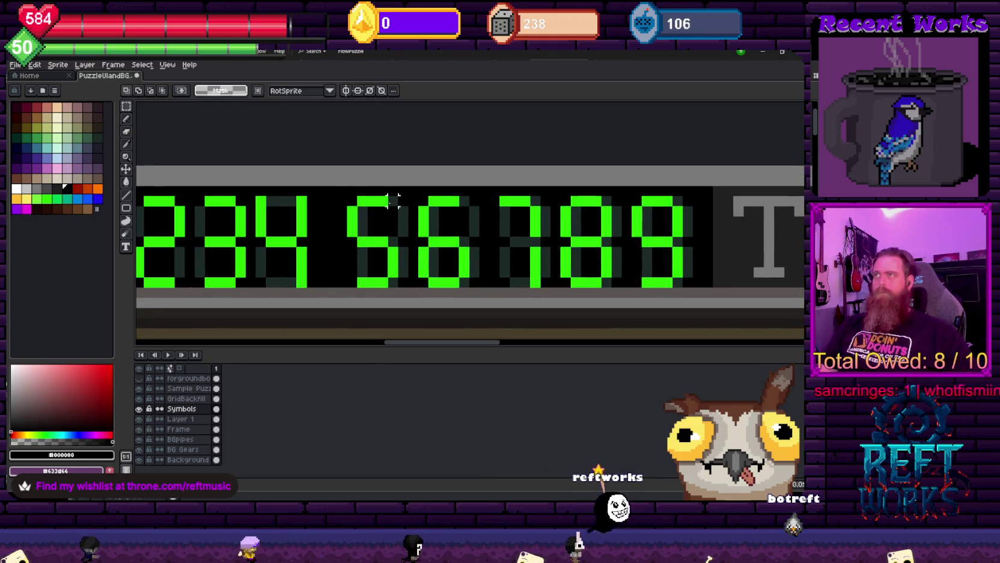
drag(347, 196, 692, 274)
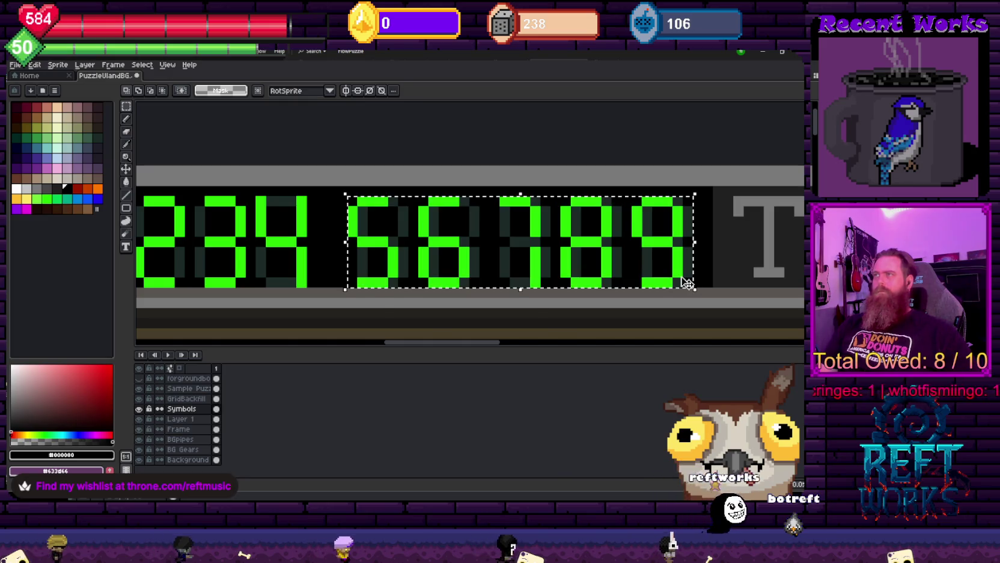
key(Left)
key(Left)
key(Left)
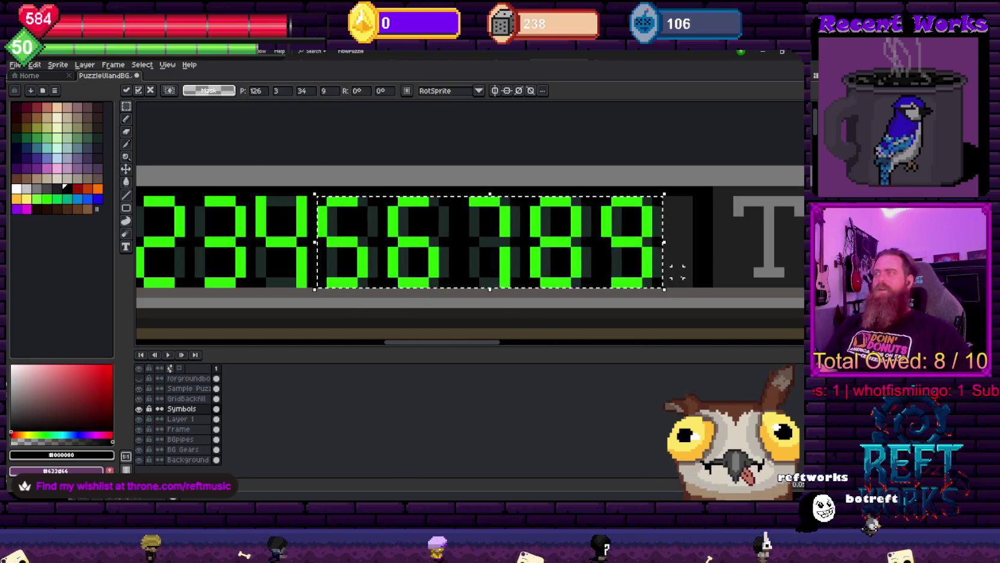
key(ctrl+d)
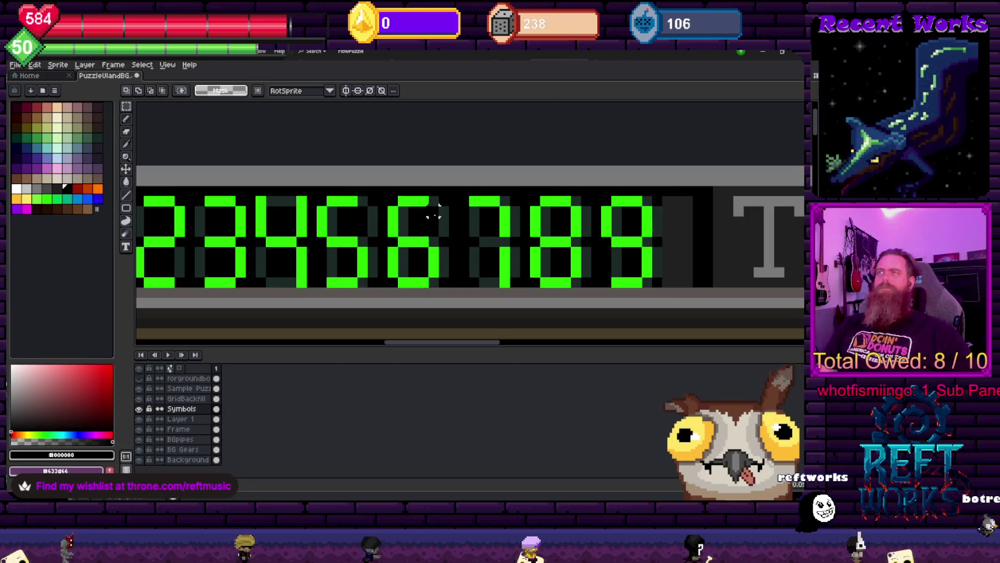
Retouch the 5: paint its left column dark teal #1b2a27 and stray pixels black
drag(316, 195, 369, 288)
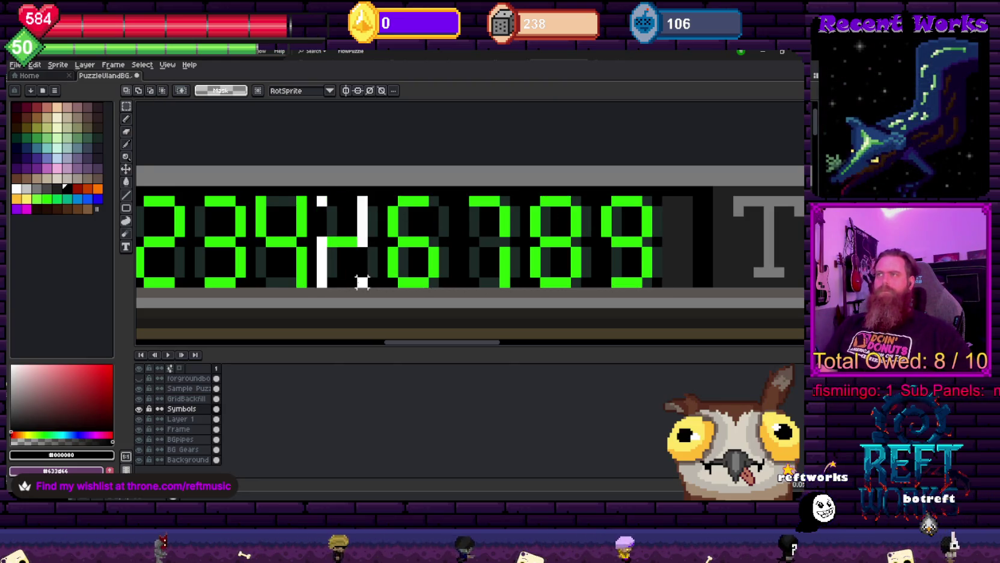
key(ctrl+d)
key(b)
scroll(361, 229, up, 2)
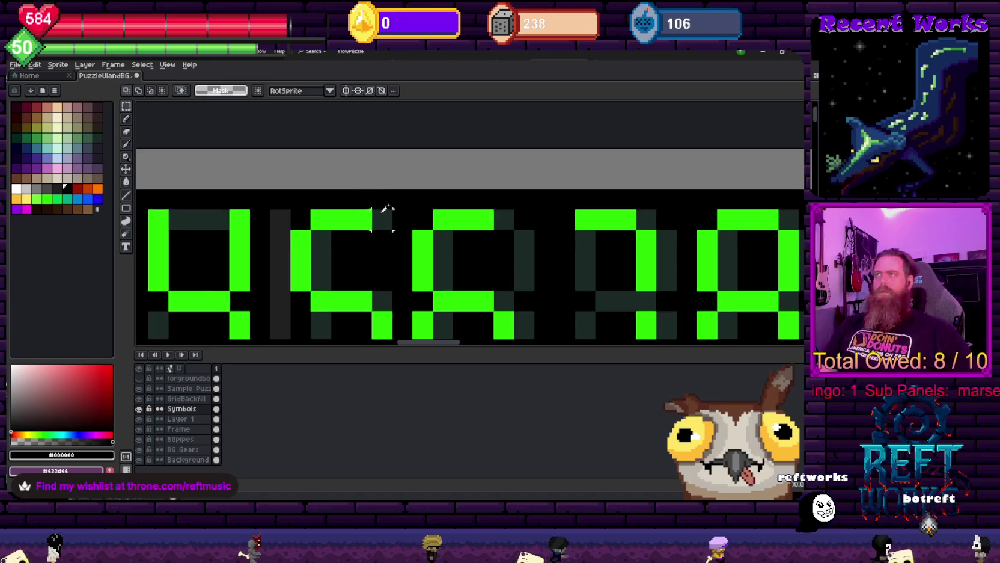
alt+click(383, 242)
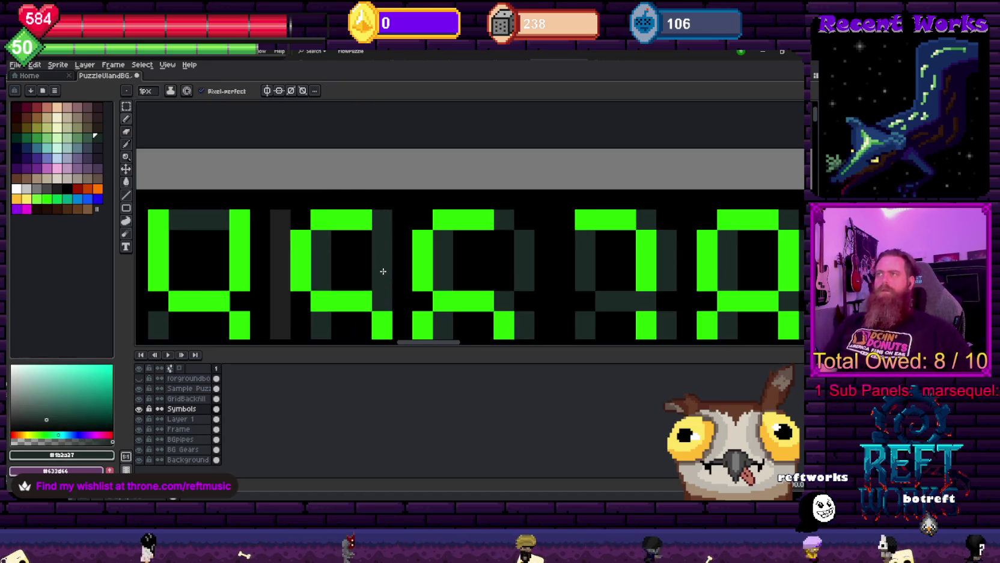
alt+click(360, 271)
mouse_move(316, 333)
mouse_down()
mouse_move(376, 251)
mouse_move(378, 281)
mouse_up()
alt+click(447, 178)
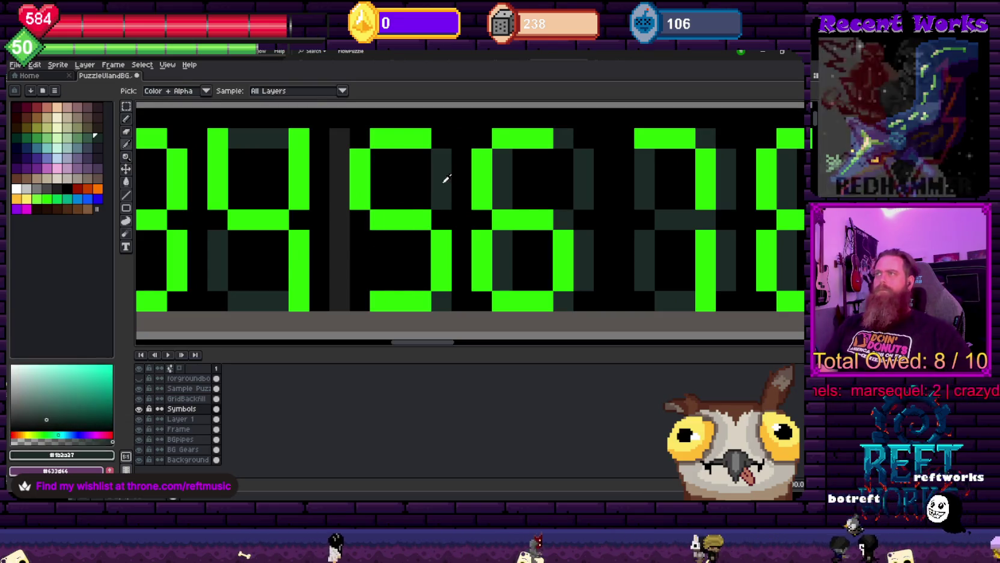
drag(357, 245, 360, 282)
alt+click(390, 270)
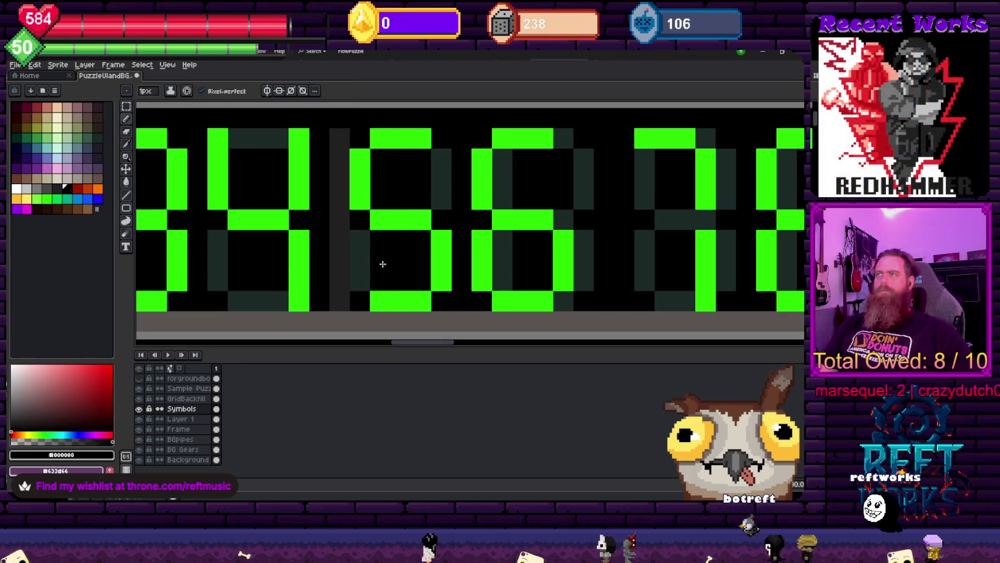
click(335, 296)
Scroll right and marquee-select the digit 6
scroll(341, 151, down, 3)
scroll(418, 217, up, 2)
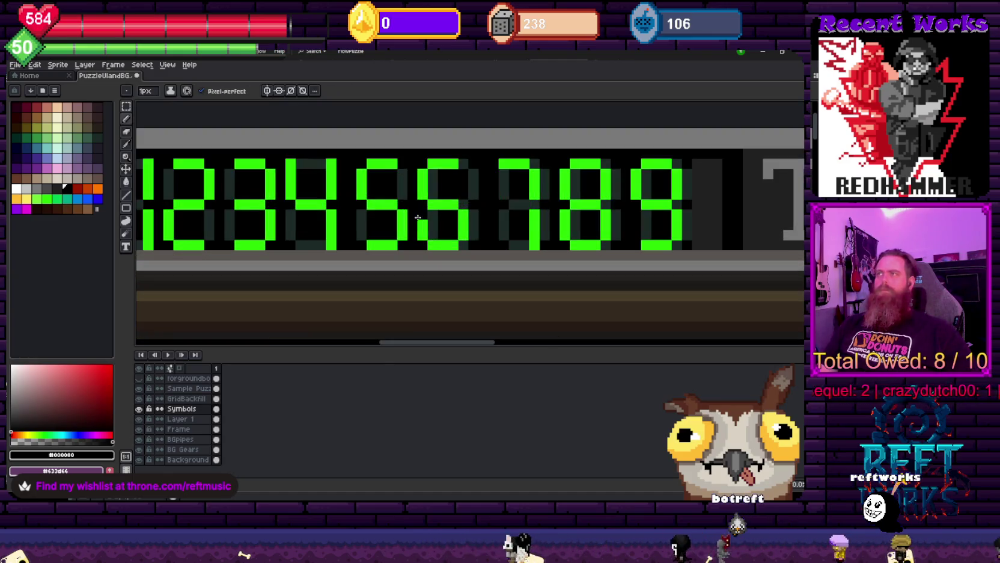
scroll(462, 218, right, 2)
key(m)
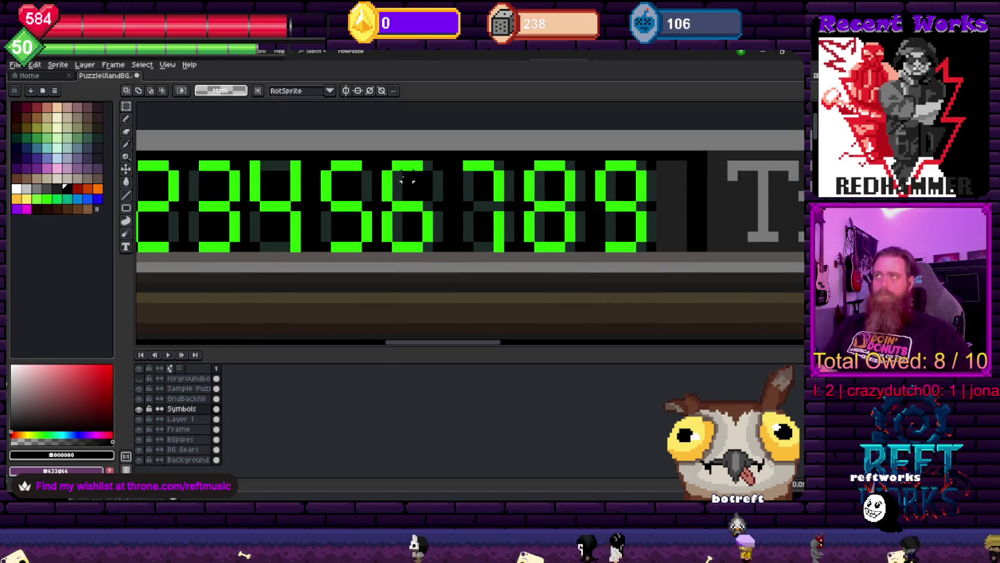
drag(376, 159, 424, 246)
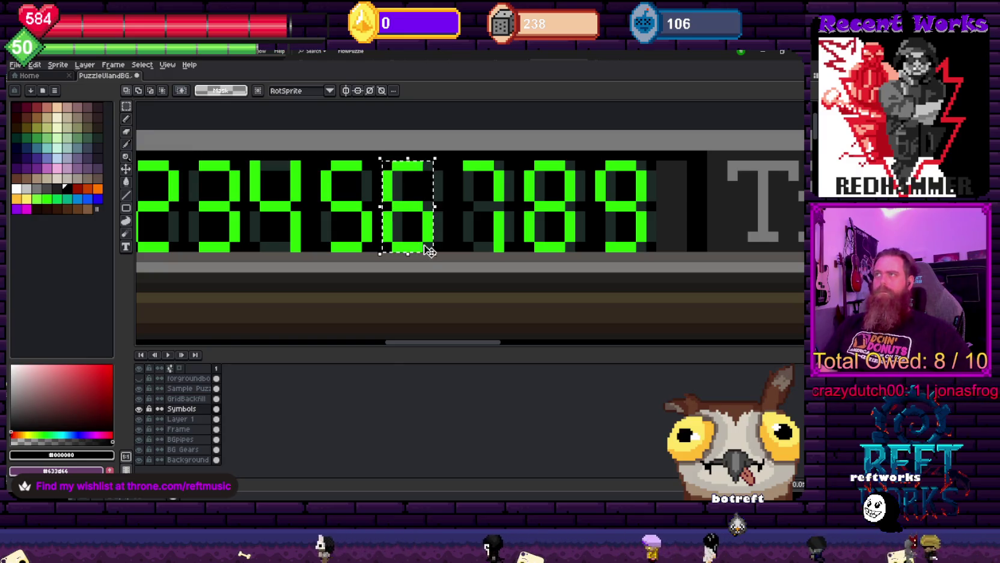
Nudge the 6 one pixel right and select the 7 and 8 digits
key(Right)
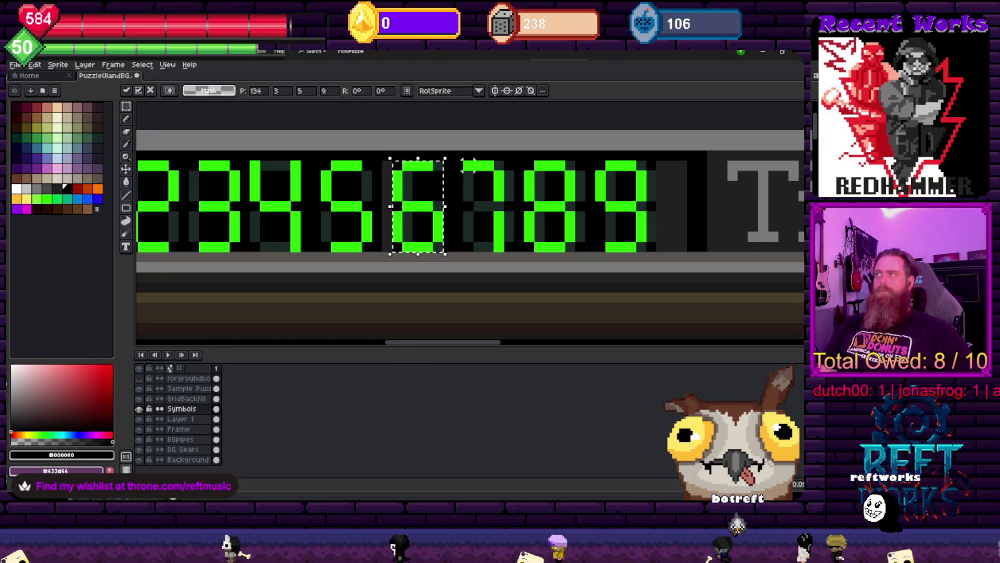
drag(472, 160, 508, 253)
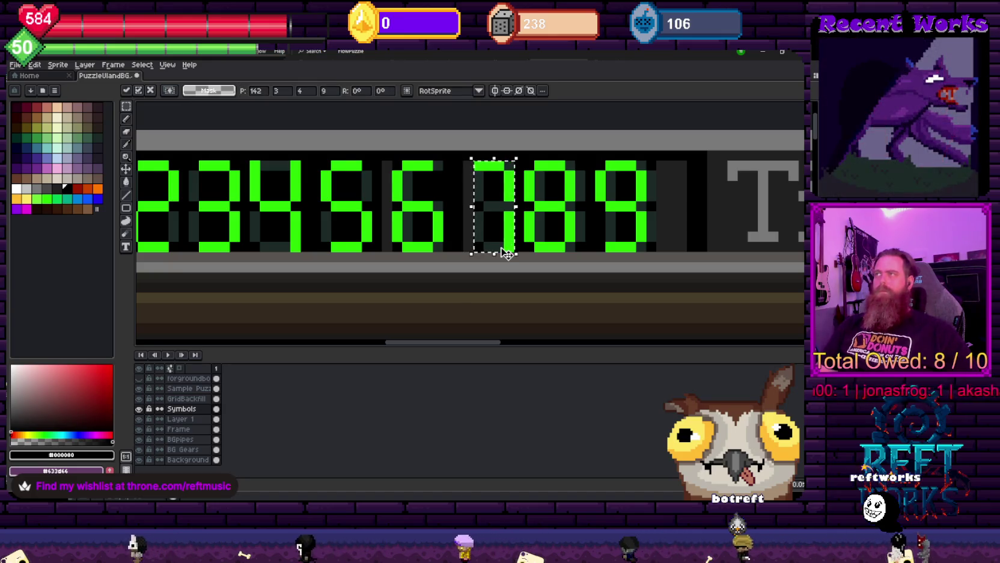
drag(524, 160, 572, 238)
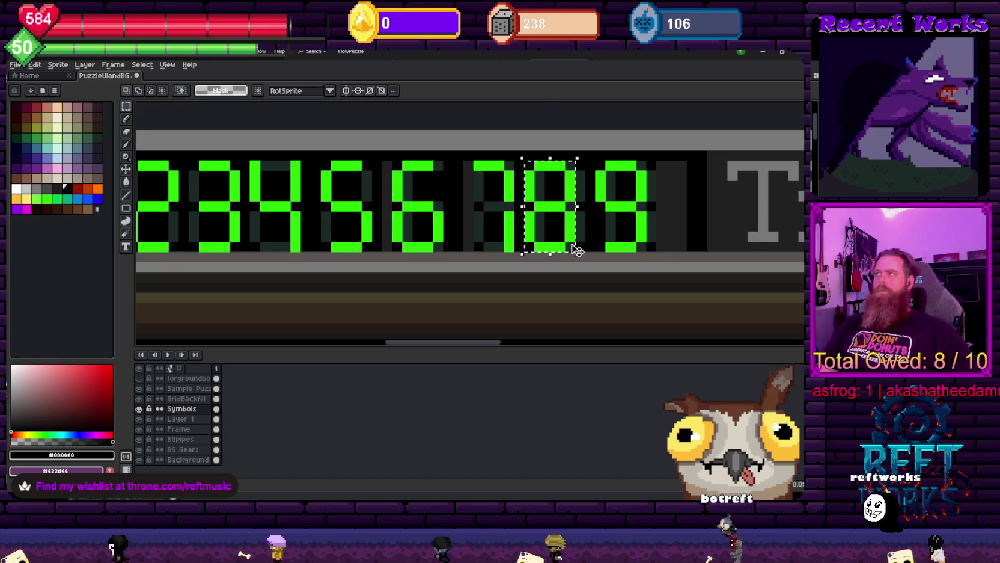
key(ctrl+d)
Paint black over the stray corner pixels on the 6
key(b)
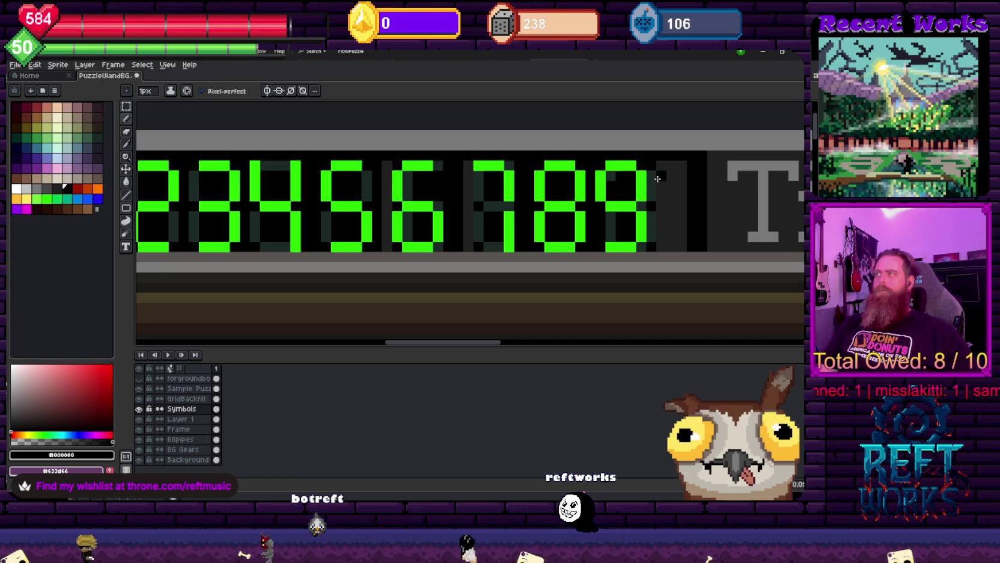
alt+click(674, 250)
alt+click(656, 247)
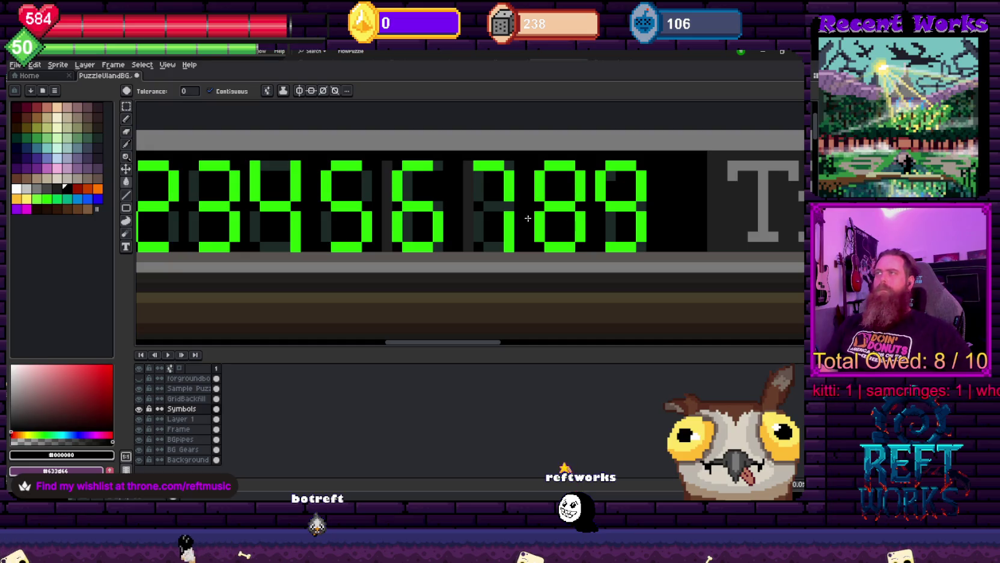
key(b)
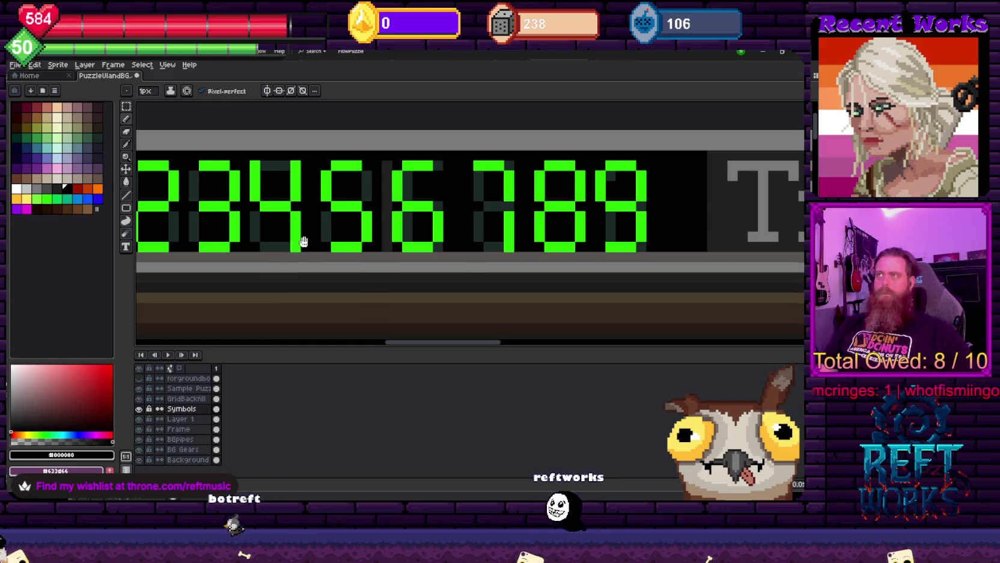
drag(299, 241, 353, 253)
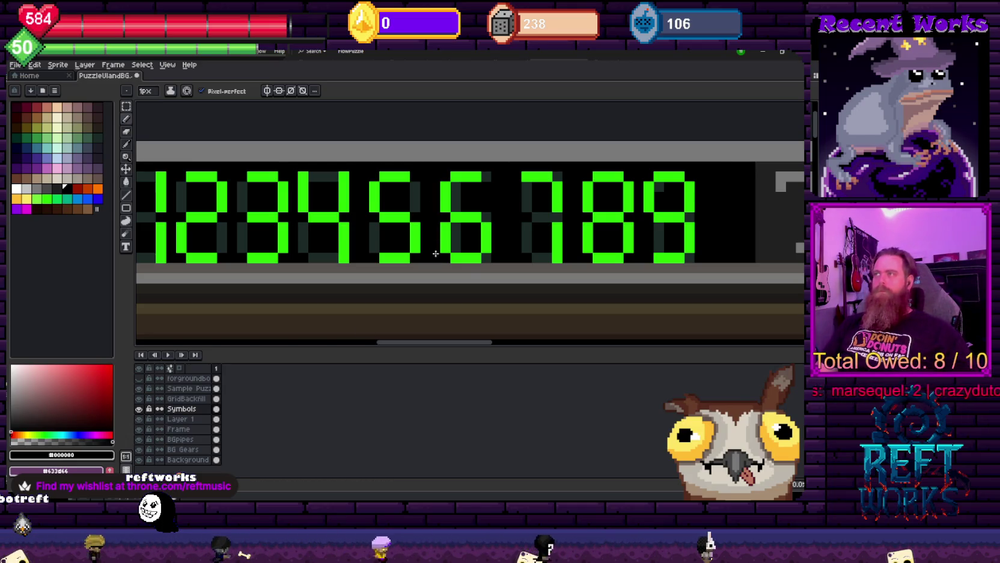
key(i)
key(b)
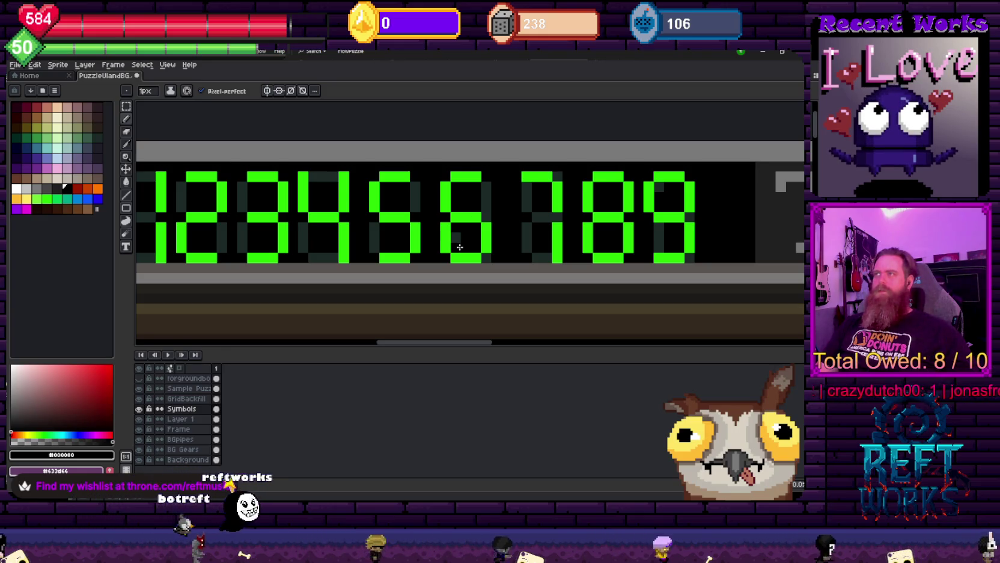
drag(487, 259, 488, 249)
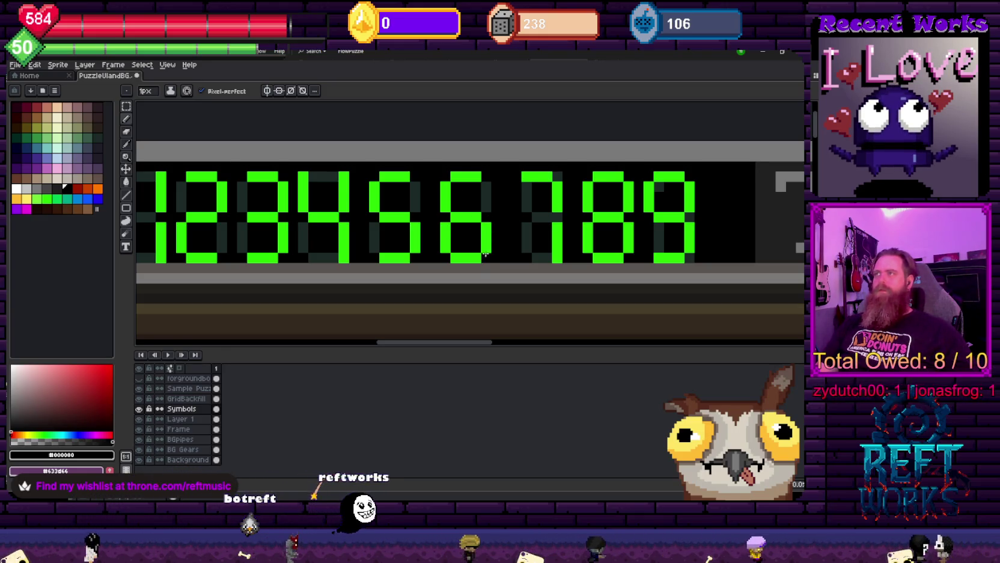
drag(381, 204, 413, 209)
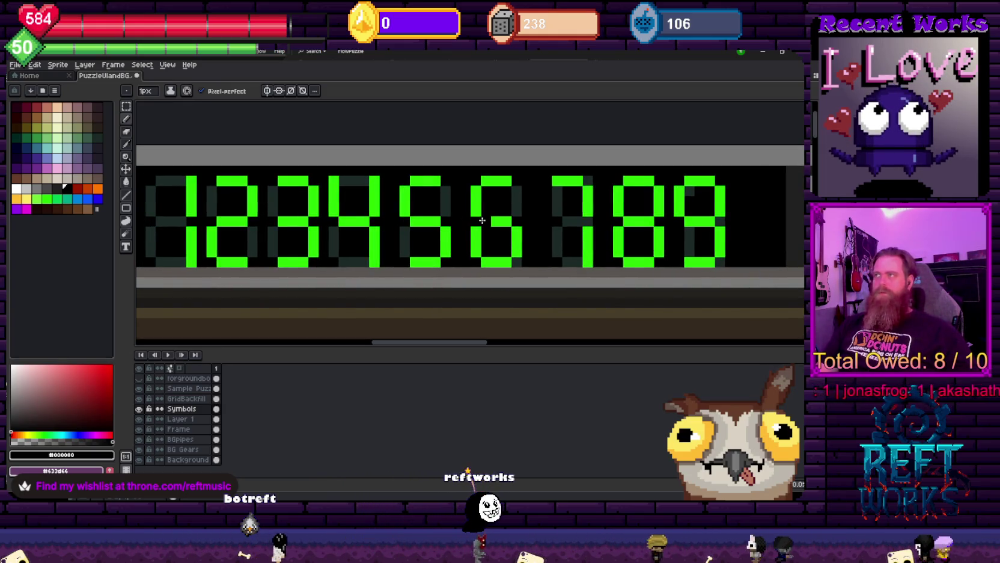
Paint a dim unlit segment beside the 7, then return the drawing colour to black
scroll(457, 240, right, 3)
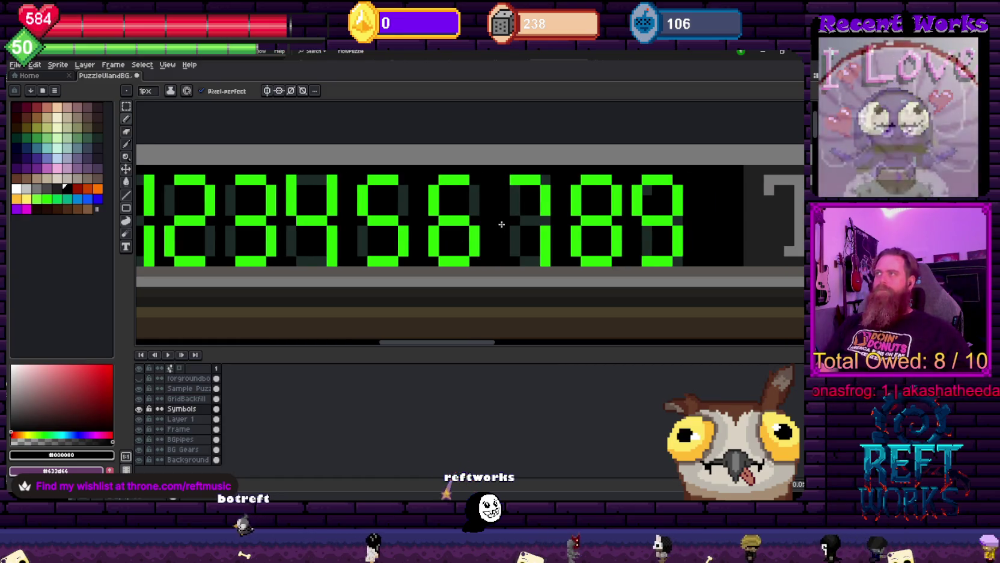
alt+click(510, 193)
drag(511, 193, 504, 229)
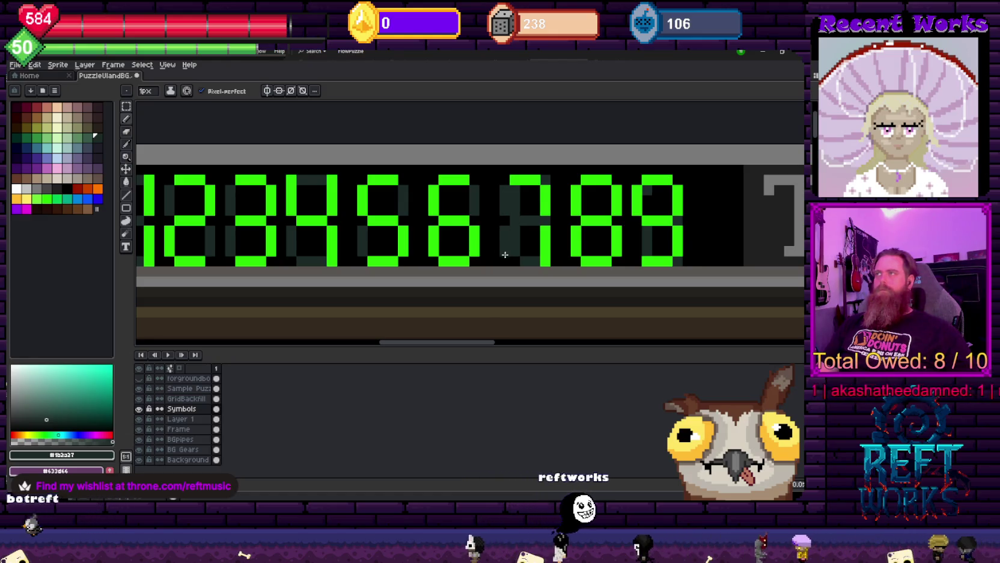
alt+click(521, 239)
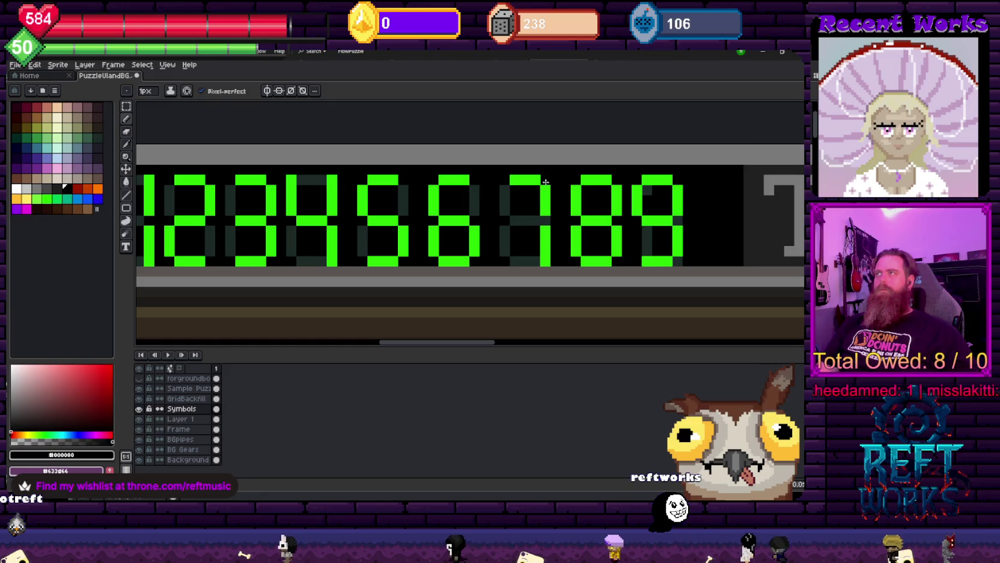
scroll(552, 226, down, 2)
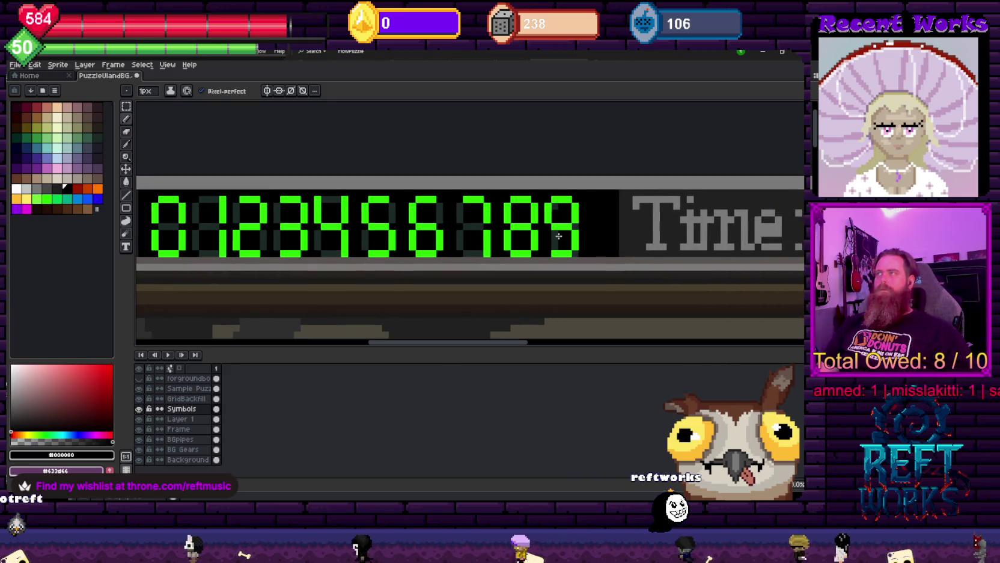
Paint the dark teal block beside the 8 black with the pencil
scroll(553, 243, down, 1)
scroll(554, 243, down, 1)
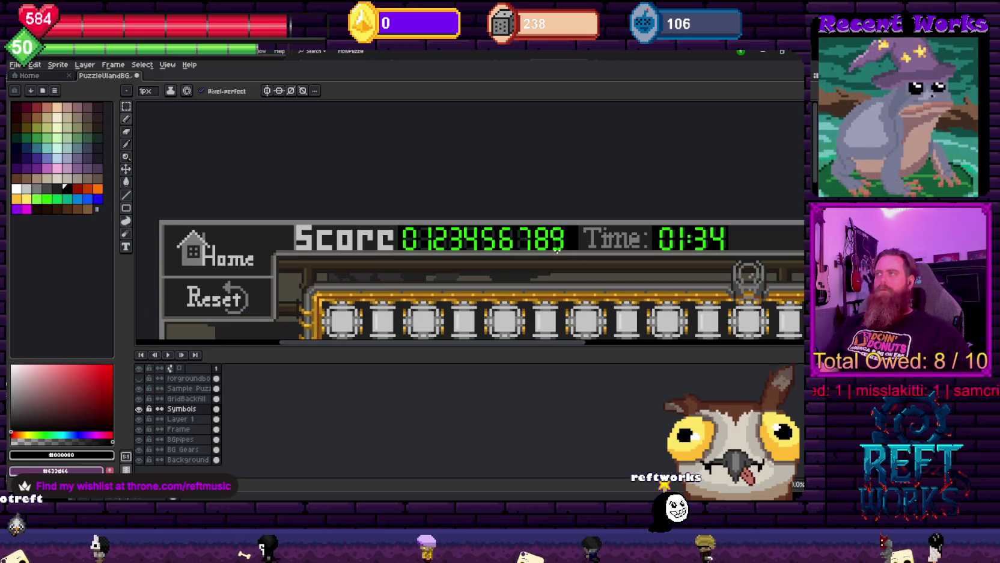
scroll(557, 249, up, 4)
scroll(551, 197, up, 2)
alt+click(532, 180)
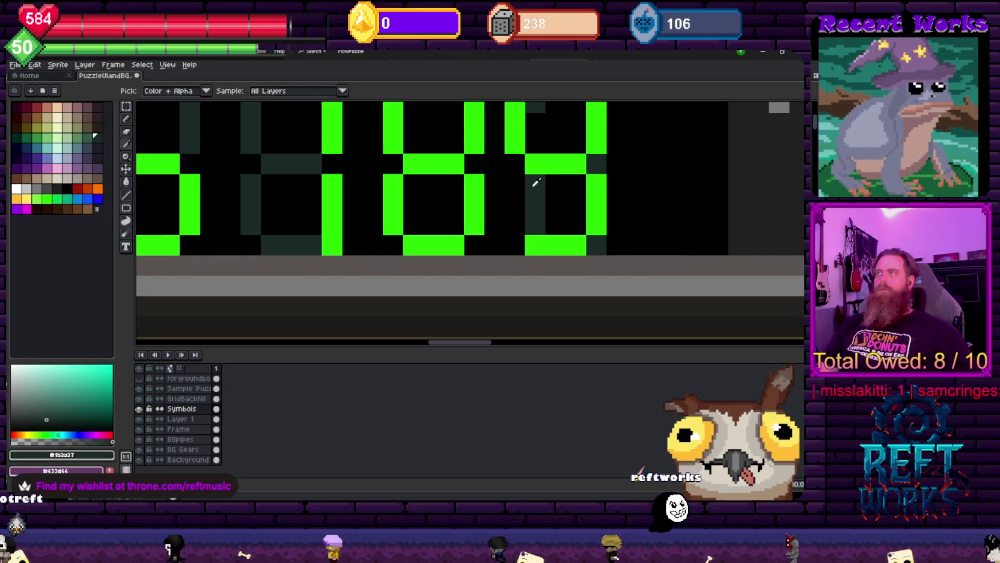
alt+click(551, 219)
drag(536, 197, 541, 199)
Copy the green 0 score digit onto the timer's first digit and commit it
scroll(565, 214, down, 1)
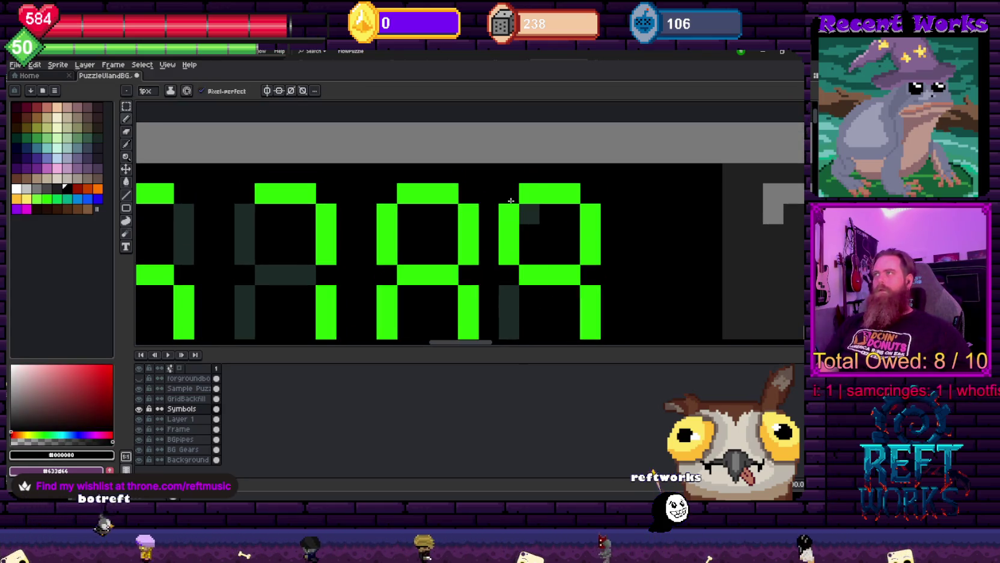
scroll(420, 246, down, 1)
scroll(403, 257, left, 2)
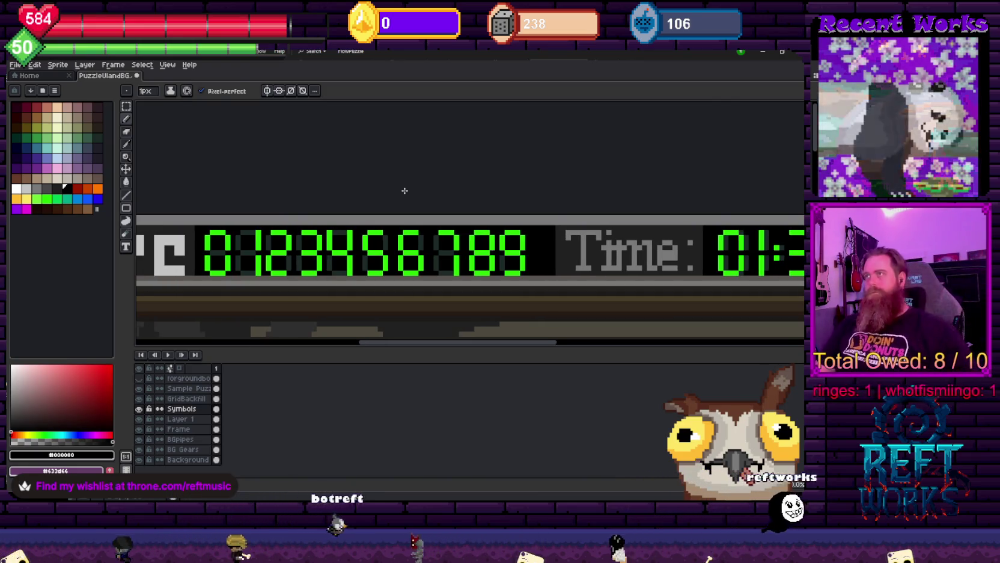
scroll(403, 198, down, 1)
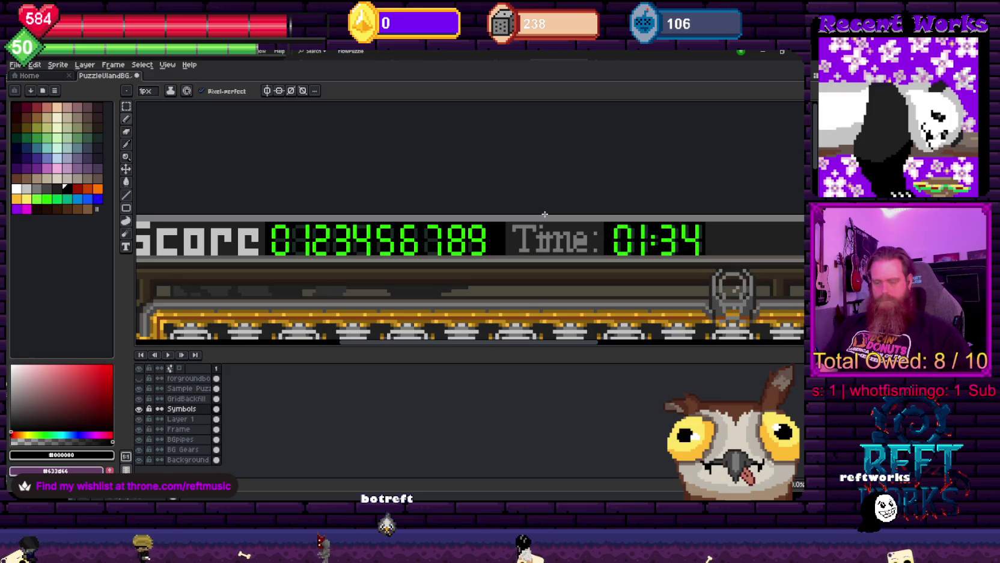
key(m)
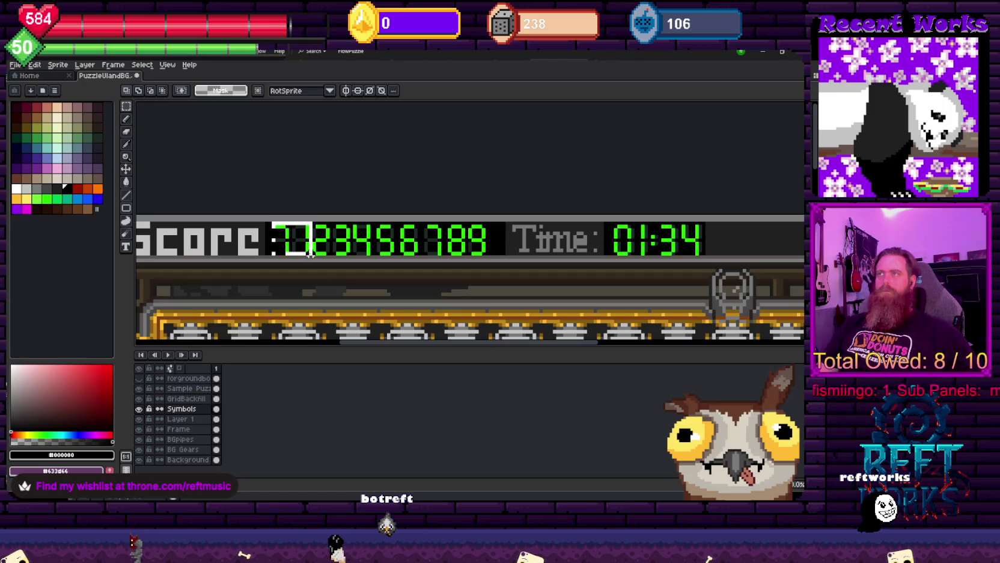
drag(301, 249, 704, 260)
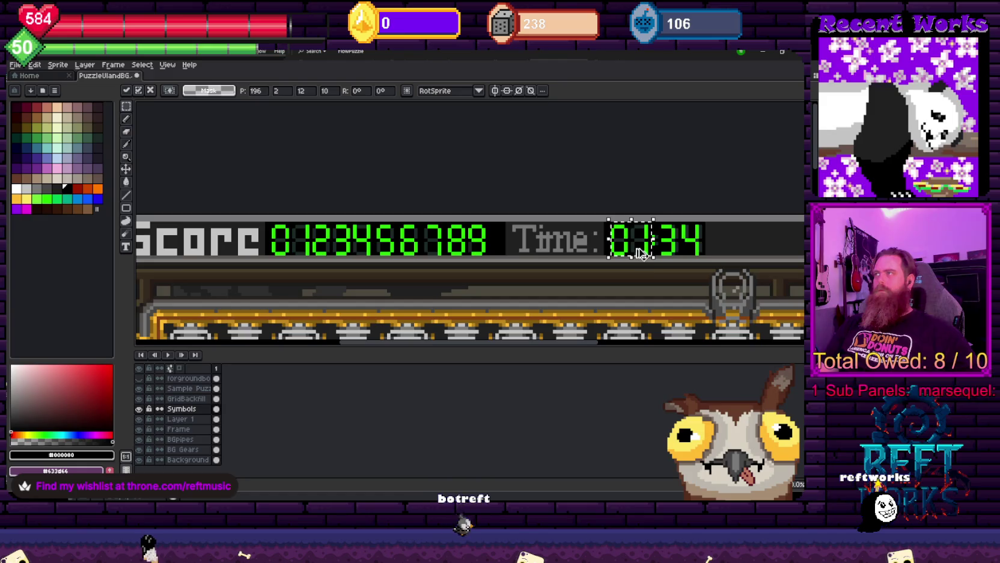
scroll(646, 246, up, 2)
key(Return)
key(i)
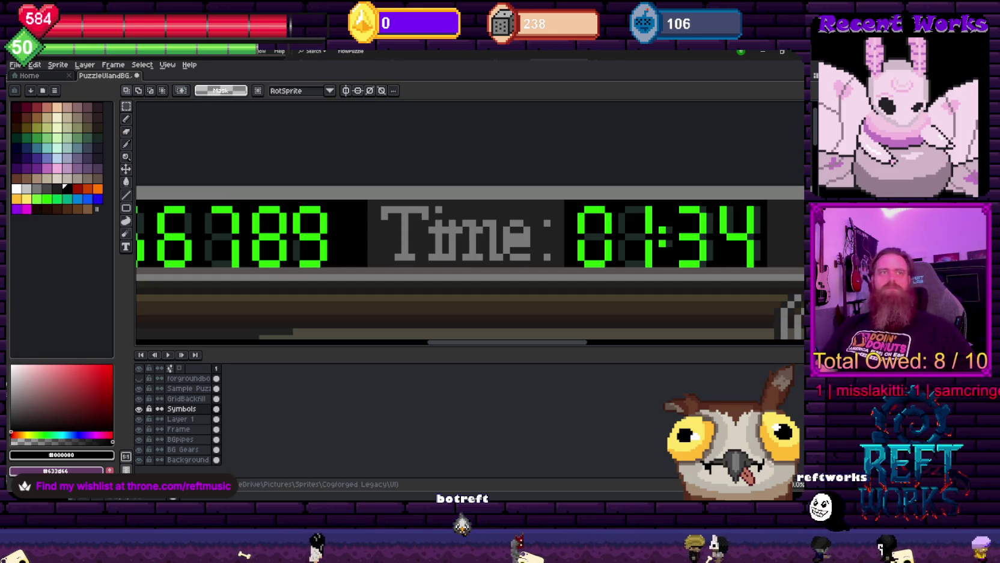
Select and copy the green 3 and 4 score digits
scroll(260, 252, down, 2)
scroll(260, 252, down, 1)
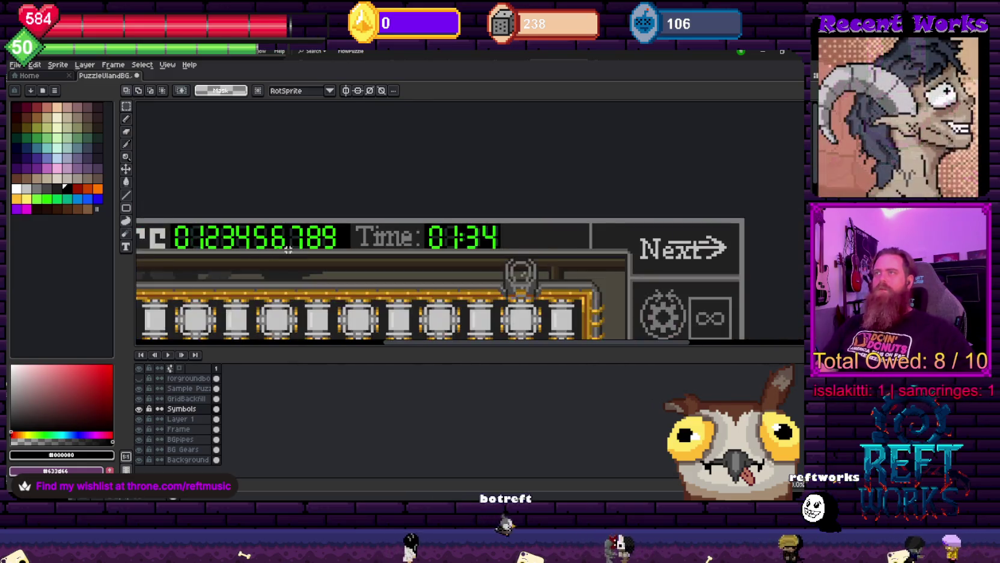
drag(265, 241, 323, 233)
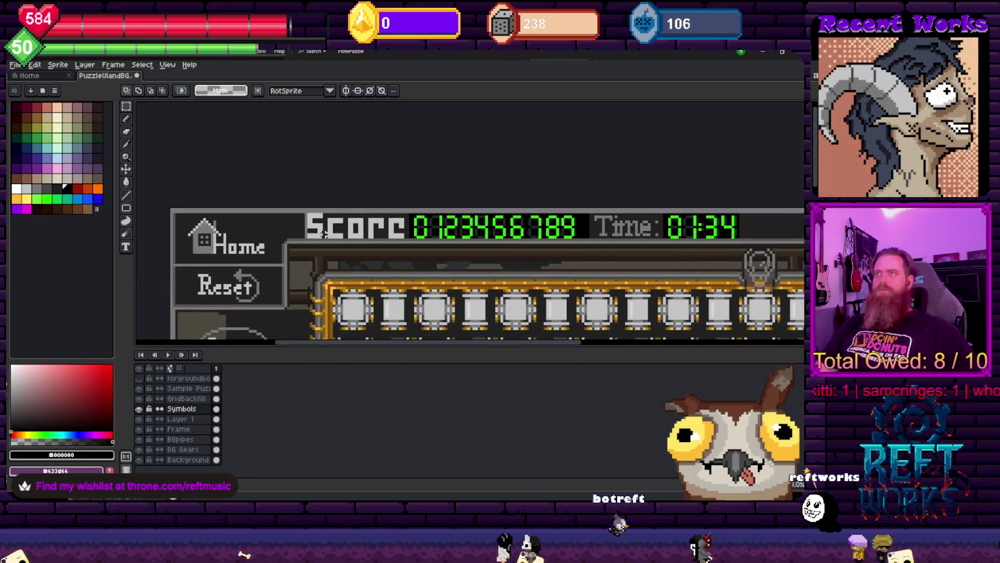
scroll(418, 241, down, 1)
scroll(360, 259, down, 2)
scroll(337, 271, up, 2)
scroll(354, 258, down, 1)
scroll(381, 242, up, 1)
scroll(381, 242, up, 2)
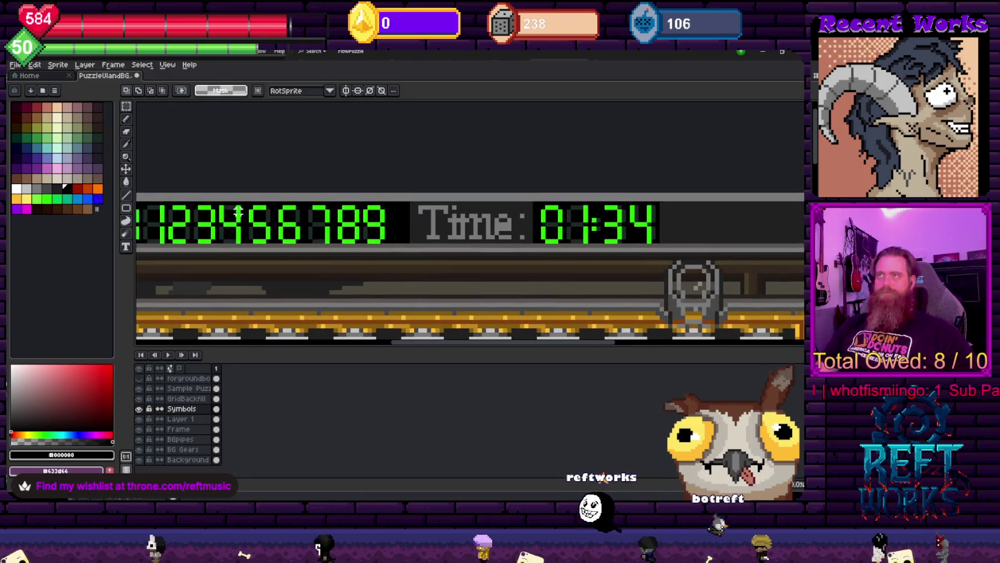
scroll(315, 224, left, 2)
drag(293, 205, 340, 242)
key(ctrl+c)
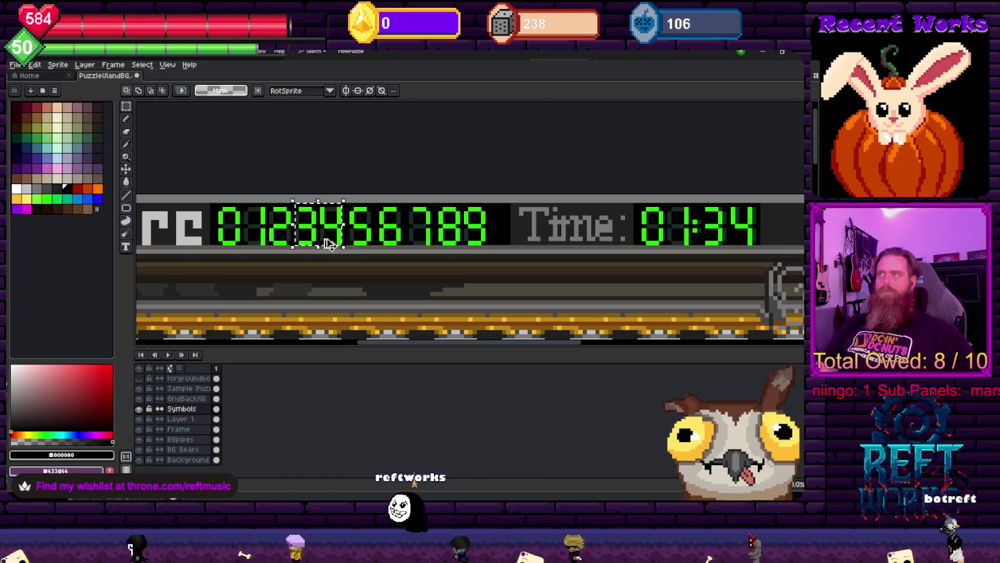
Paste the 34 digits over the timer's 34 and commit them
key(ctrl+v)
drag(662, 238, 731, 239)
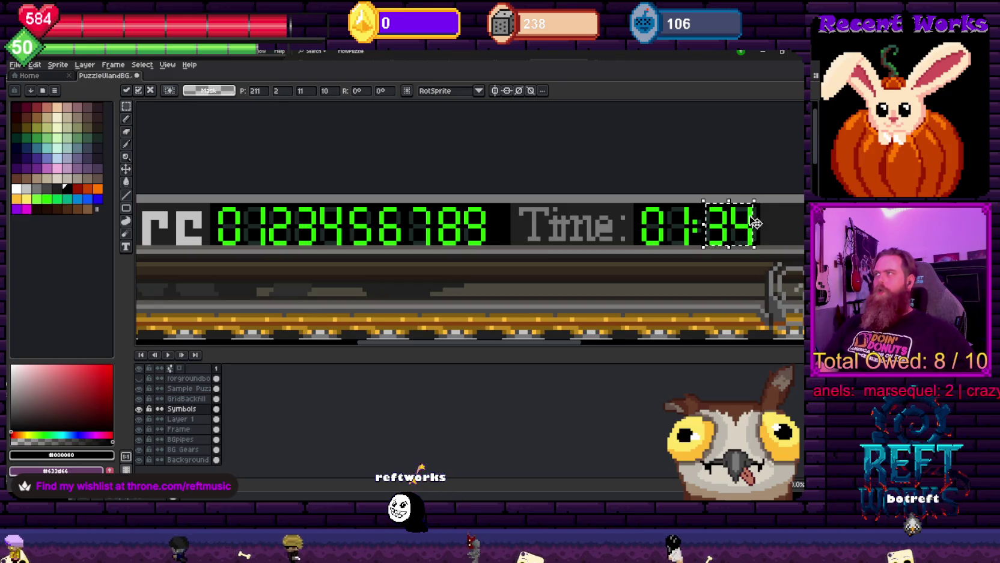
scroll(755, 222, up, 3)
key(Return)
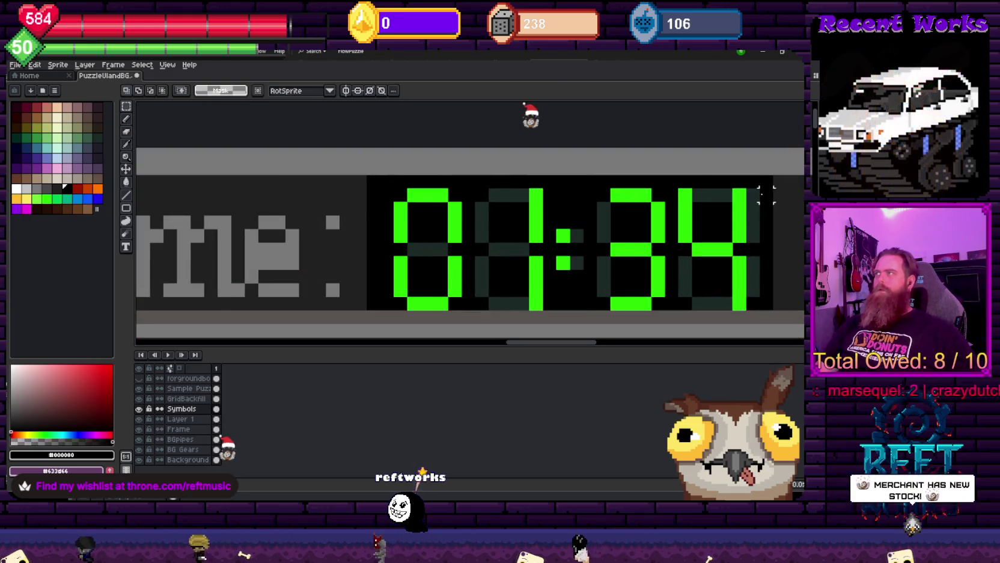
key(b)
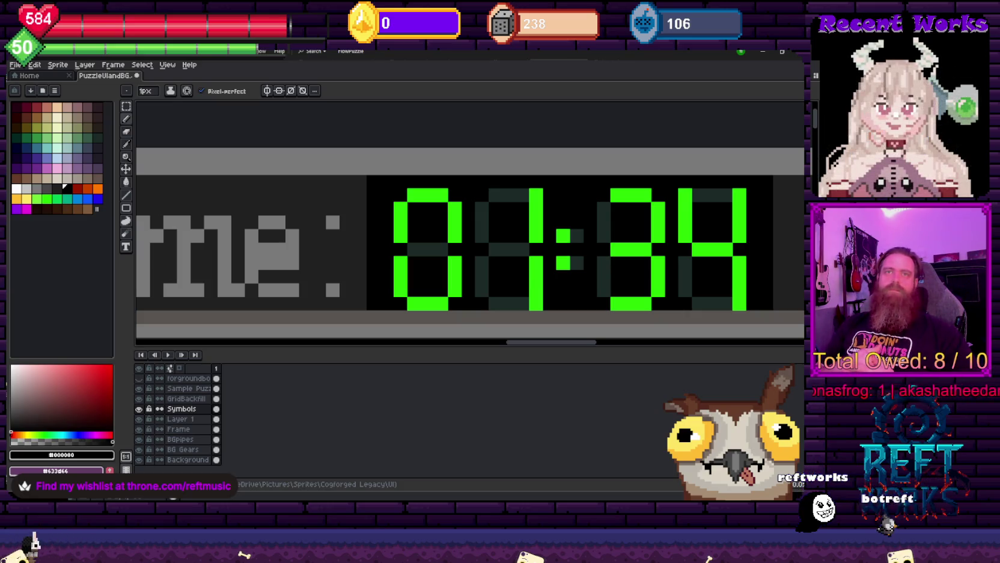
scroll(643, 223, down, 3)
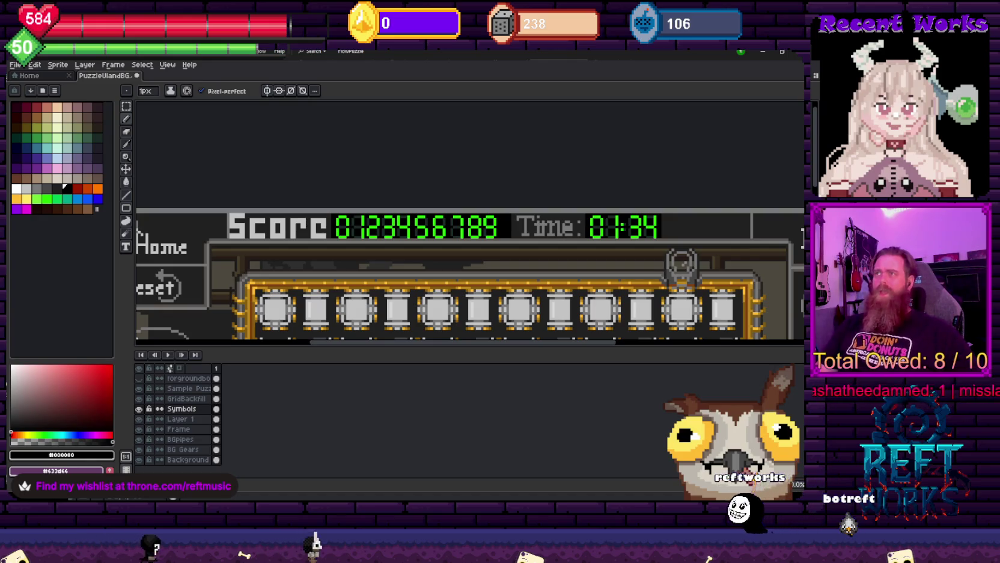
drag(579, 182, 462, 167)
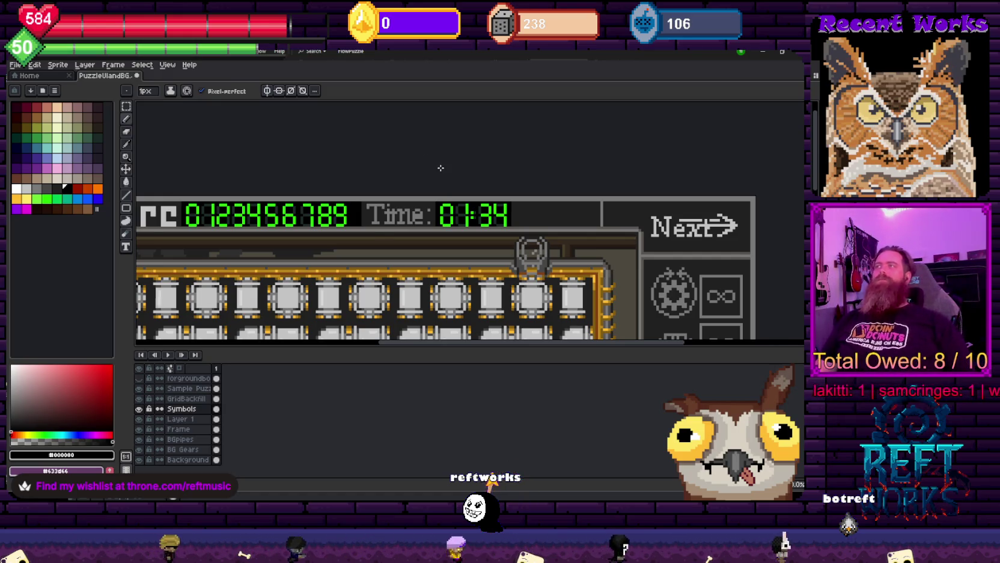
Zoom into the Score label and sample the dark background grey #212121
scroll(441, 168, up, 2)
scroll(445, 171, left, 3)
scroll(415, 186, left, 3)
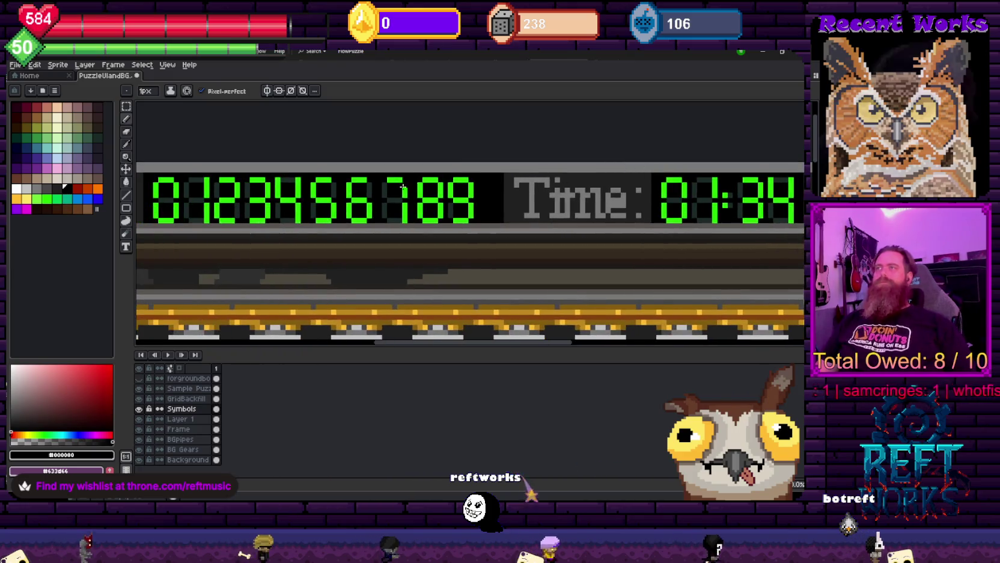
scroll(412, 187, left, 3)
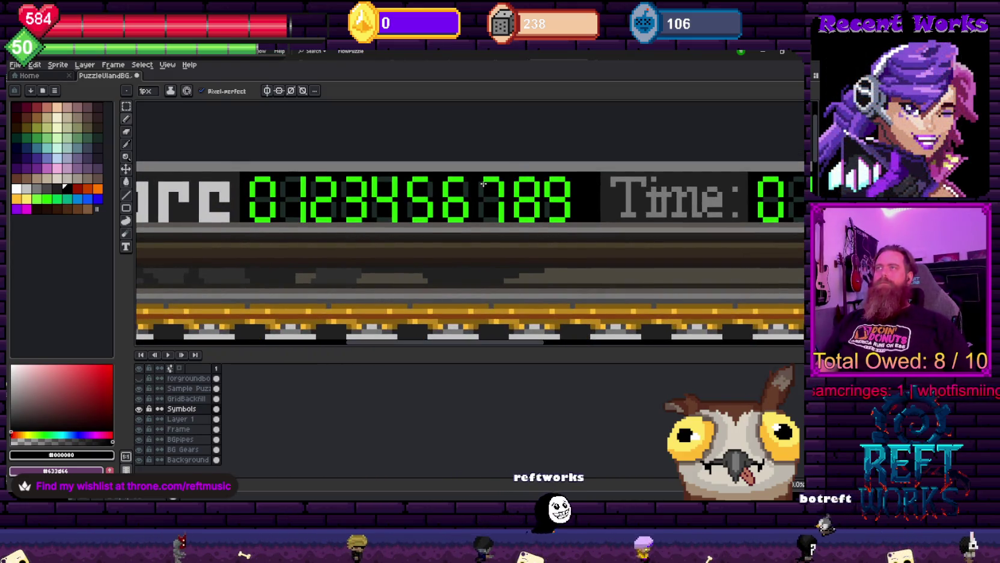
scroll(483, 184, down, 3)
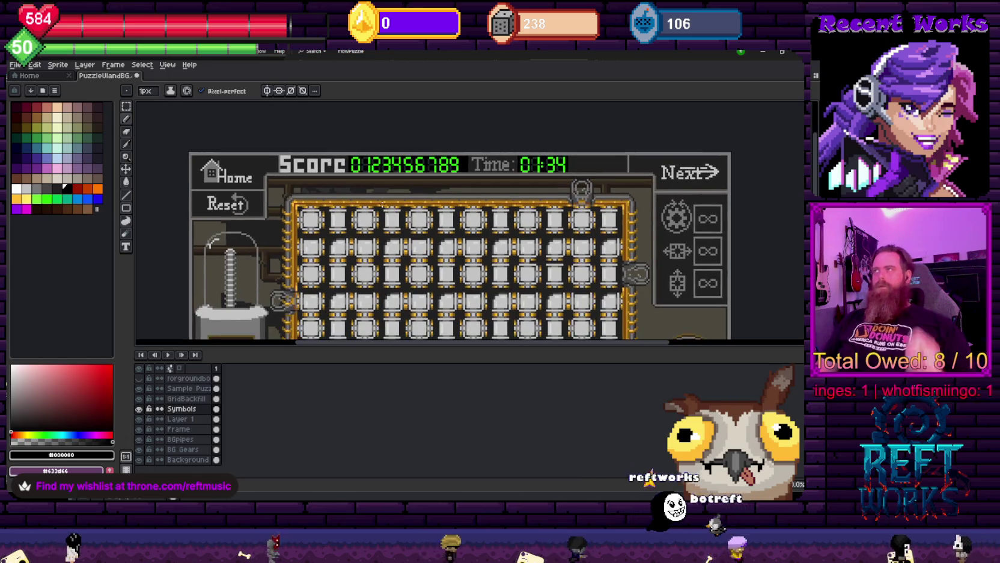
scroll(410, 212, down, 1)
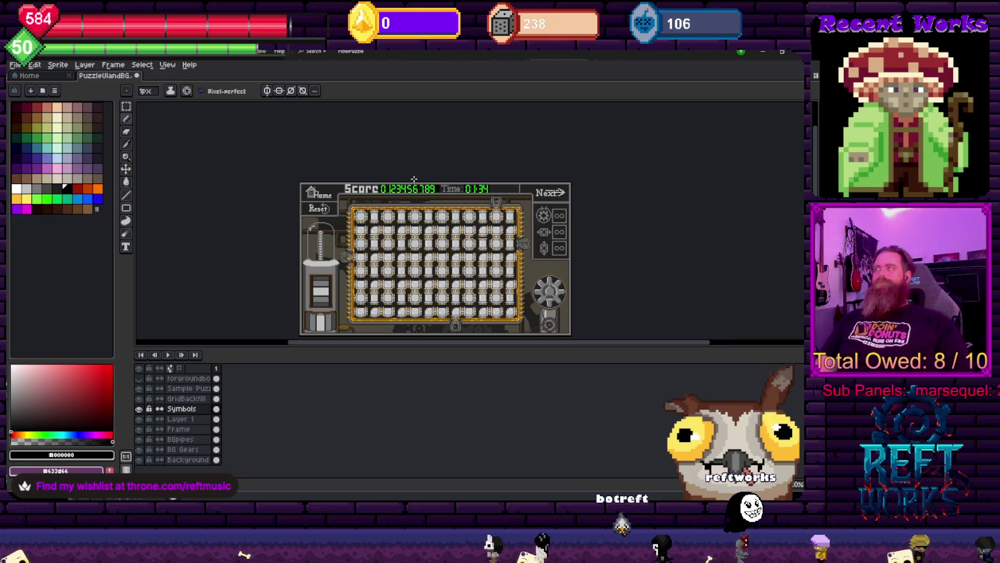
scroll(424, 198, up, 2)
scroll(390, 195, up, 1)
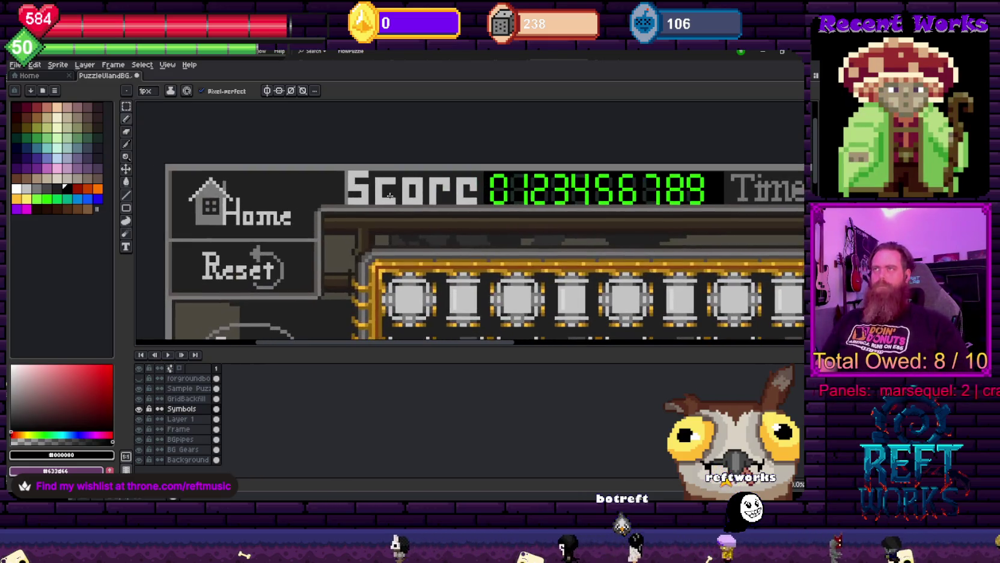
key(m)
scroll(373, 195, up, 1)
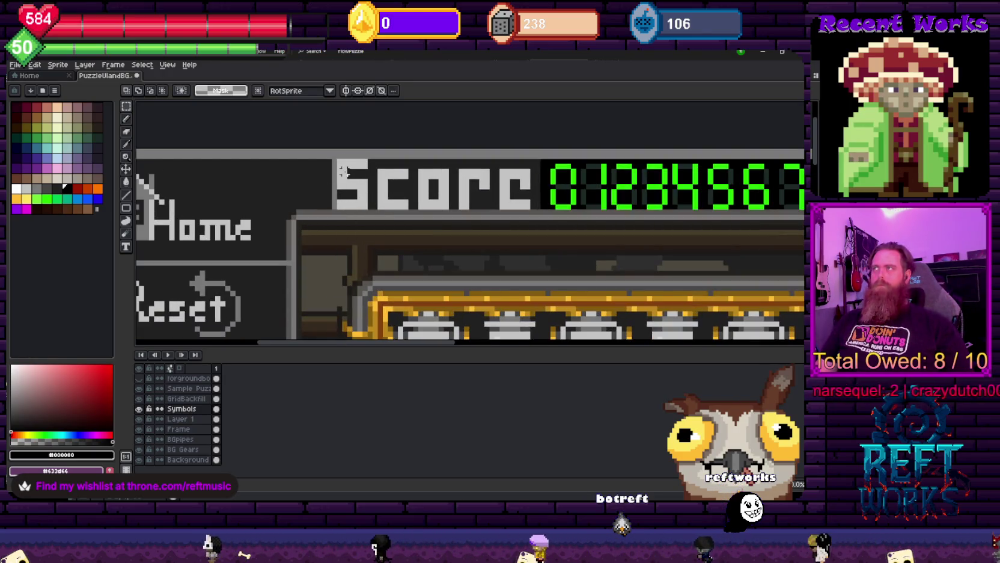
key(i)
click(372, 160)
key(b)
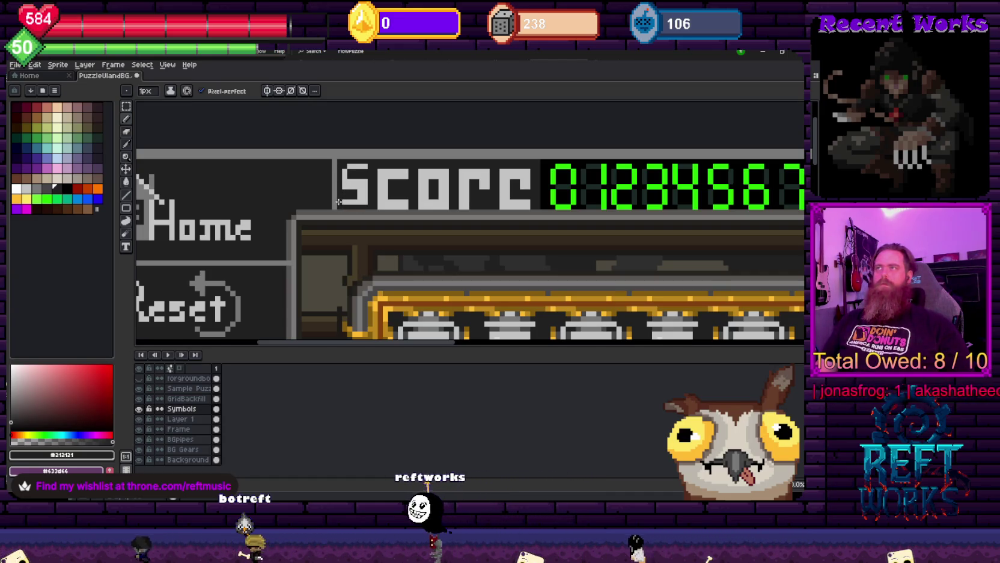
Sample the #c4c4c4 letter grey and dark grey to slim the c beside the S
scroll(346, 201, down, 1)
scroll(343, 186, up, 2)
scroll(341, 185, down, 1)
scroll(351, 184, up, 1)
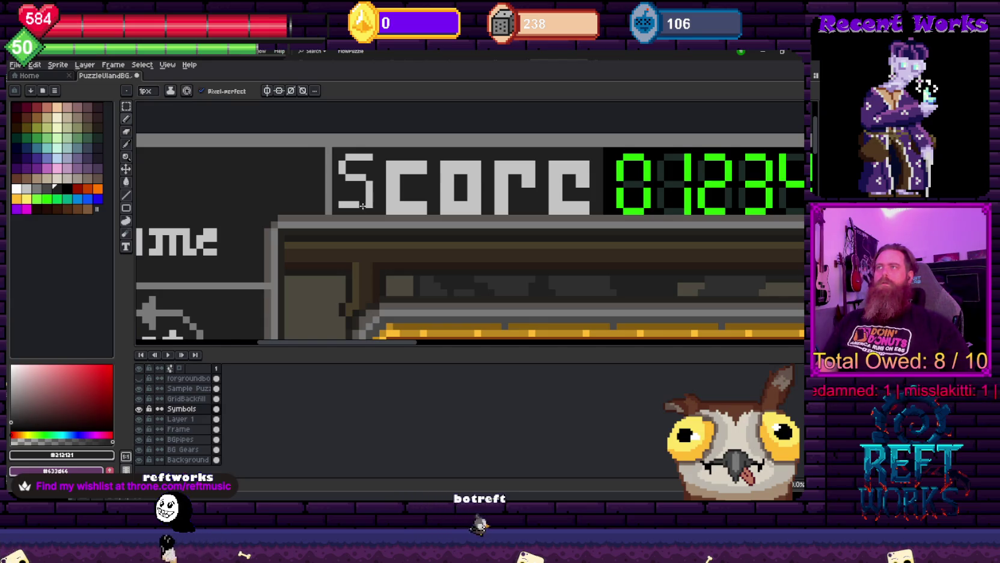
alt+click(369, 202)
alt+click(376, 202)
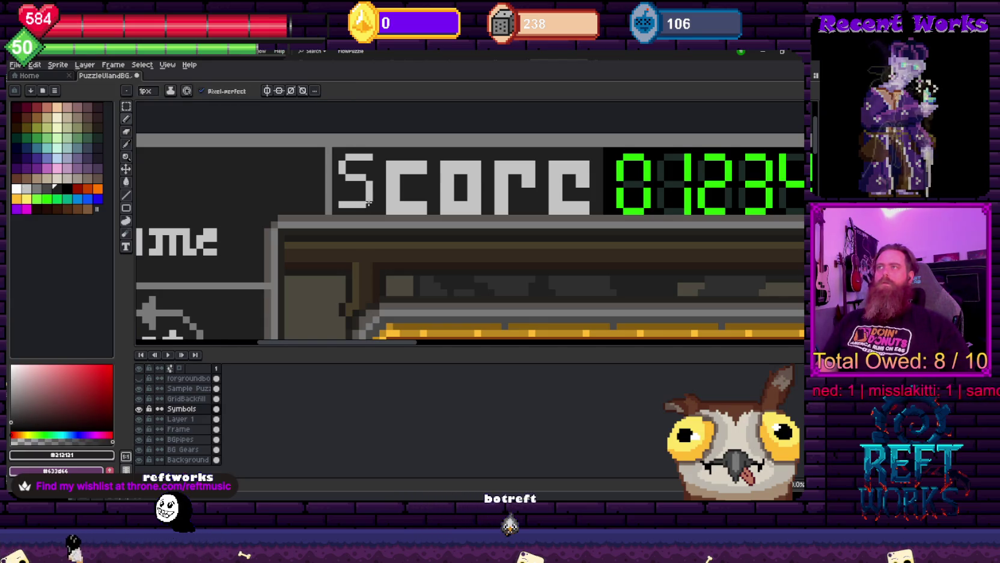
scroll(379, 201, down, 2)
scroll(385, 199, down, 2)
scroll(395, 197, up, 4)
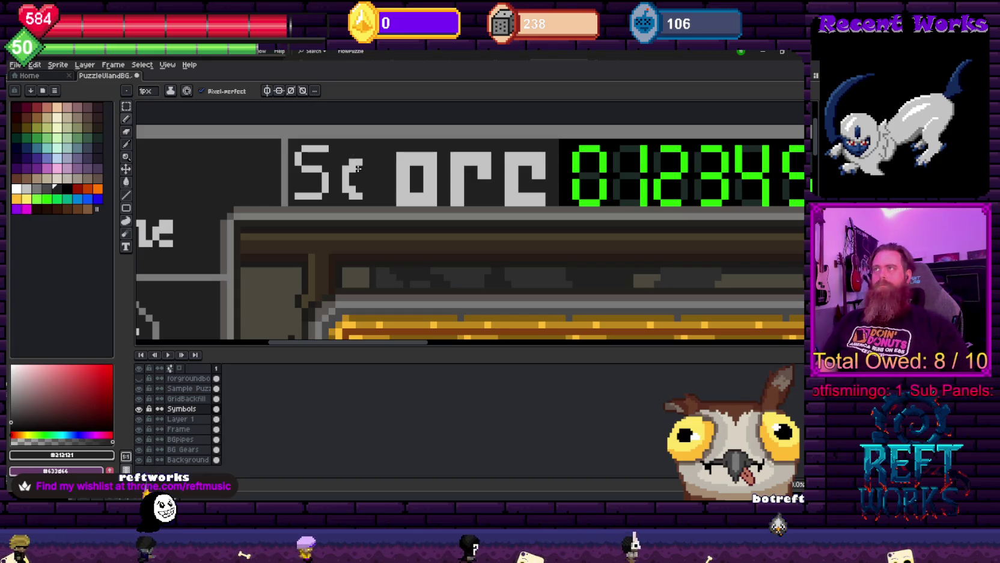
Pick the letter grey and round off the o's bottom-left corner pixels
scroll(358, 169, down, 2)
scroll(355, 183, up, 1)
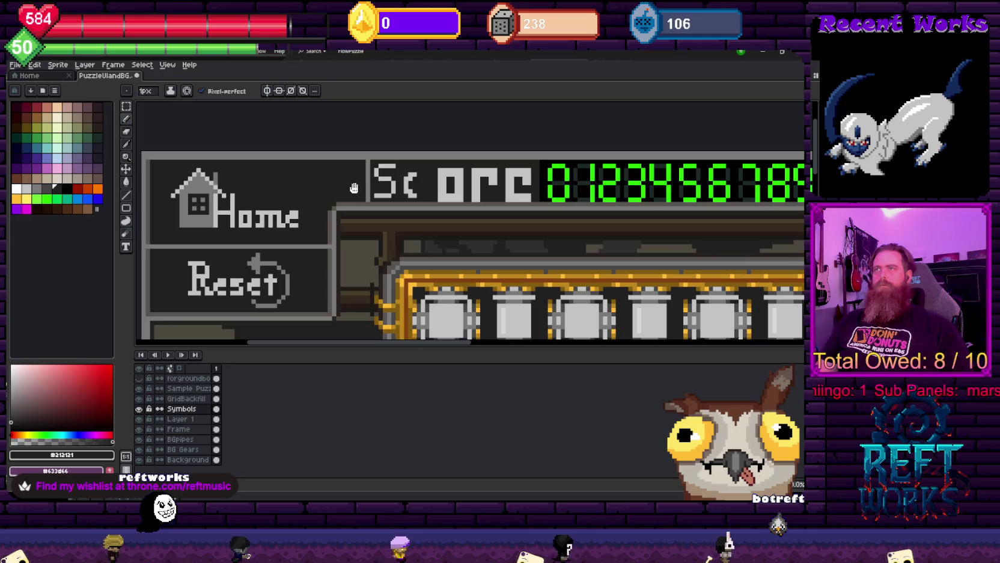
drag(354, 188, 298, 187)
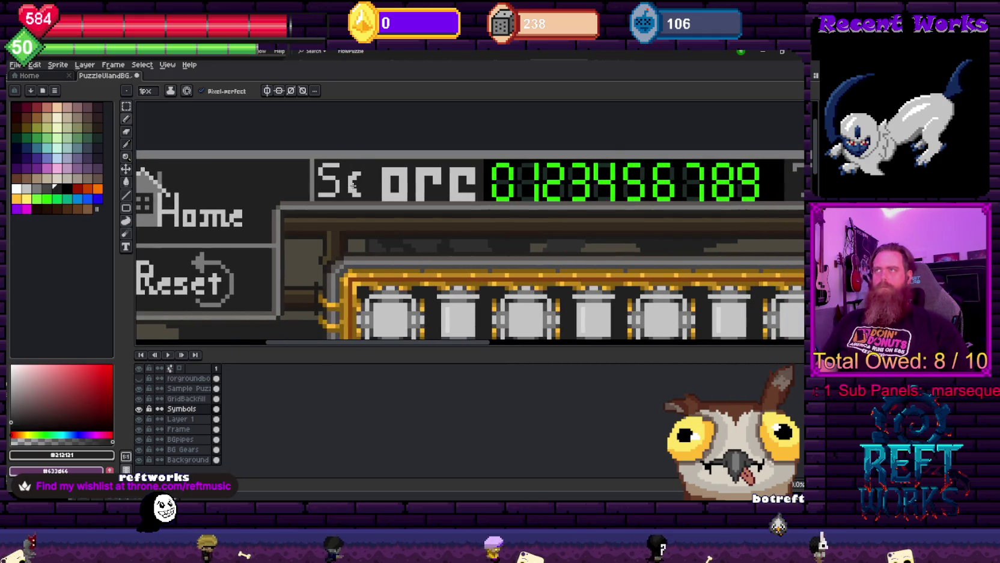
alt+click(361, 187)
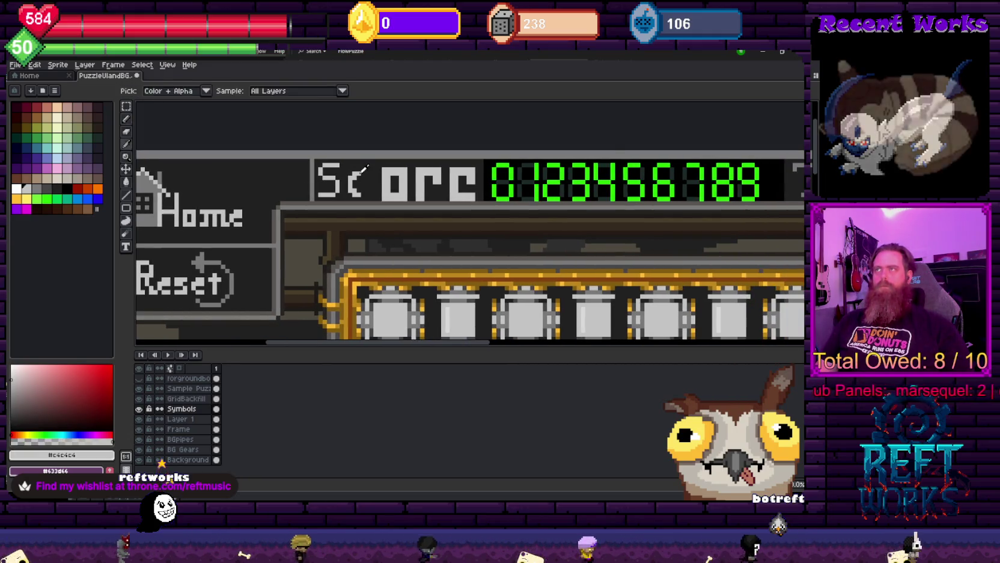
scroll(374, 184, up, 1)
scroll(385, 168, up, 2)
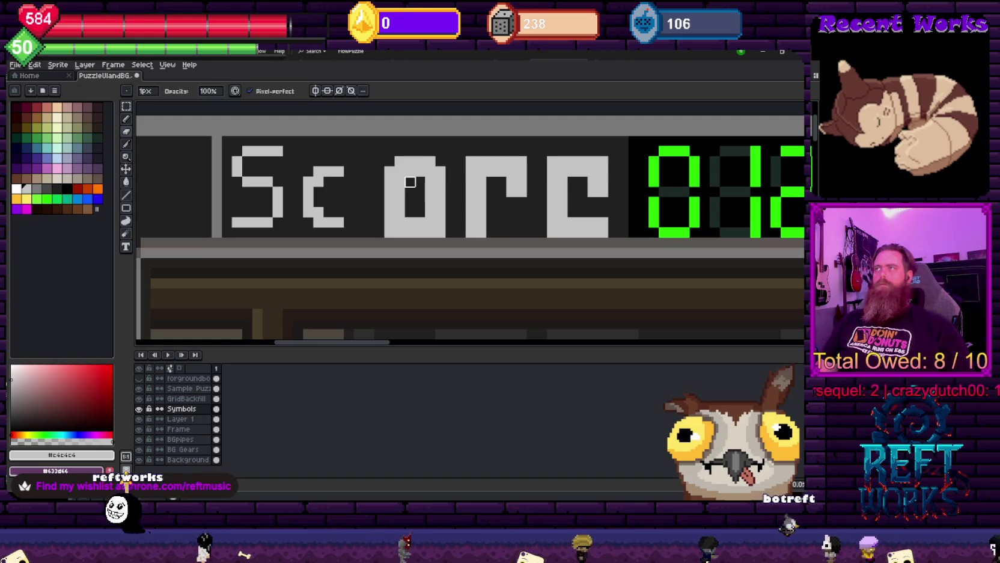
click(389, 233)
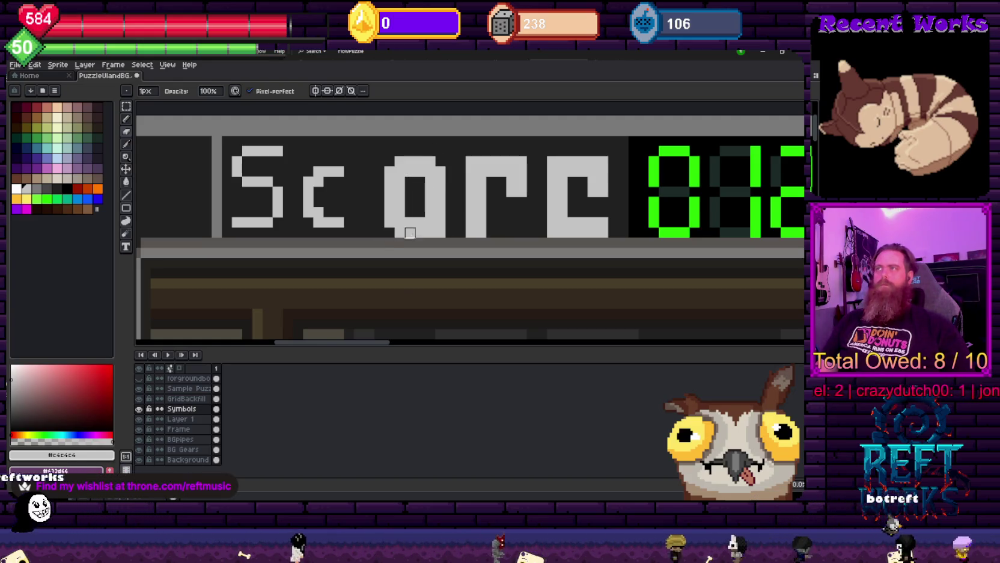
click(400, 232)
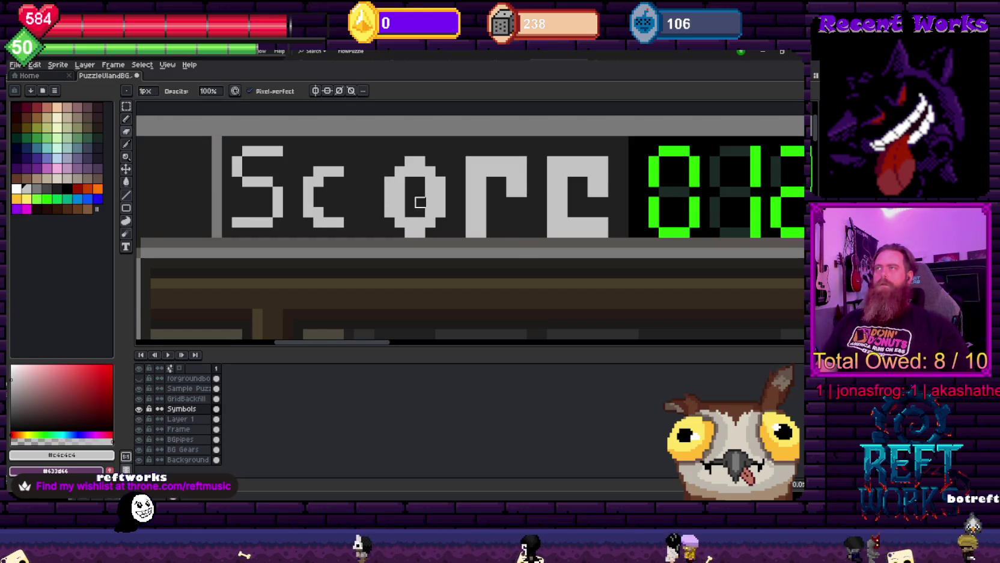
scroll(420, 201, down, 1)
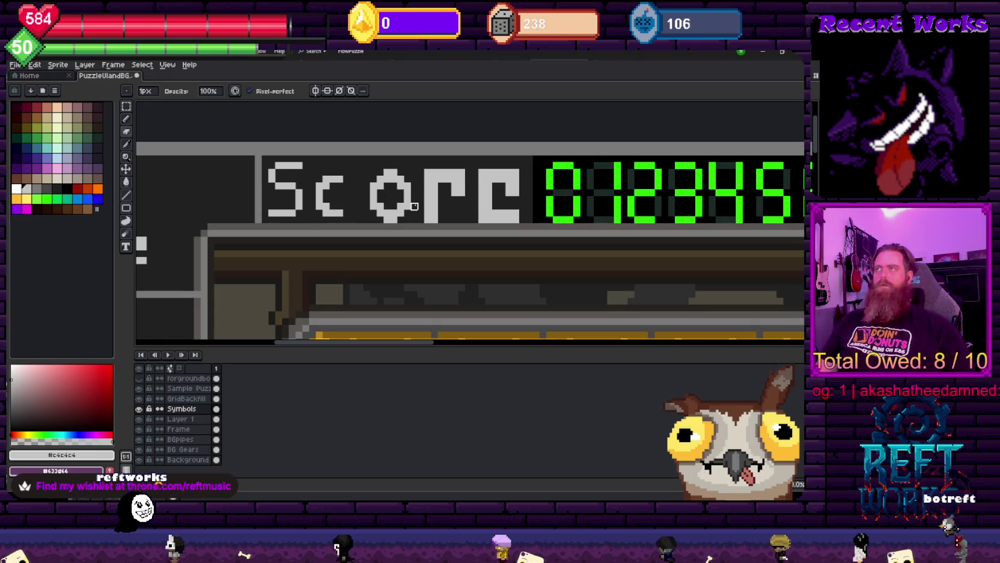
Shift the o and r of Score left beside the c
key(m)
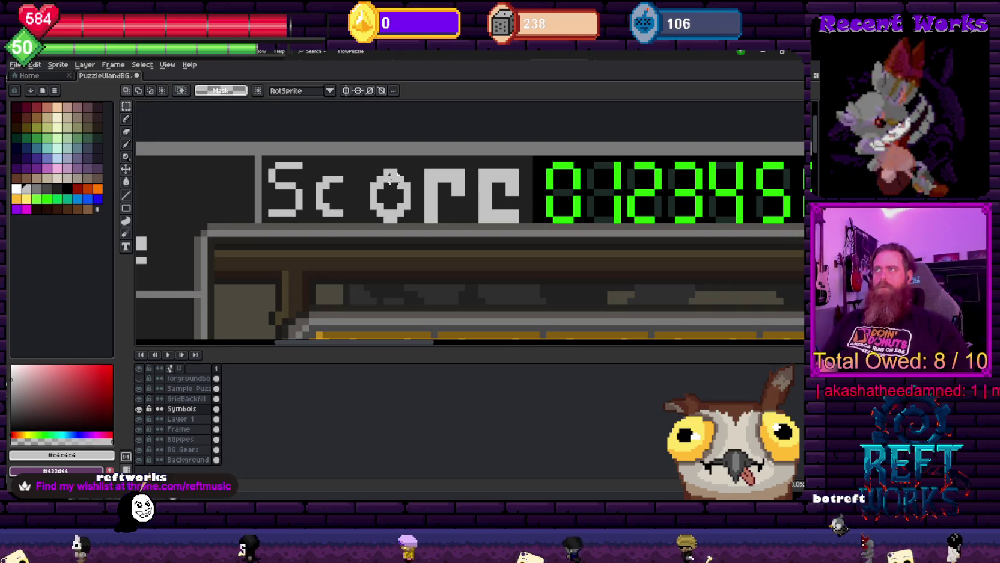
key(v)
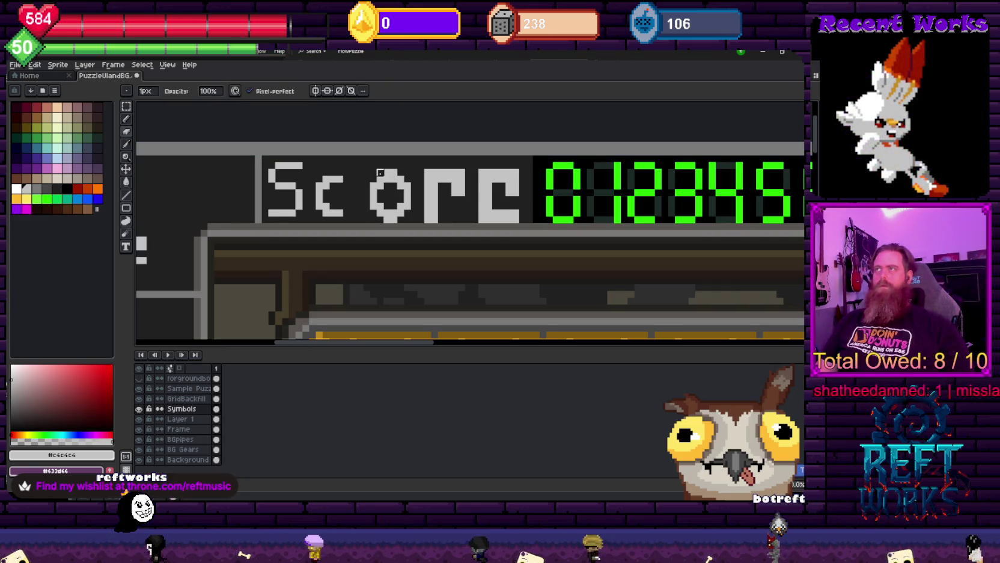
key(b)
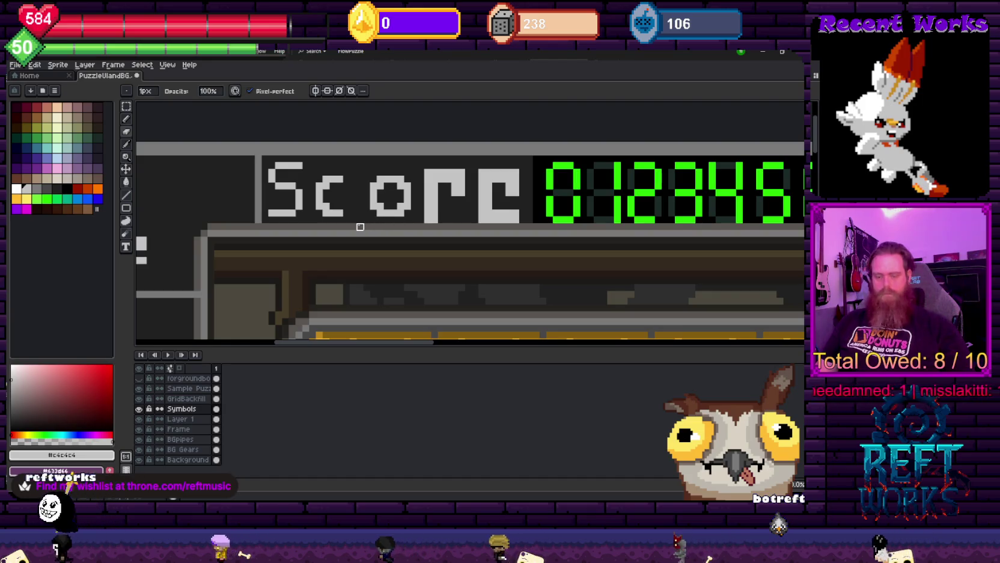
key(m)
mouse_move(369, 174)
mouse_down()
mouse_move(408, 204)
mouse_move(377, 210)
mouse_up()
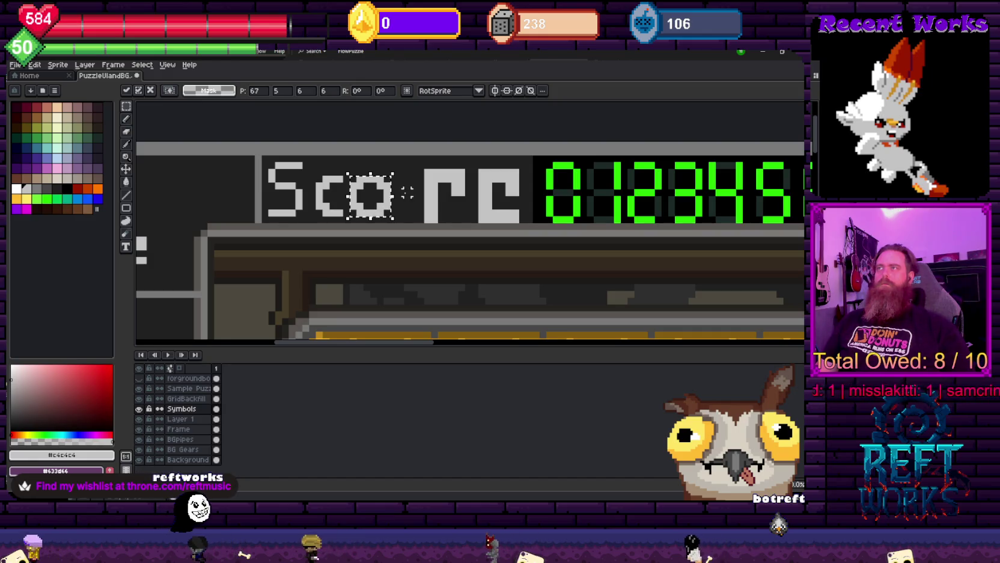
click(407, 191)
drag(461, 219, 439, 221)
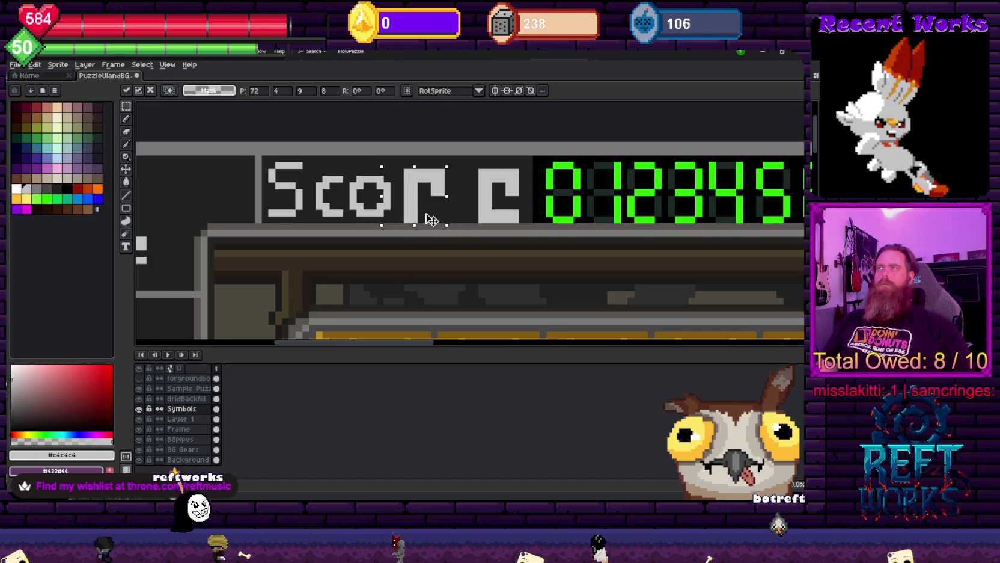
key(e)
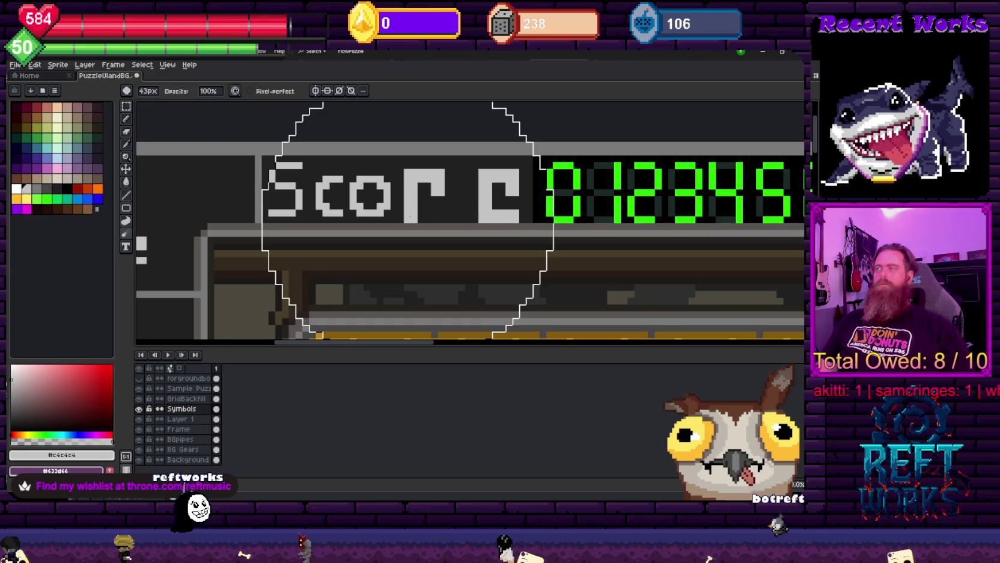
key(b)
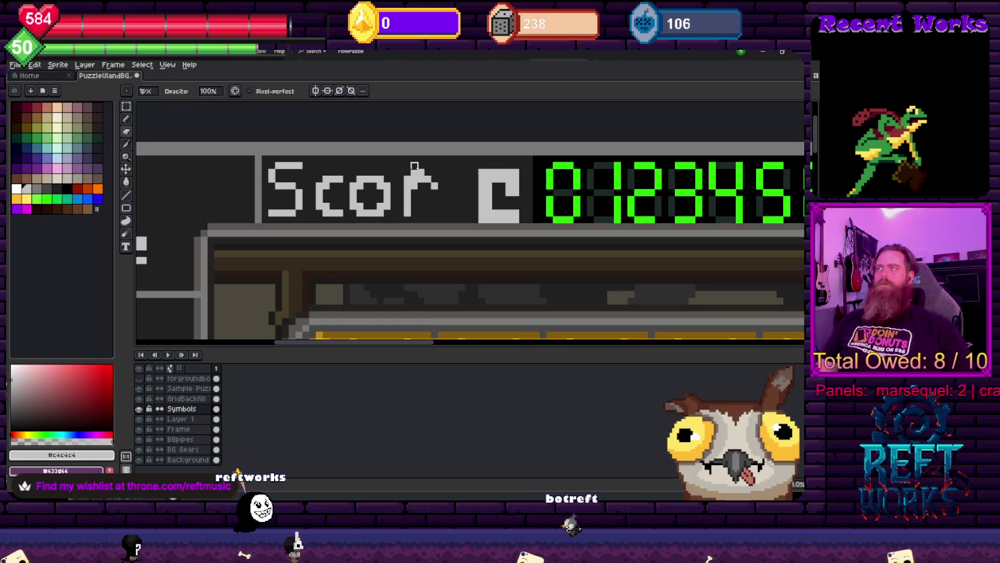
Select the r and move the next glyph left beside it
key(e)
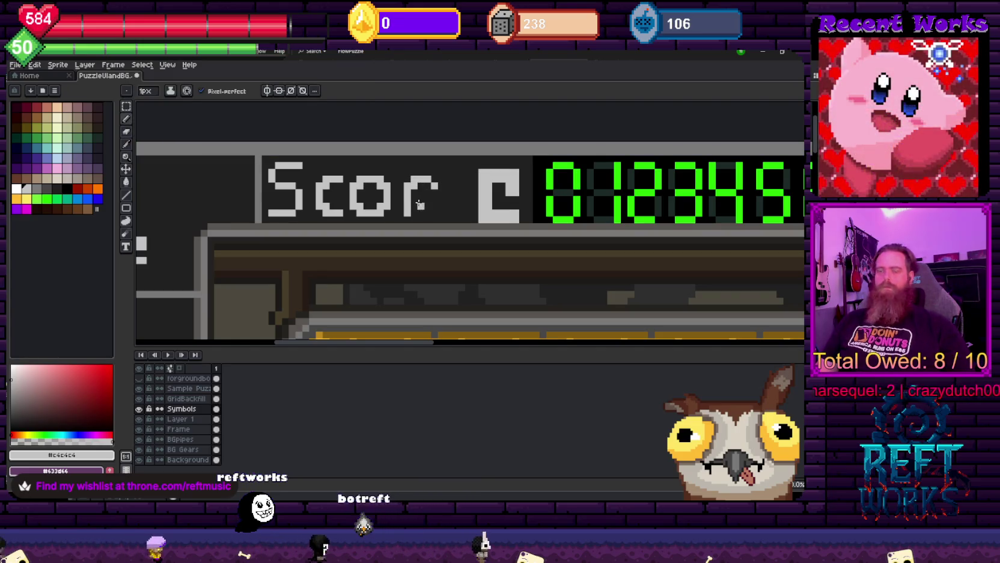
key(m)
drag(404, 169, 438, 212)
key(ctrl+d)
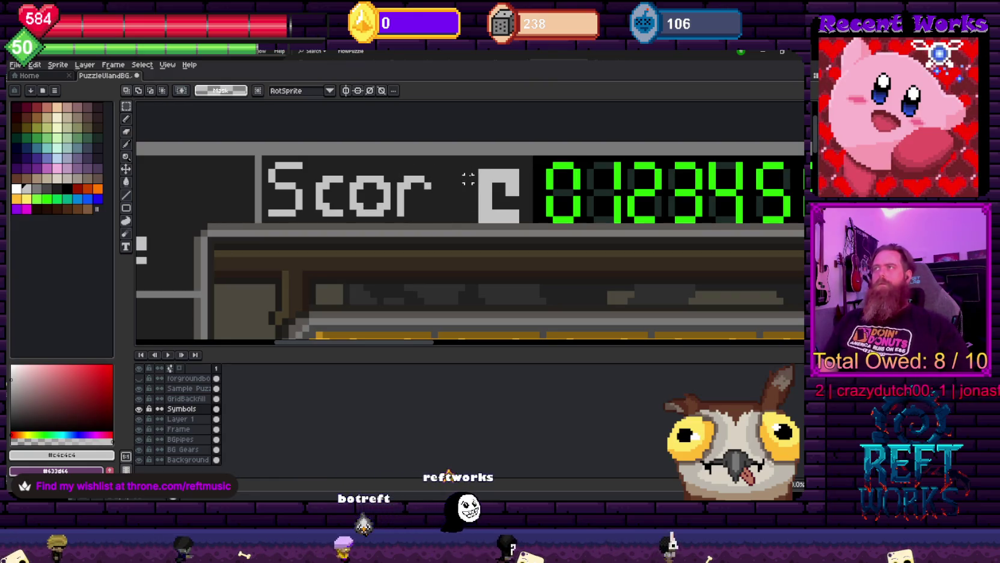
mouse_move(469, 167)
mouse_down()
mouse_move(529, 226)
mouse_move(472, 216)
mouse_up()
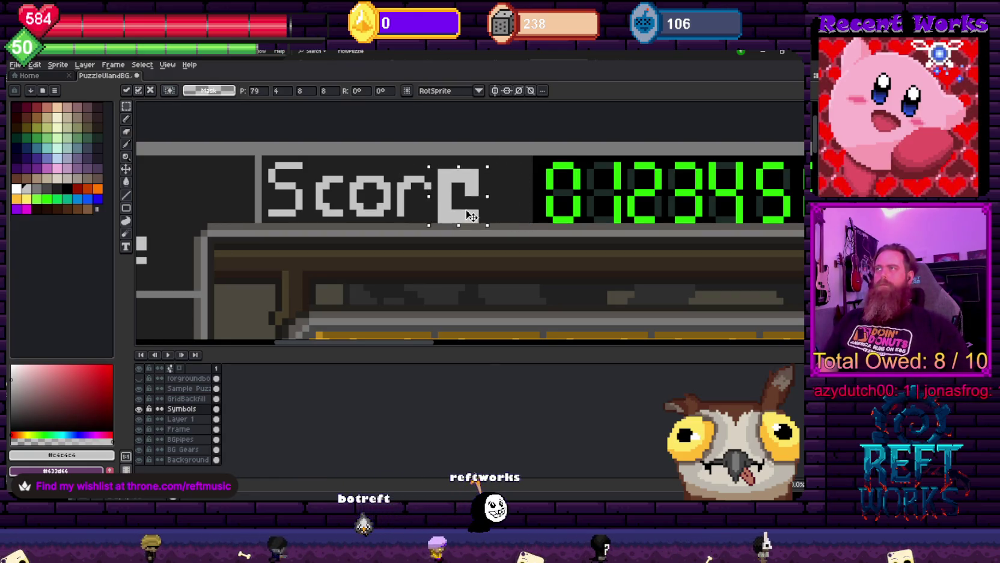
key(ctrl+d)
key(b)
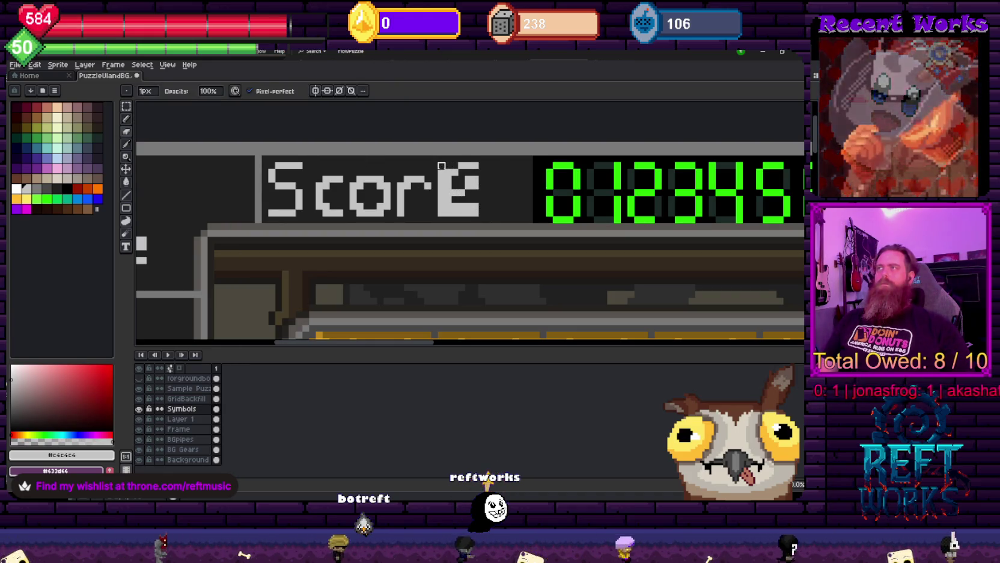
Reshape the final e and marquee-select the whole old Score lettering
key(e)
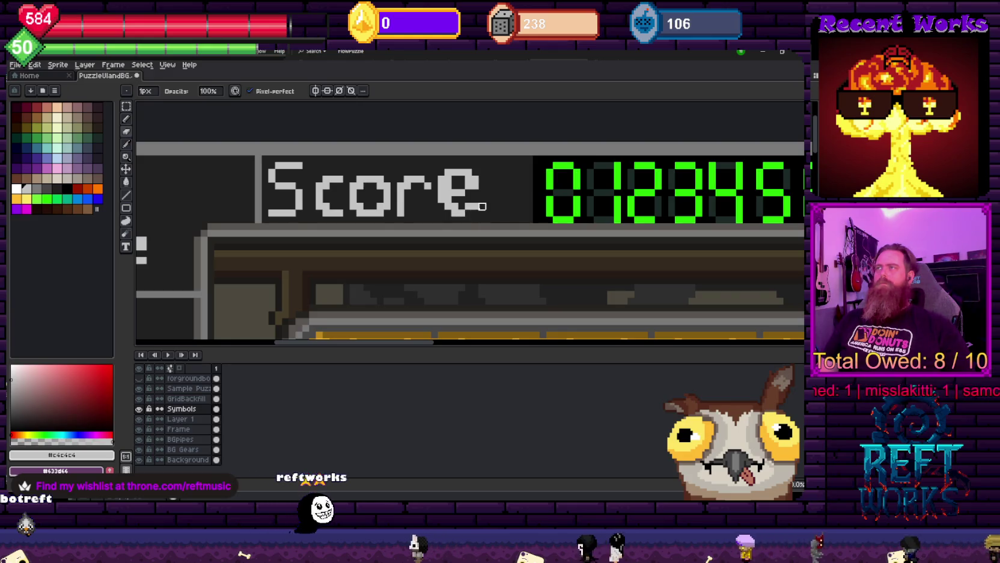
key(e)
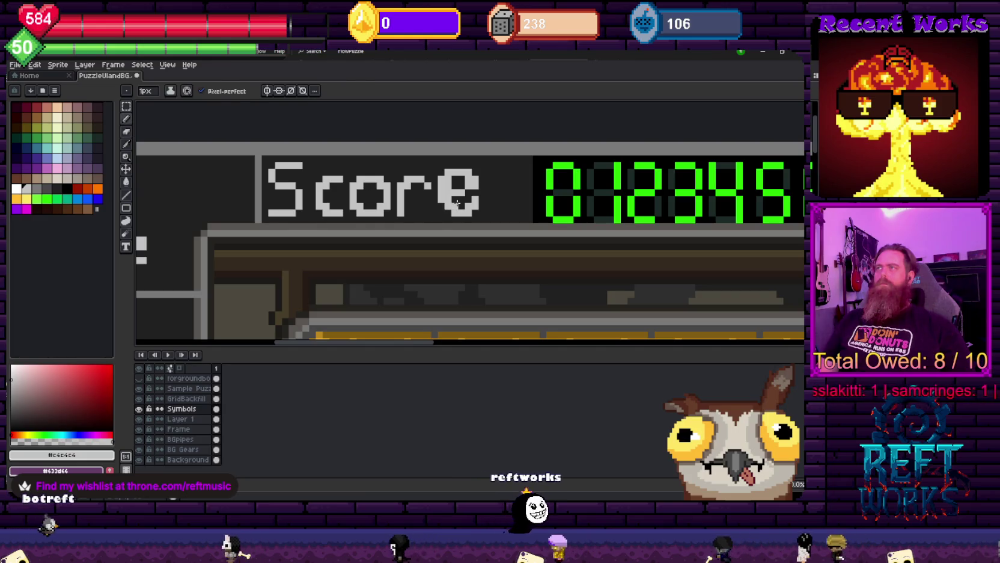
key(b)
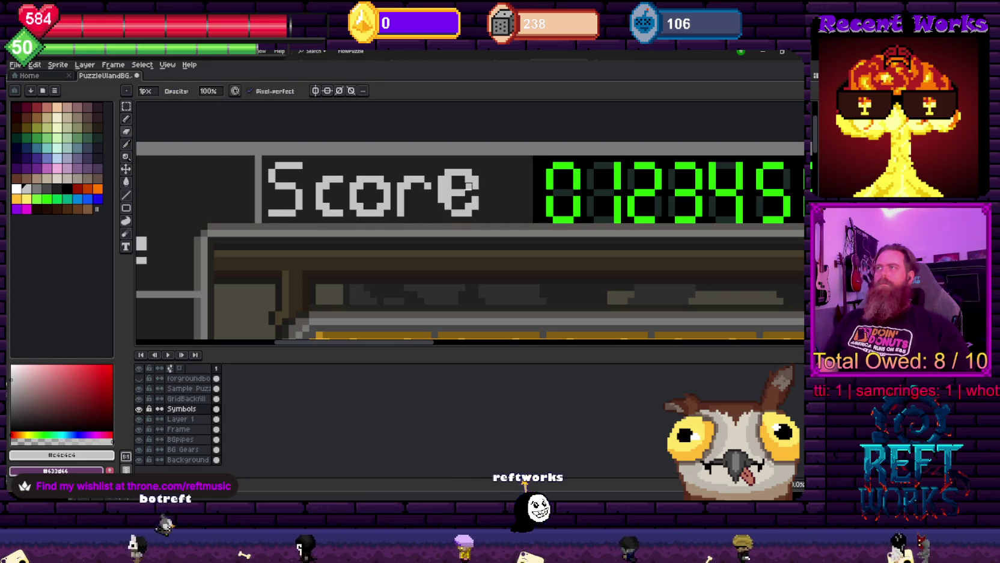
key(e)
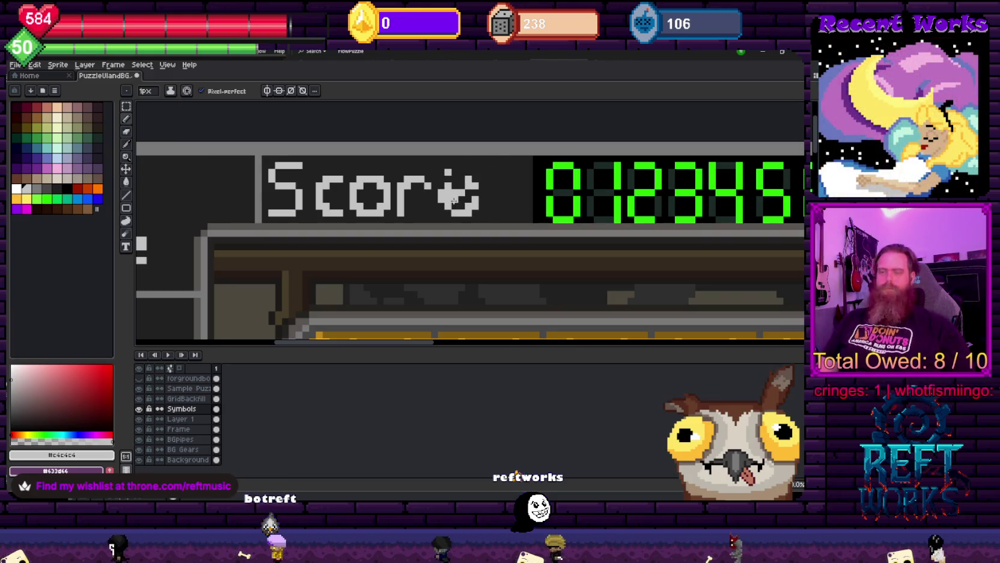
key(m)
mouse_move(492, 222)
mouse_down()
mouse_move(319, 191)
mouse_move(263, 157)
mouse_up()
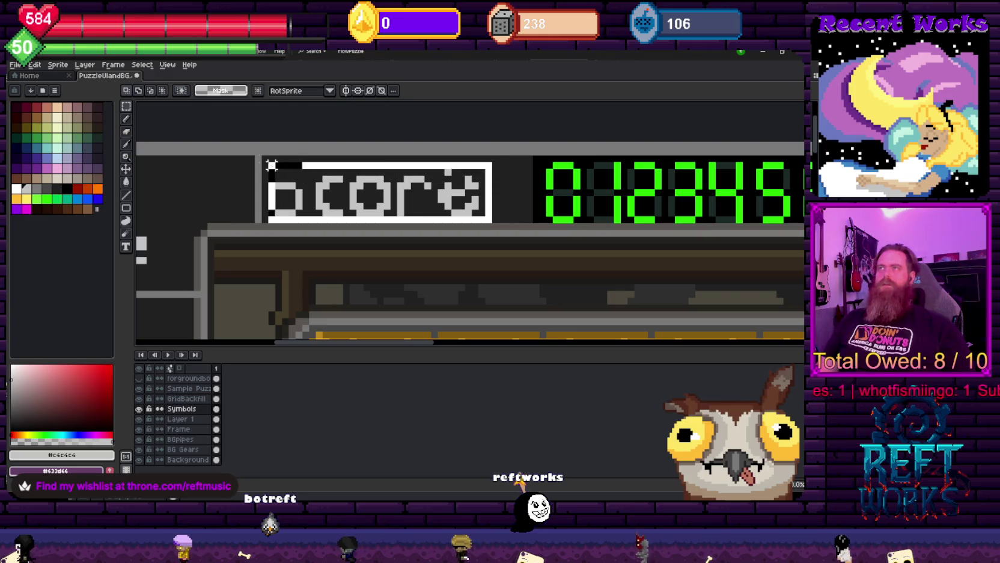
Delete the old lettering and type Score in a new text box
key(Delete)
key(t)
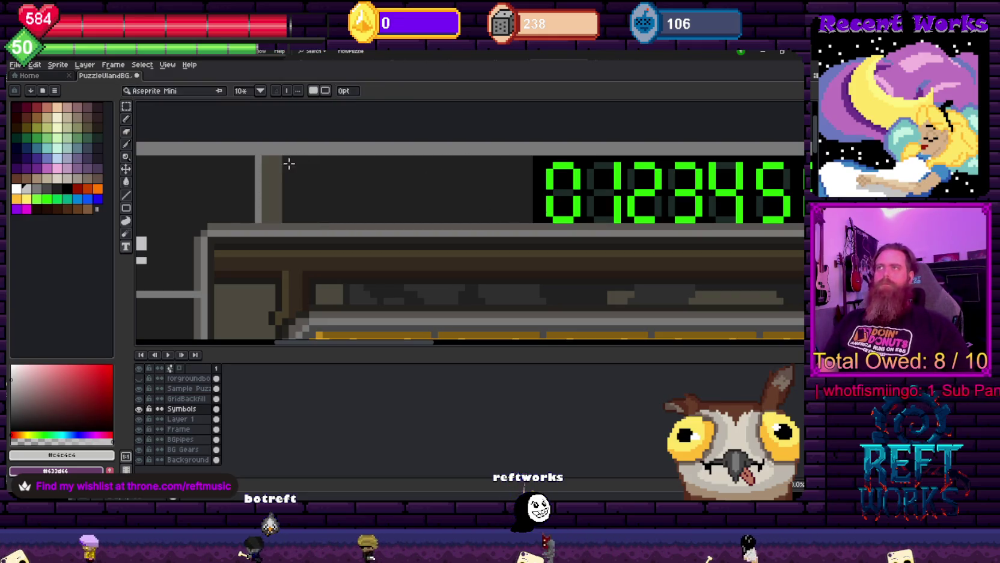
drag(276, 155, 520, 222)
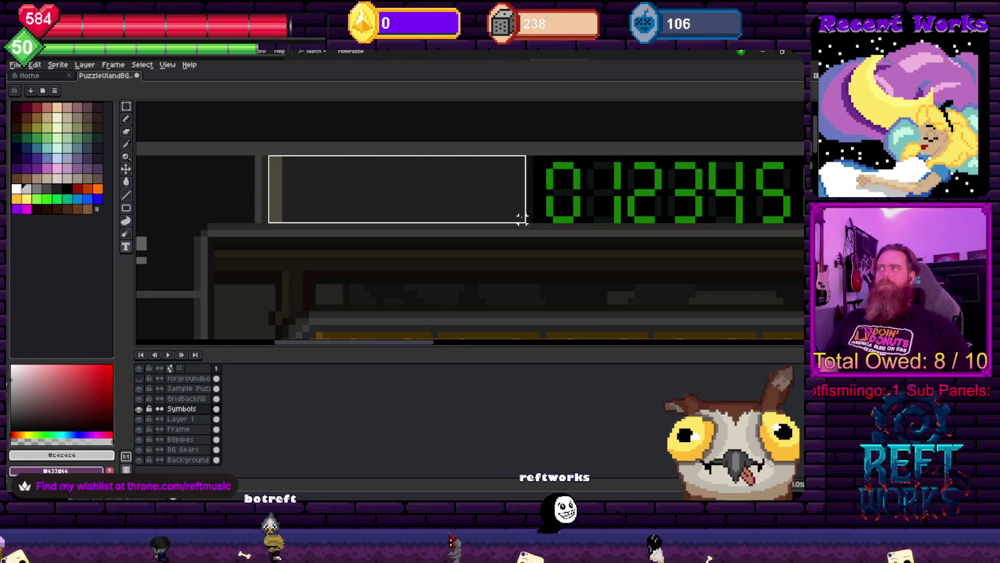
text(Sc)
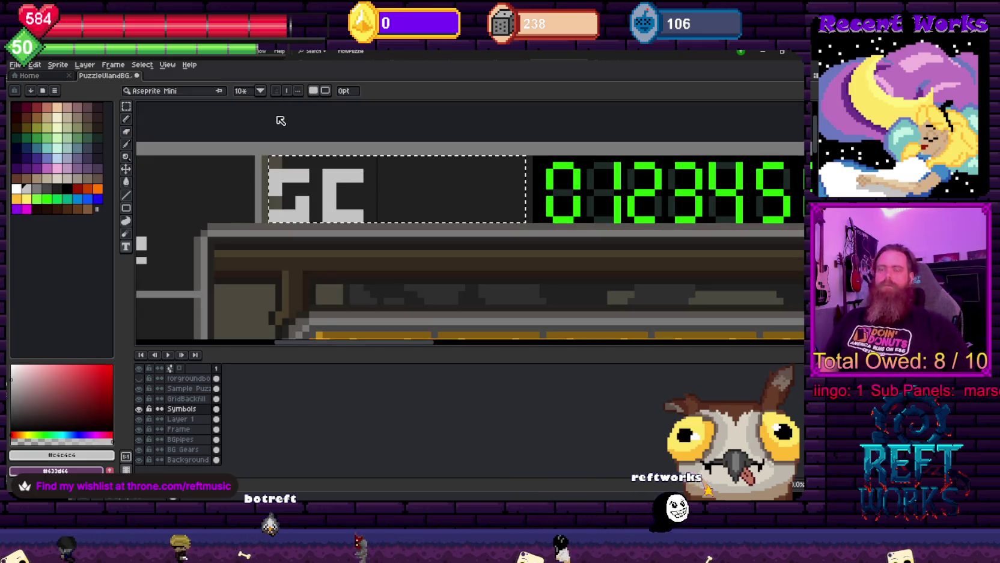
text(ore)
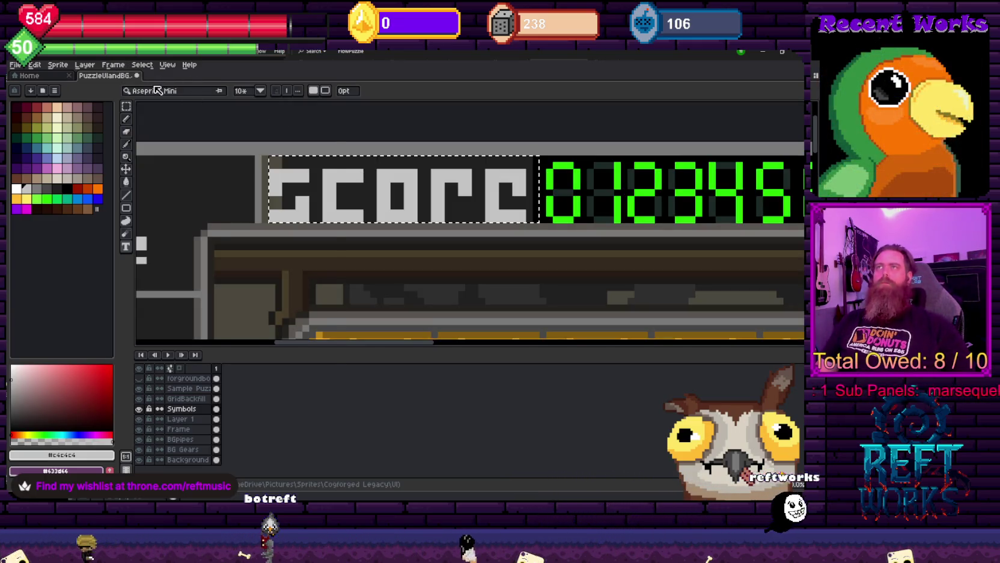
Set the text to Bell MT at size 15 with a capital S
click(156, 90)
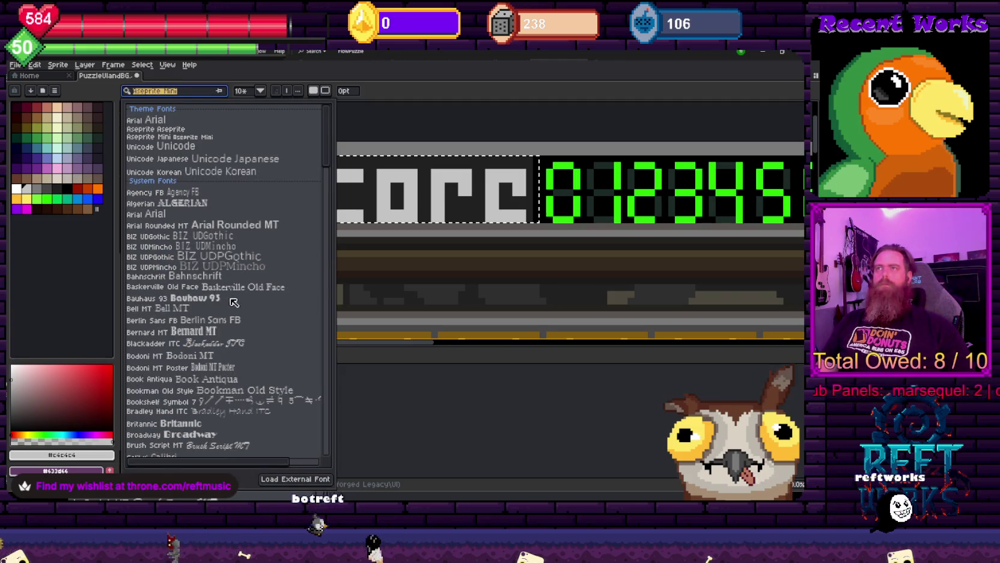
click(180, 309)
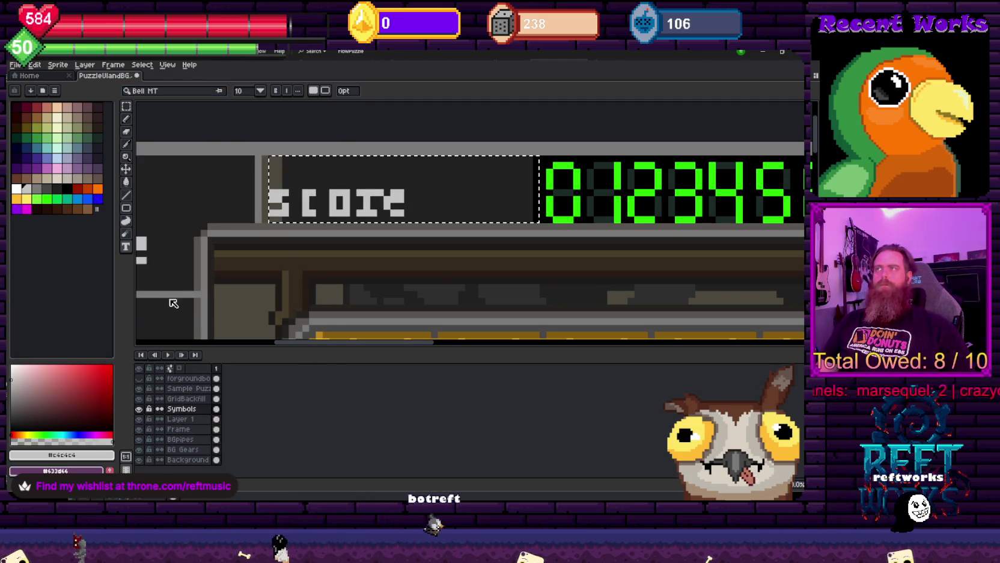
click(243, 91)
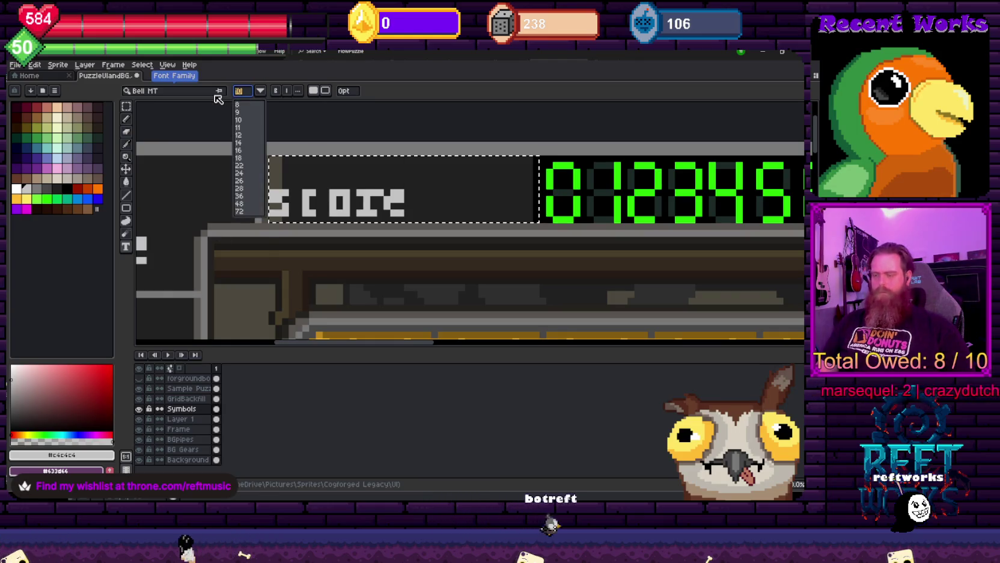
text(51)
key(BackSpace)
text(15)
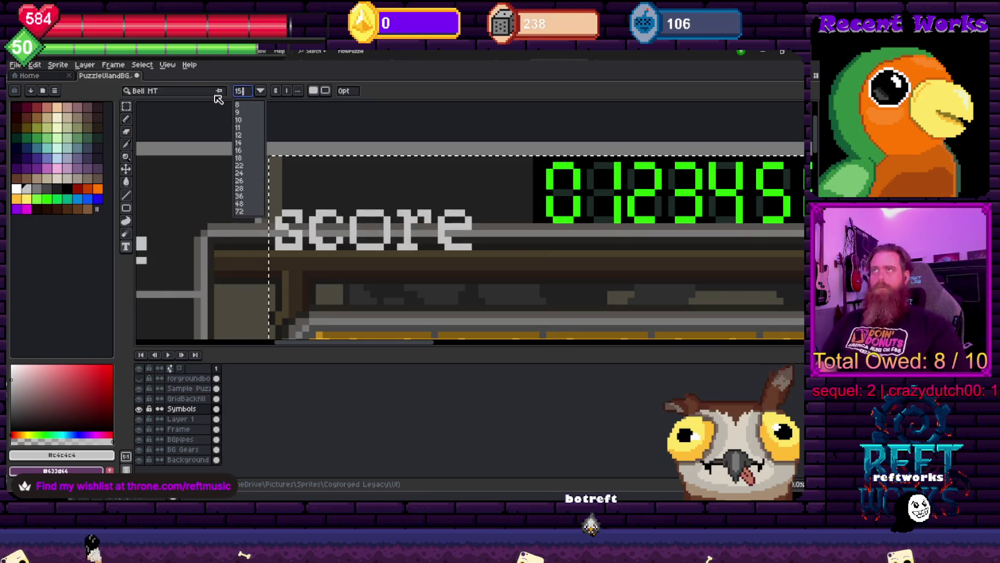
key(Return)
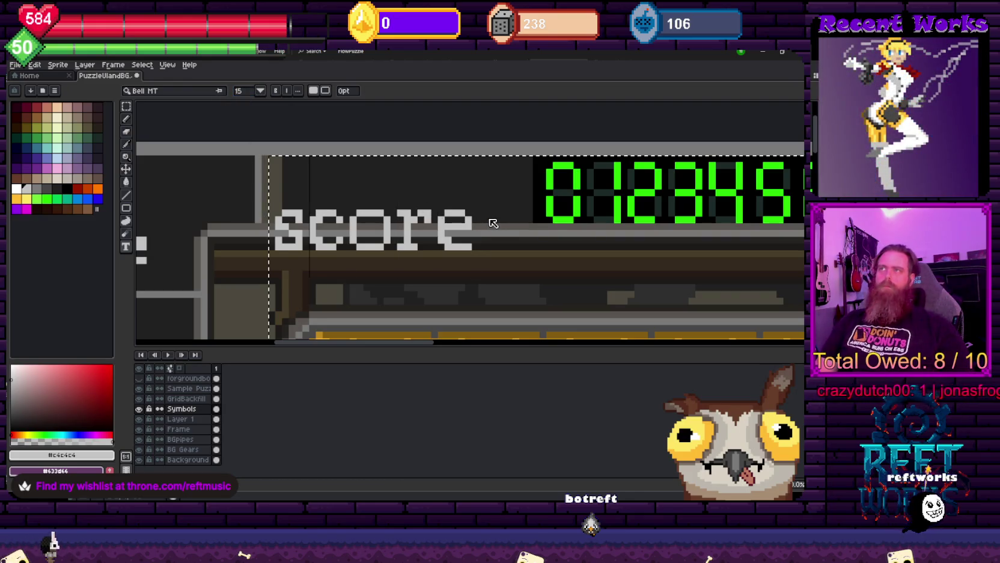
key(BackSpace)
text(S)
scroll(474, 198, down, 4)
scroll(471, 236, down, 1)
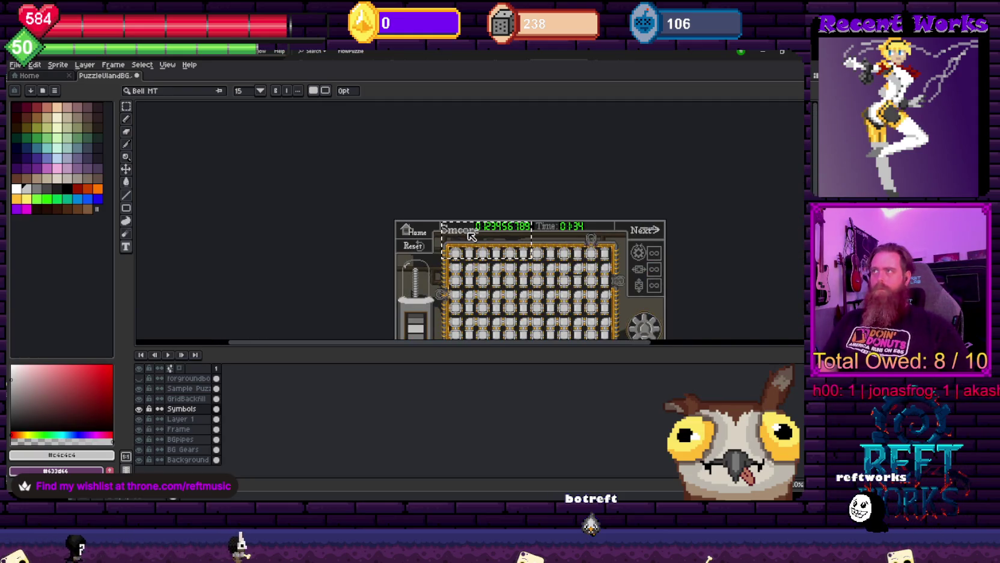
Make the whole Score text bold and apply it to the canvas
scroll(472, 236, up, 1)
scroll(471, 240, up, 1)
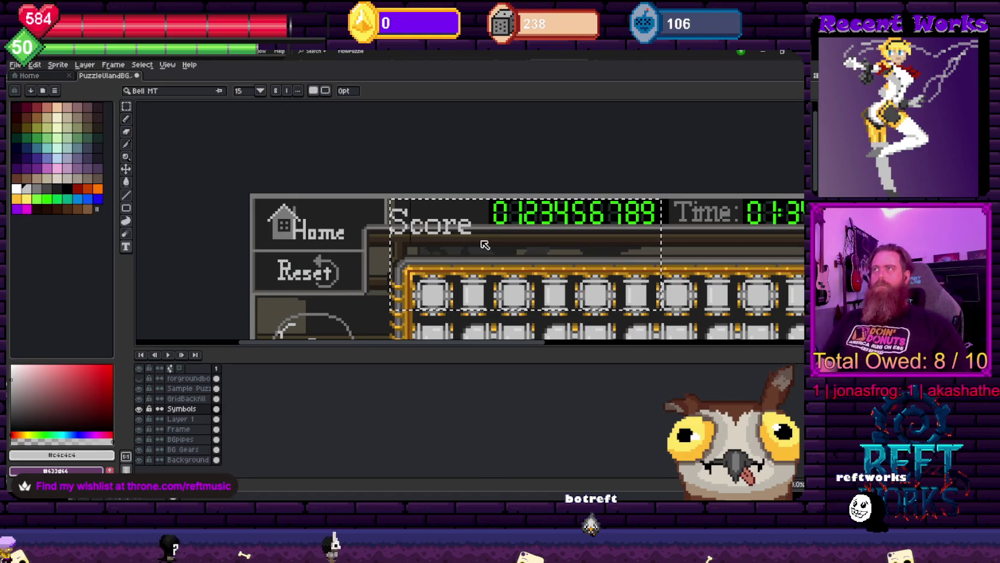
key(ctrl+a)
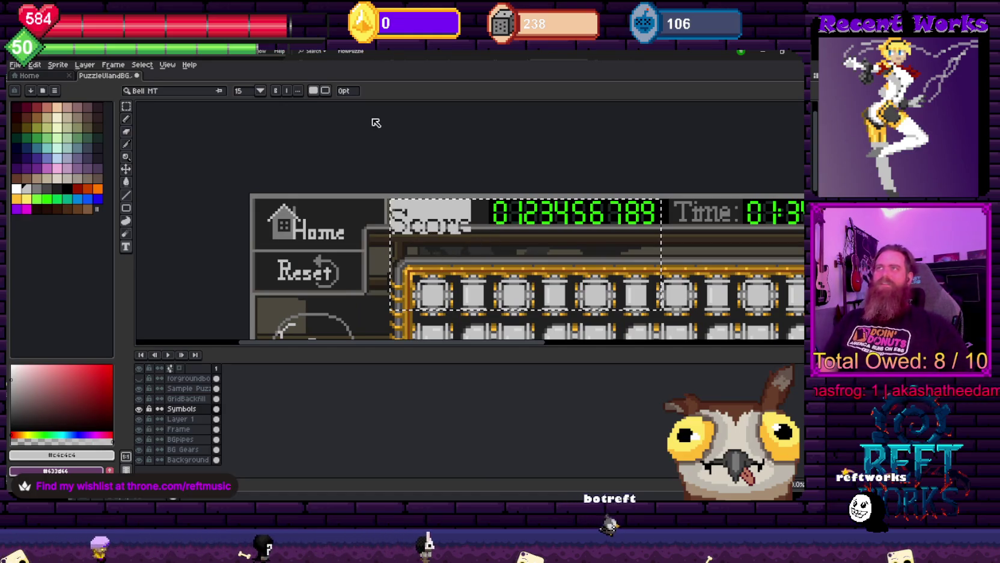
click(278, 91)
key(Return)
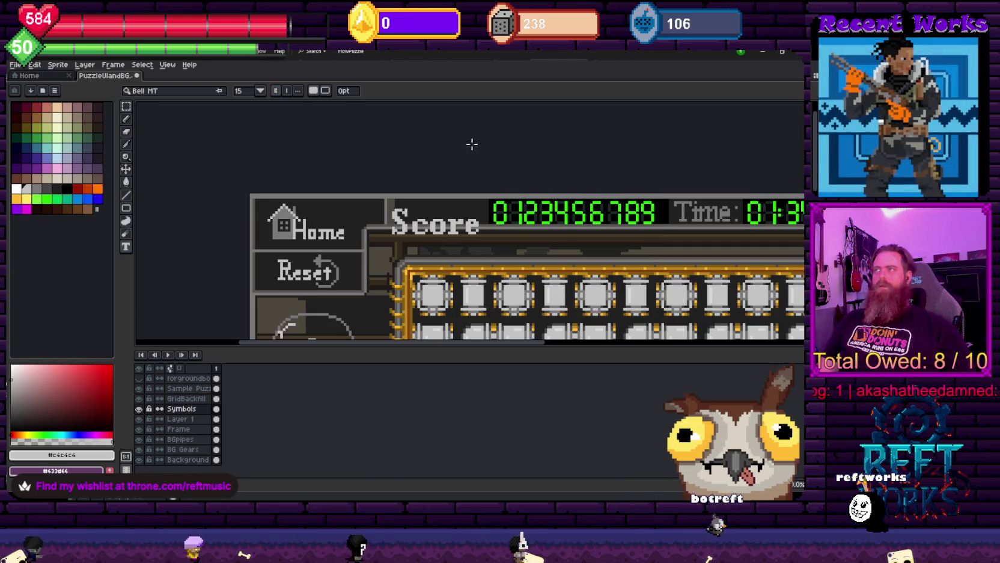
Reposition the Score text beside the green digit counter
scroll(544, 194, down, 2)
drag(657, 260, 569, 240)
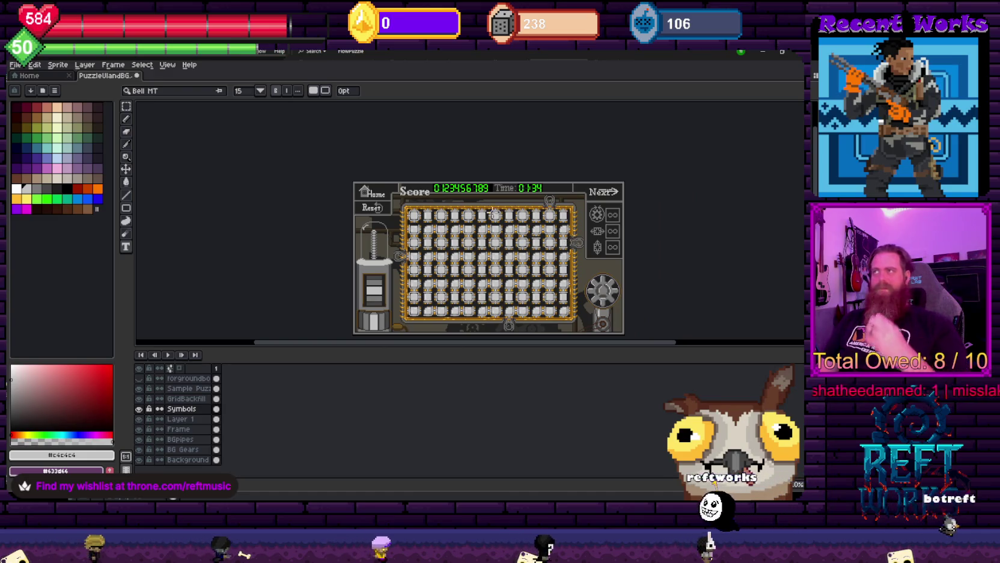
scroll(431, 205, up, 3)
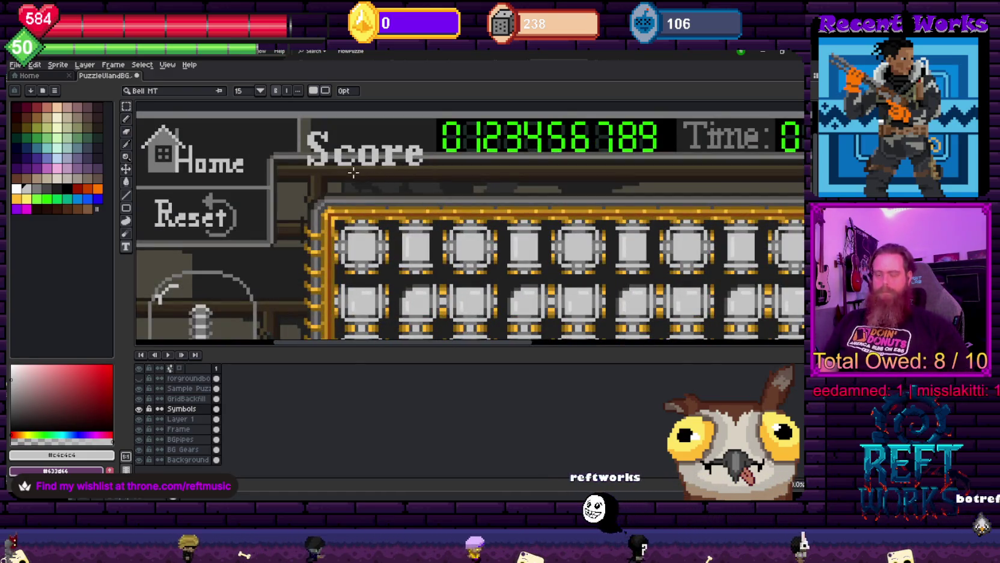
key(m)
mouse_move(295, 119)
mouse_down()
mouse_move(420, 177)
mouse_move(403, 155)
mouse_up()
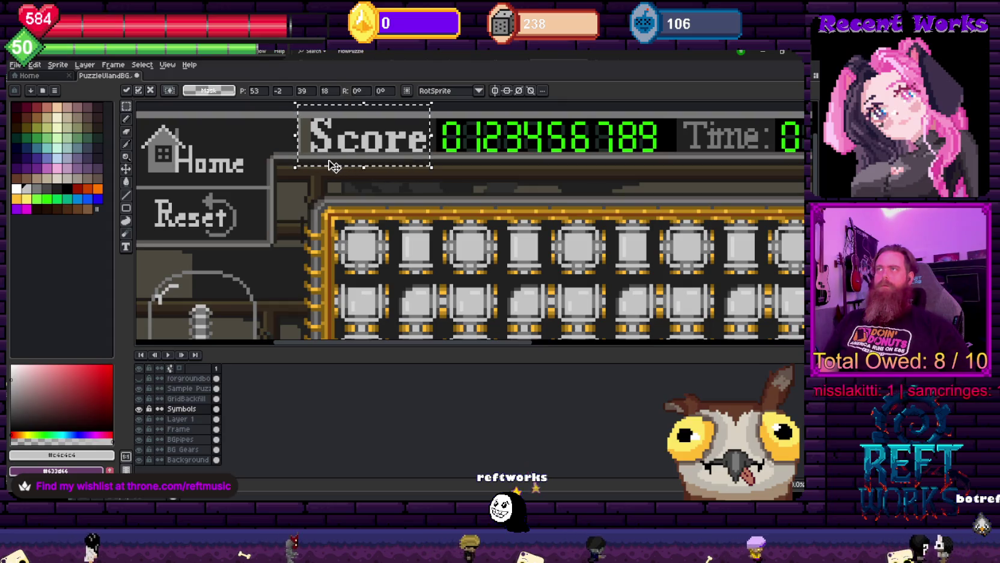
scroll(351, 183, up, 1)
key(Return)
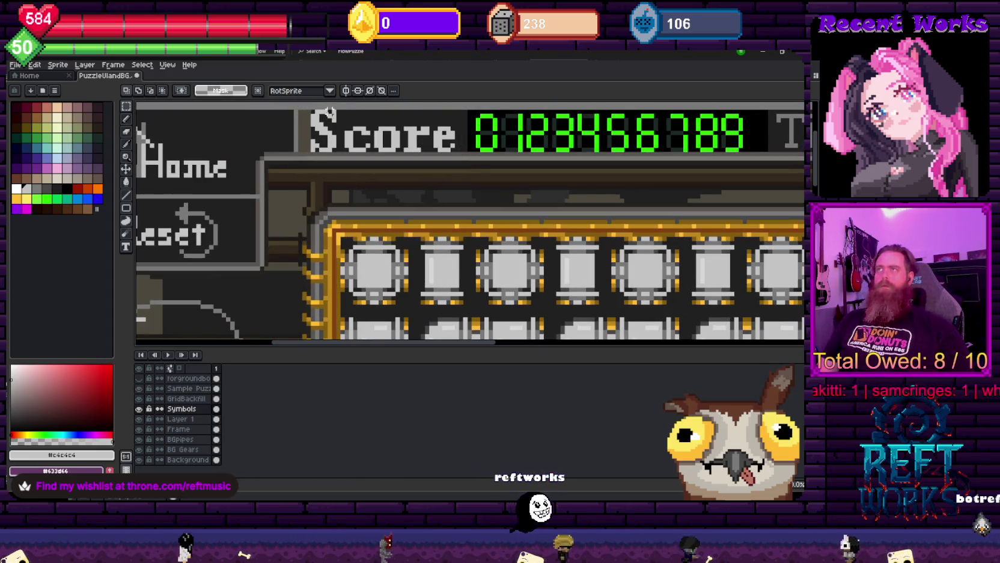
Move the capital S into place, nudging it down slightly, and deselect it
drag(330, 130, 338, 175)
drag(311, 142, 354, 176)
click(351, 176)
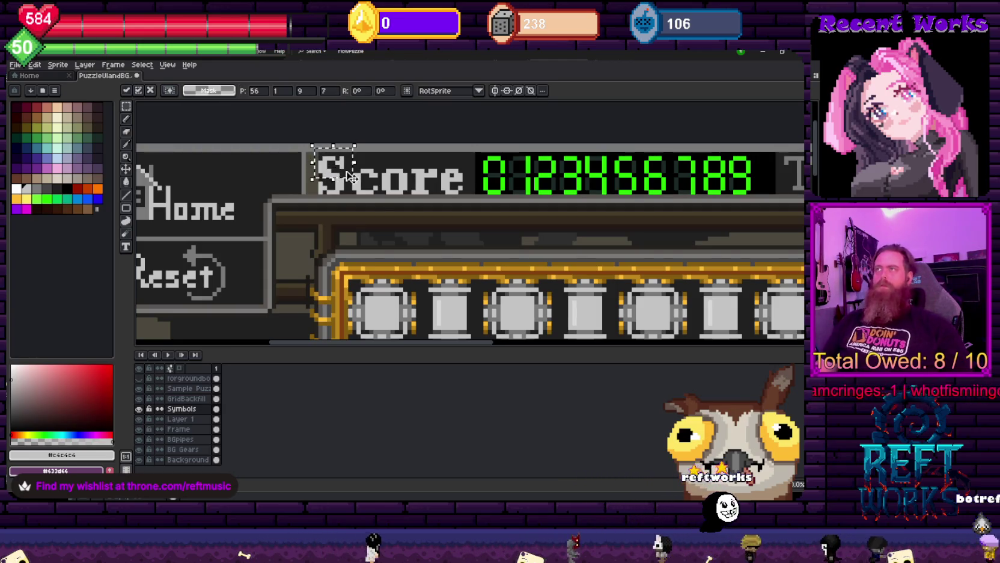
scroll(384, 195, up, 1)
key(Return)
key(b)
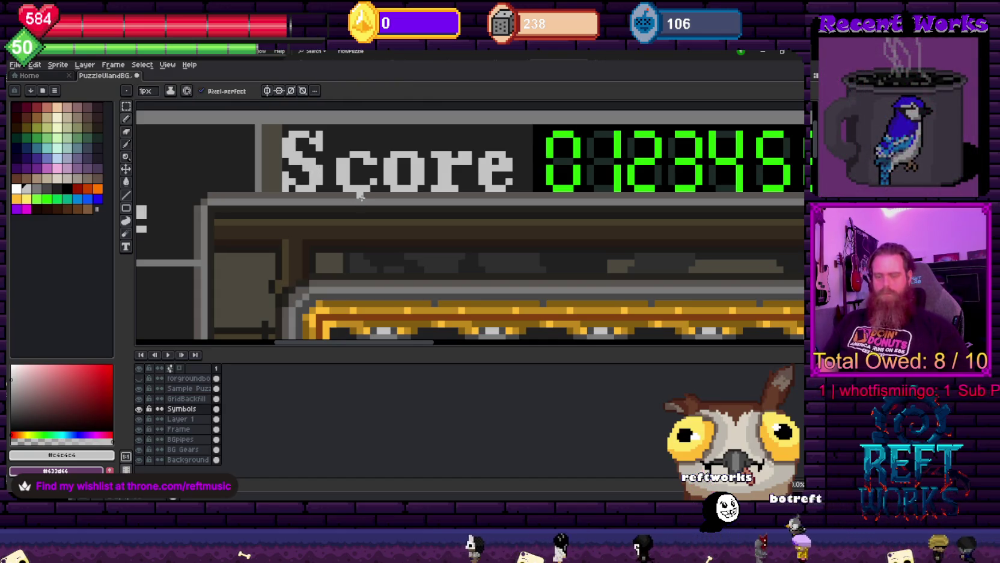
key(m)
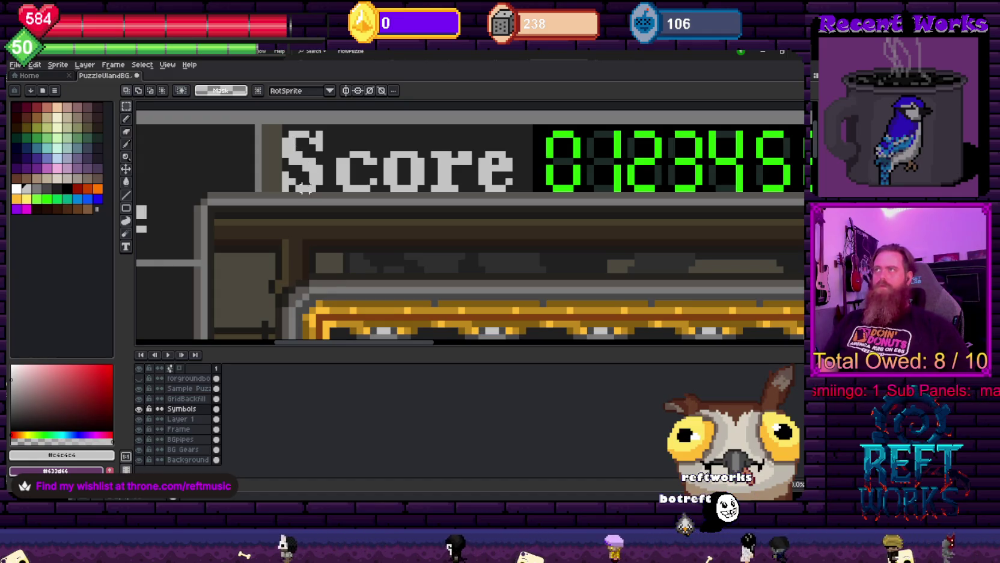
drag(269, 118, 323, 187)
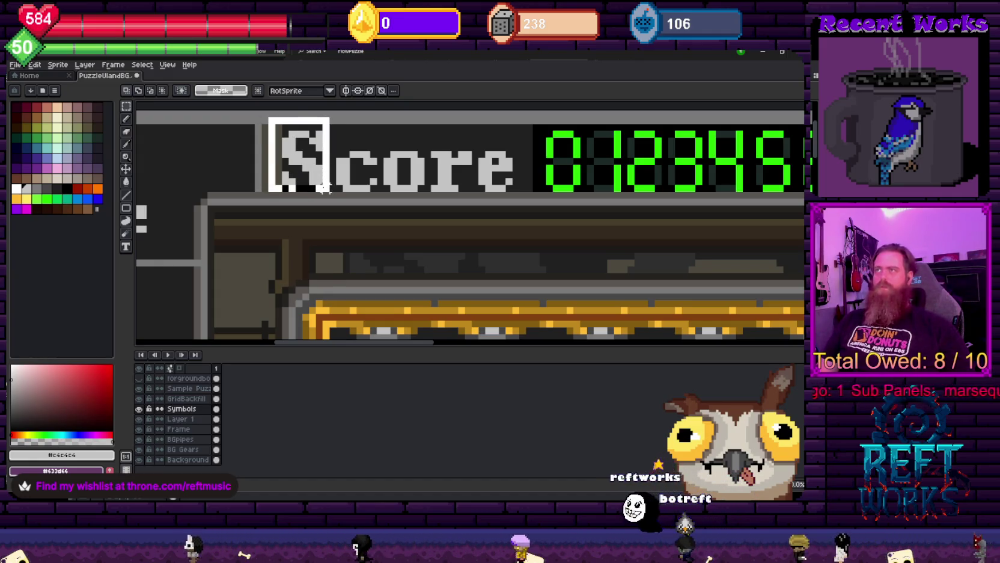
drag(304, 119, 305, 125)
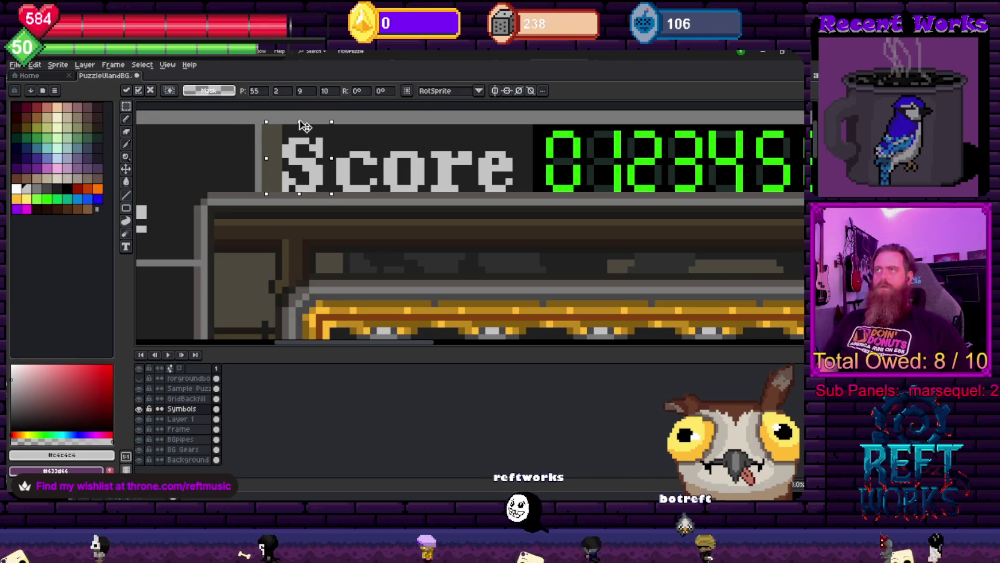
alt+click(299, 161)
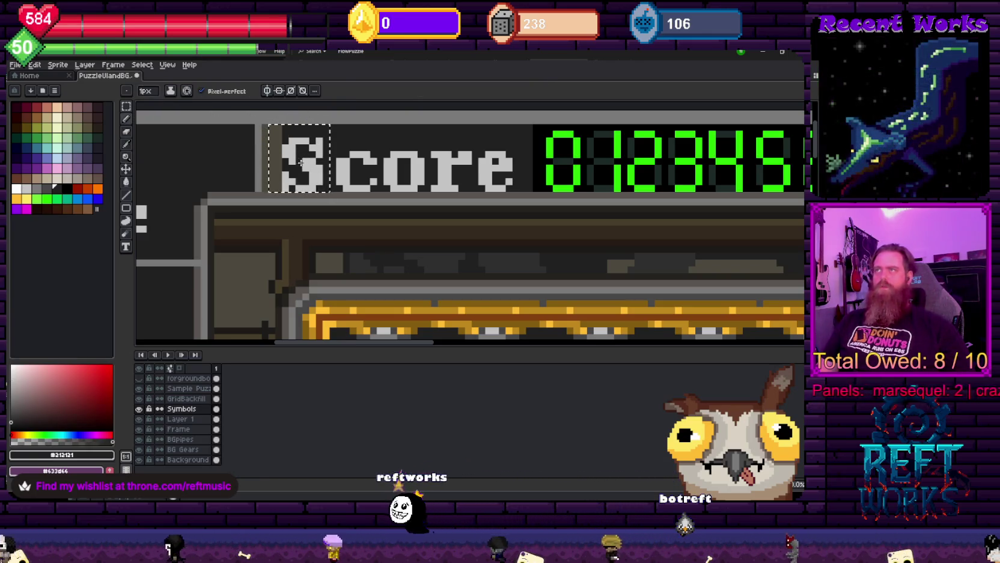
alt+click(301, 169)
key(ctrl+d)
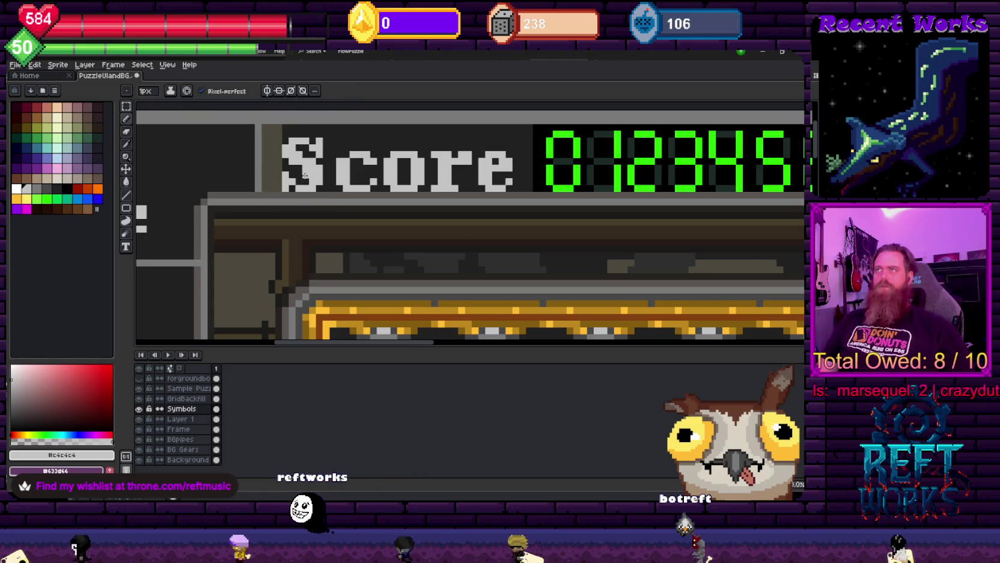
scroll(335, 166, down, 3)
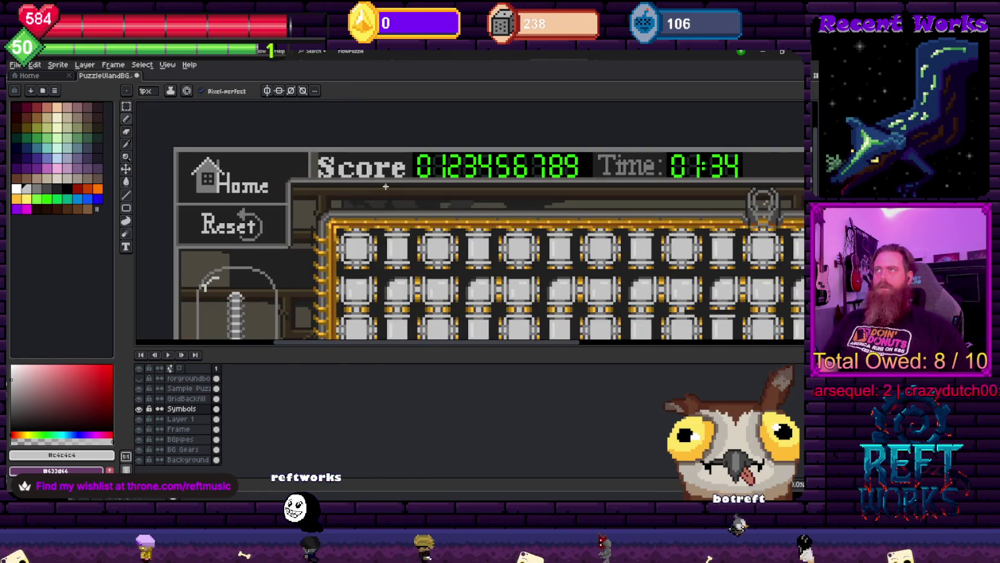
Box the Score label with the marquee and nudge it one pixel right into the top bar
key(m)
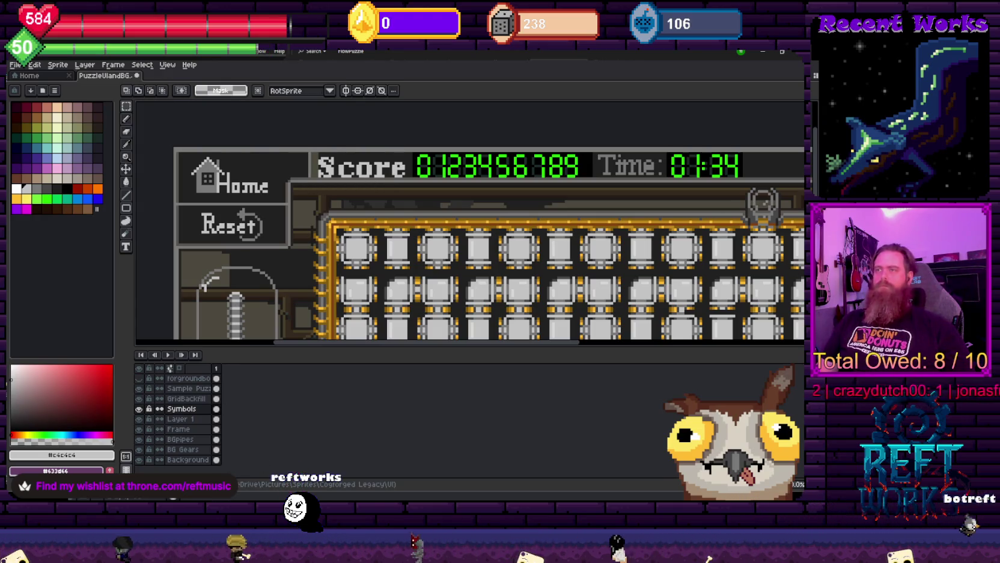
scroll(366, 163, up, 2)
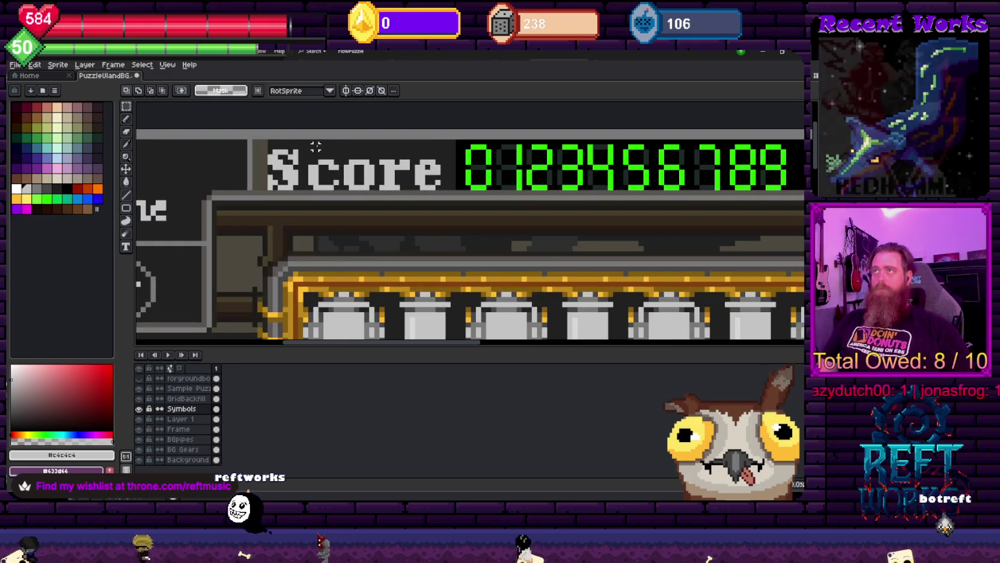
drag(266, 139, 447, 191)
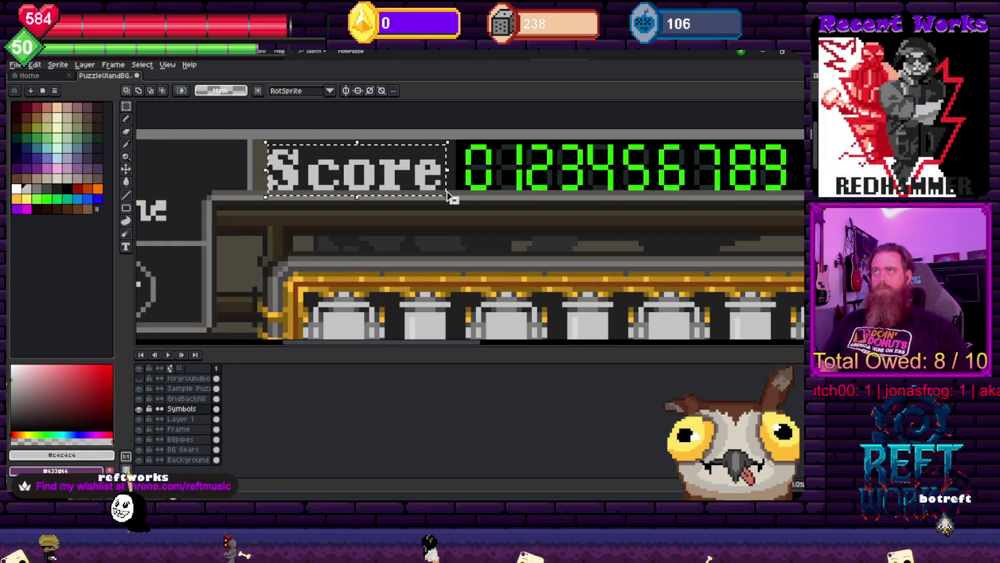
key(Up)
key(Right)
key(Down)
key(Return)
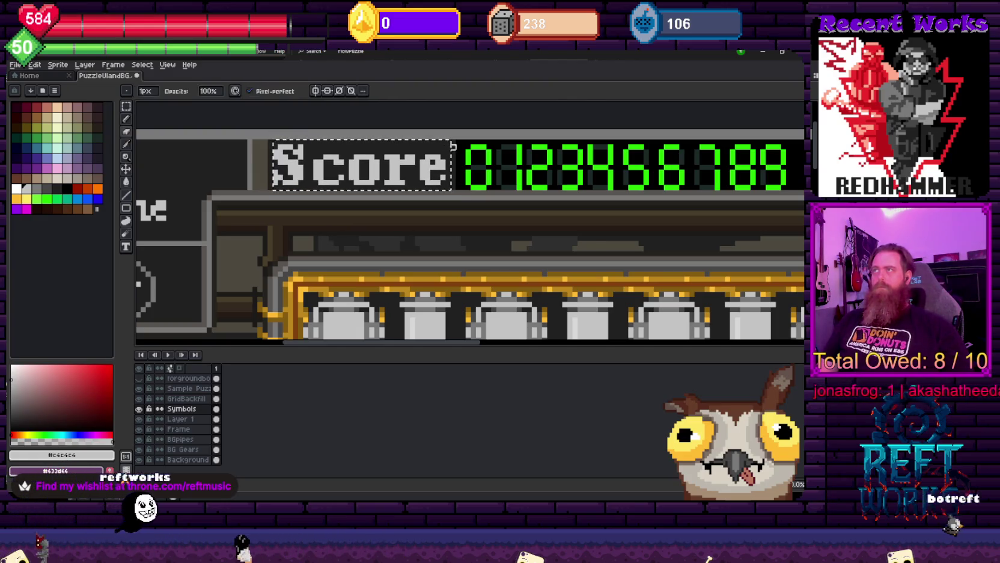
Sample greys #212121 and #797979 on the Frame layer, then clear the selection and return to Symbols
ctrl+click(250, 162)
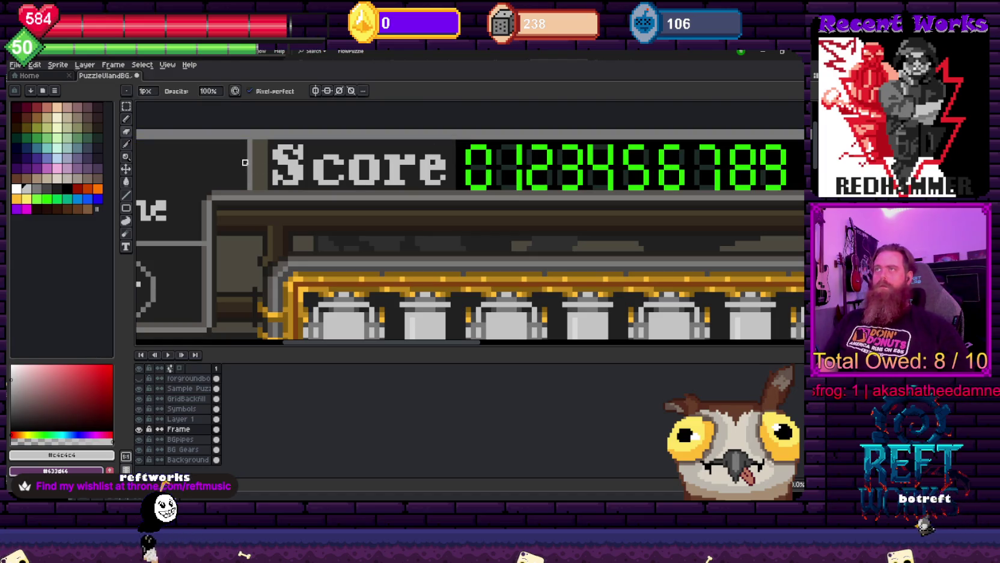
alt+click(259, 148)
scroll(381, 193, down, 3)
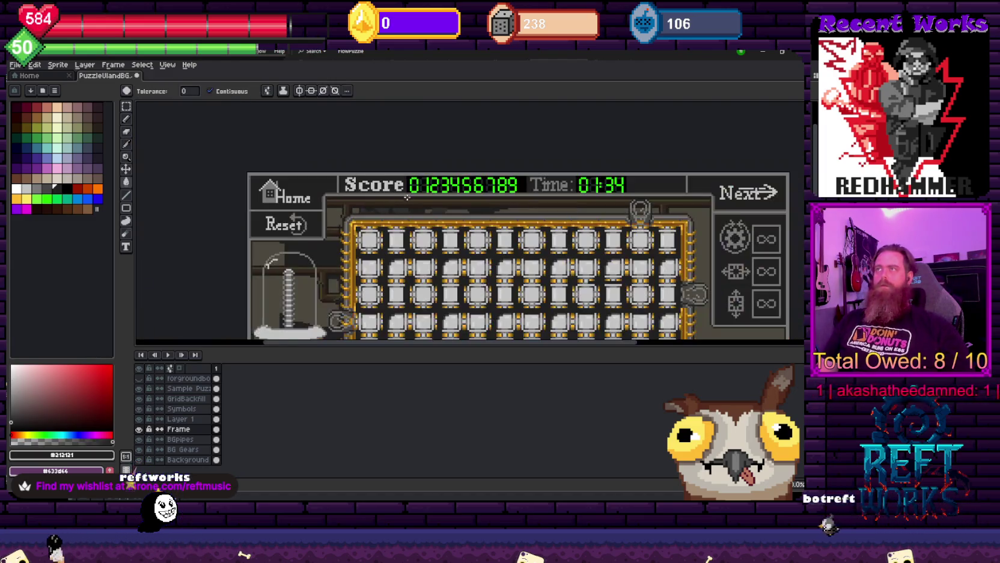
scroll(399, 205, up, 2)
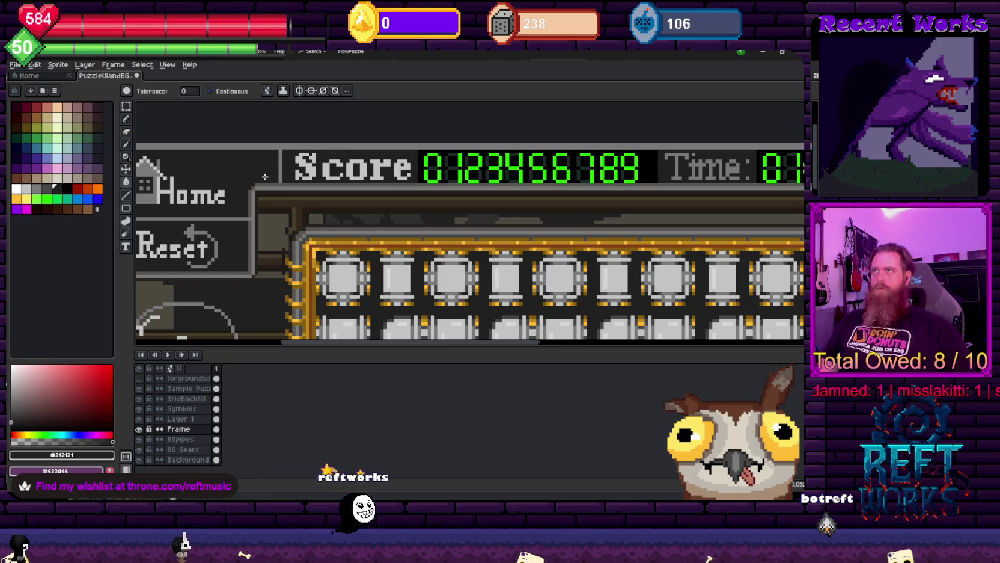
alt+click(274, 177)
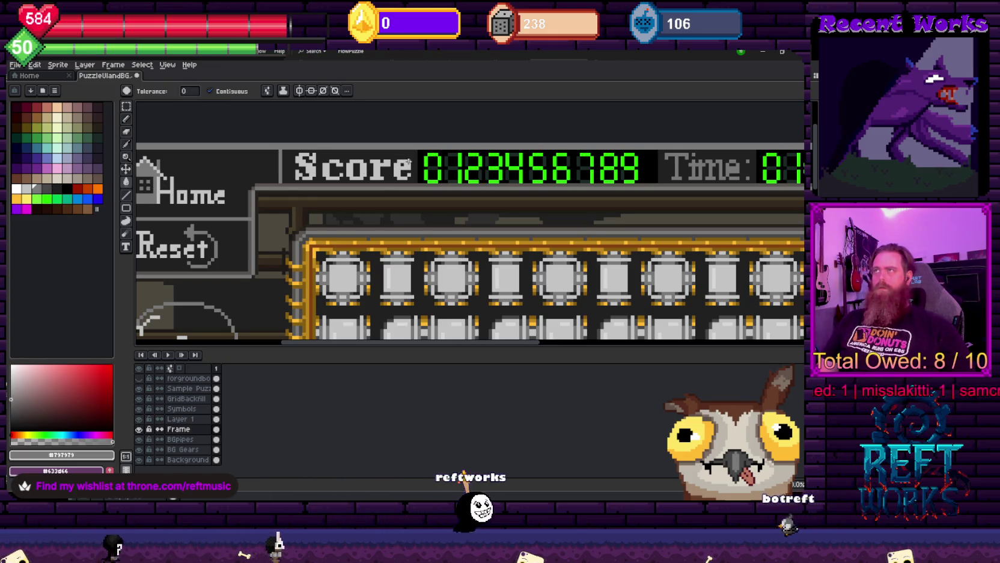
key(m)
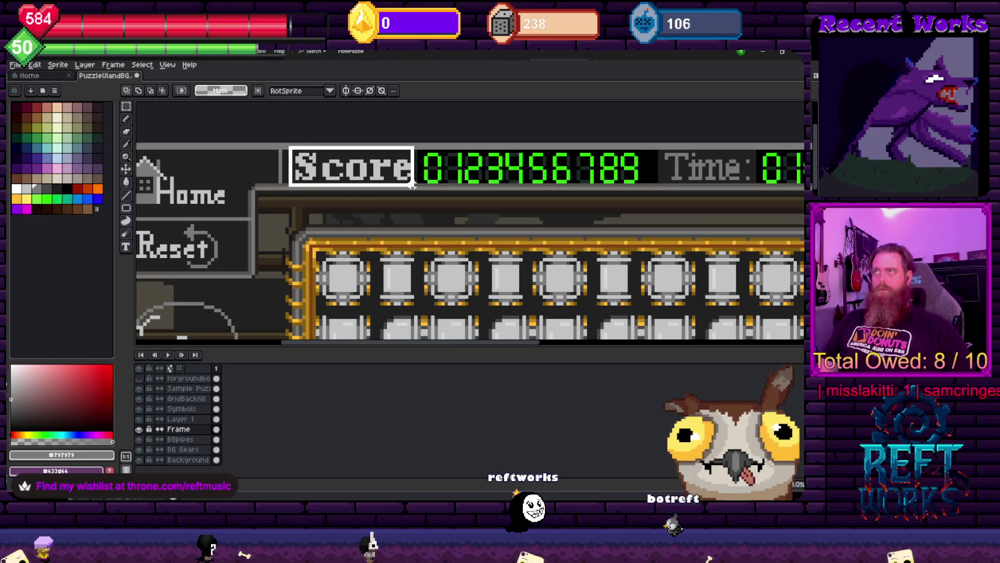
click(421, 184)
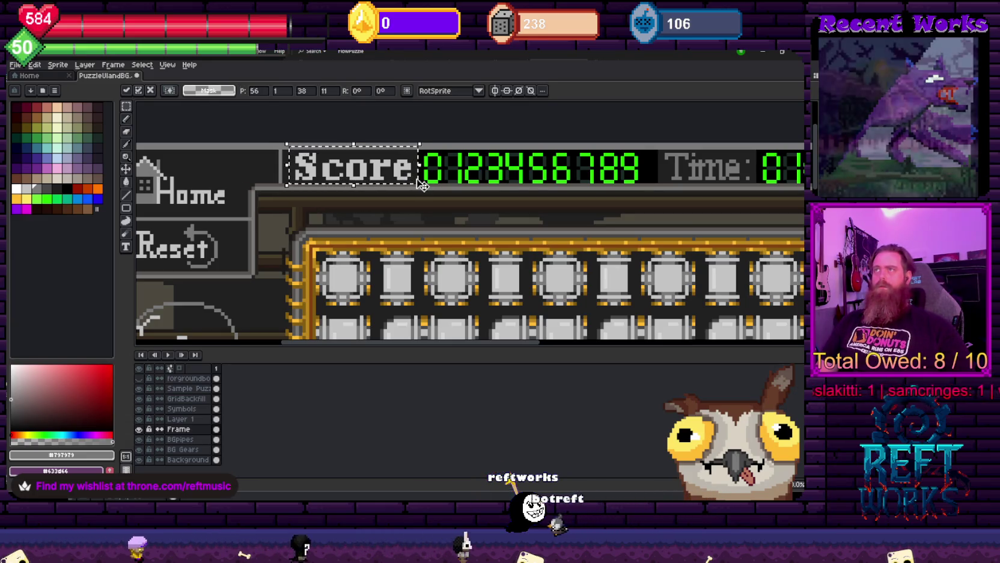
ctrl+click(352, 169)
Shift the Score label to the left and commit its new position
key(b)
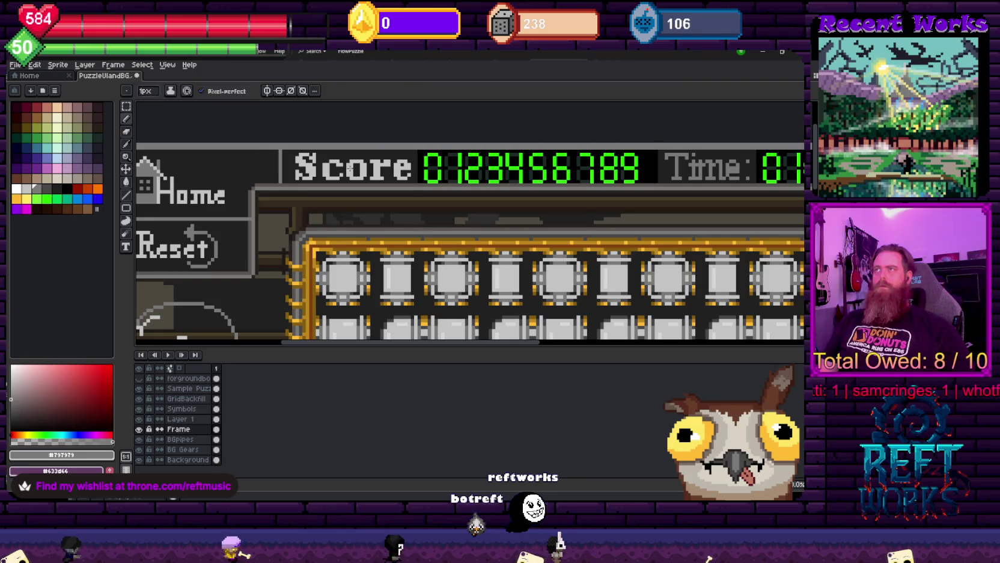
key(m)
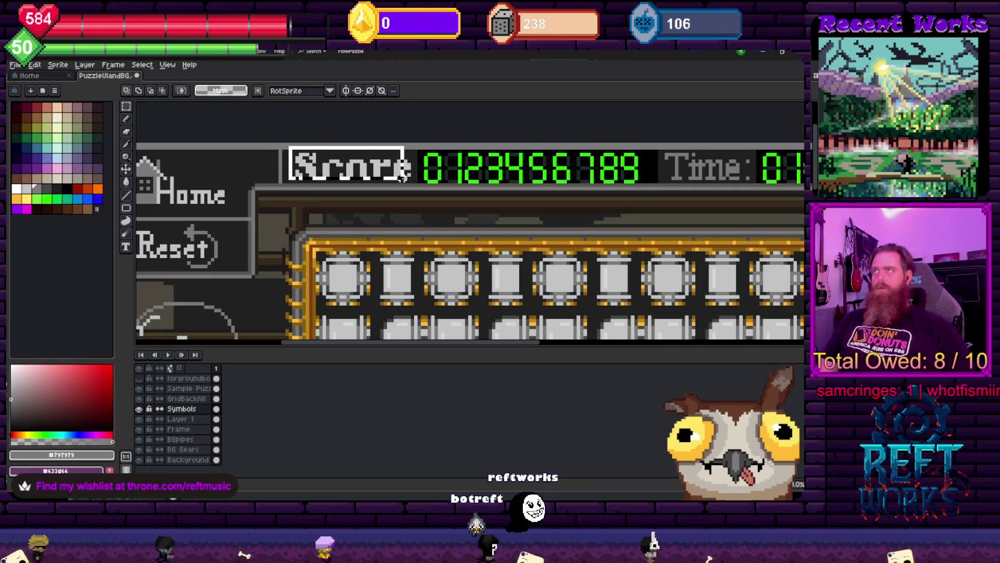
key(Left)
key(Left)
key(Left)
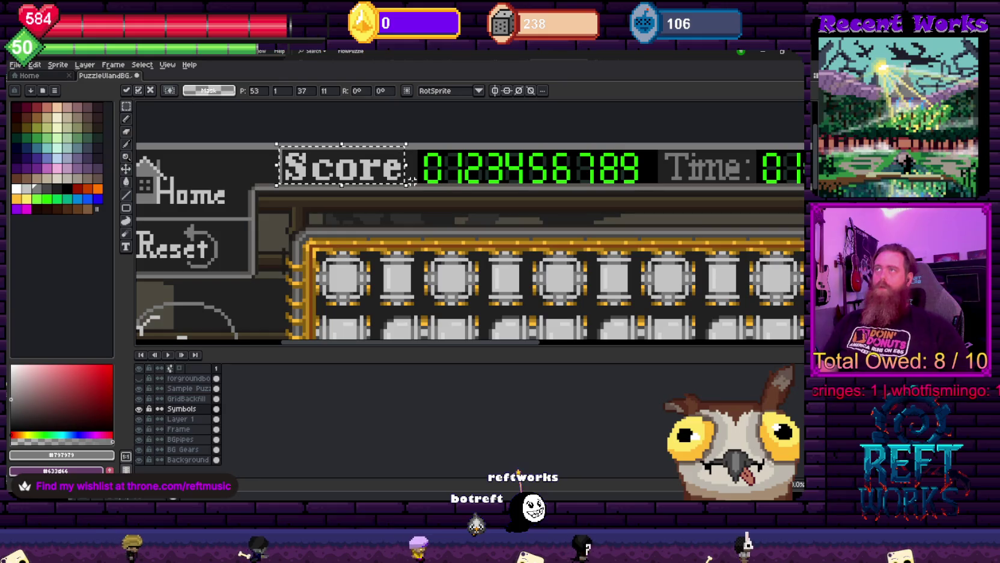
key(ctrl+d)
key(b)
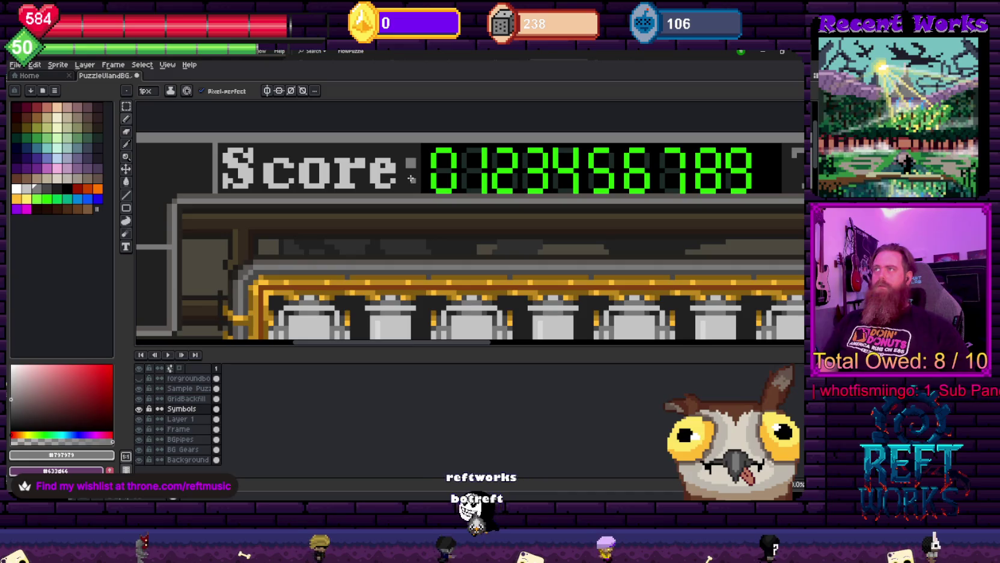
scroll(410, 178, down, 3)
scroll(549, 216, down, 3)
scroll(341, 197, up, 4)
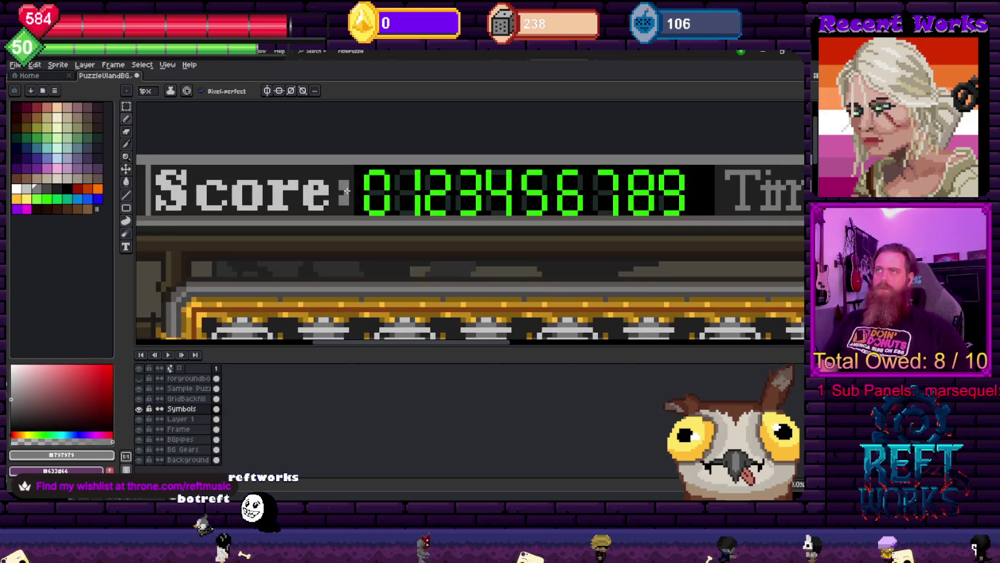
Erase both dots of the colon after Score
key(e)
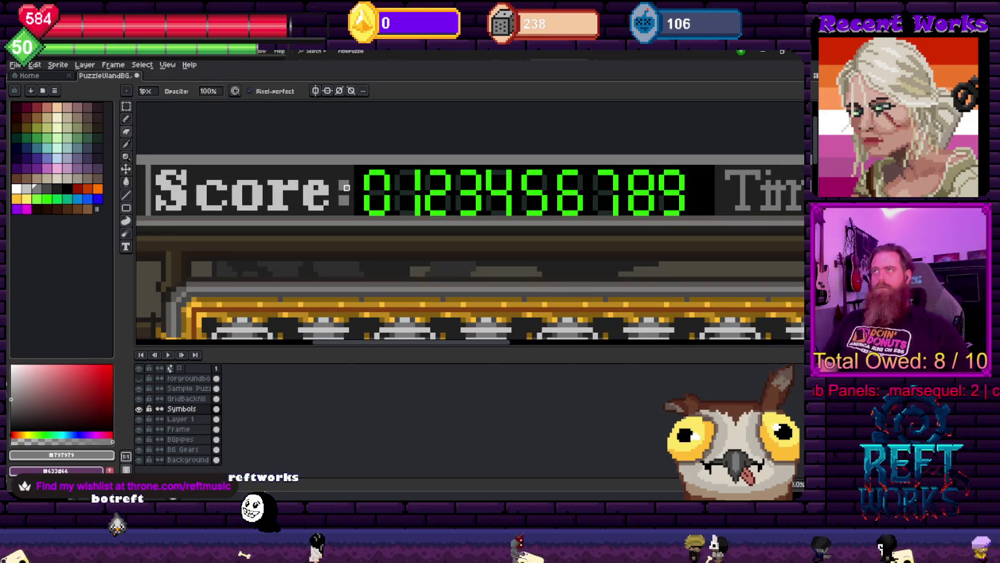
key(g)
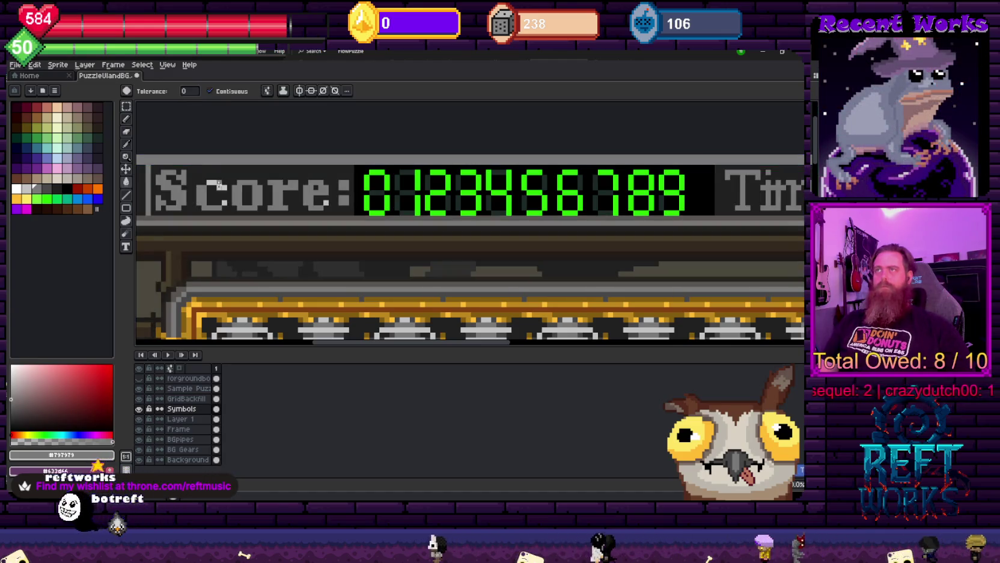
key(b)
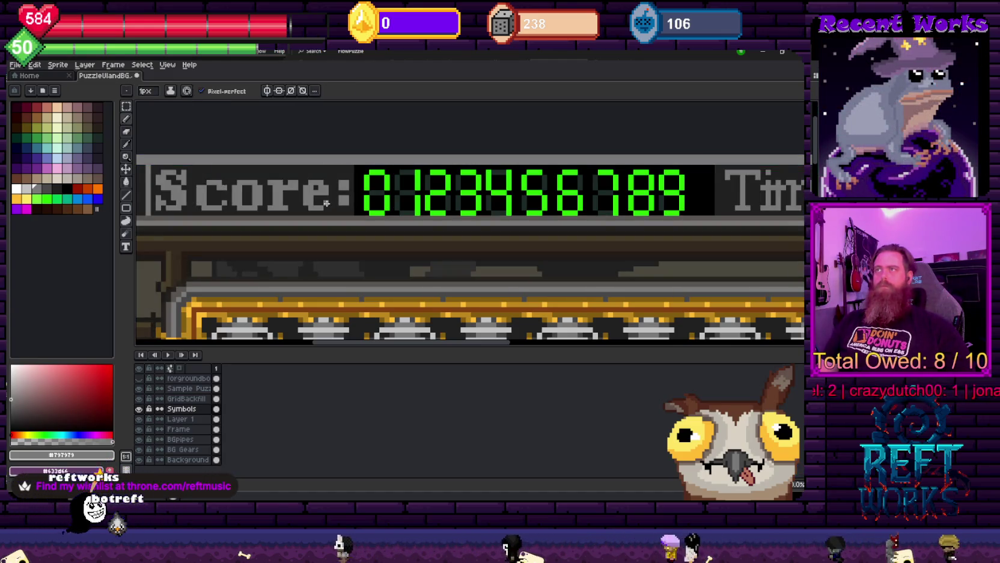
key(e)
click(346, 175)
click(345, 202)
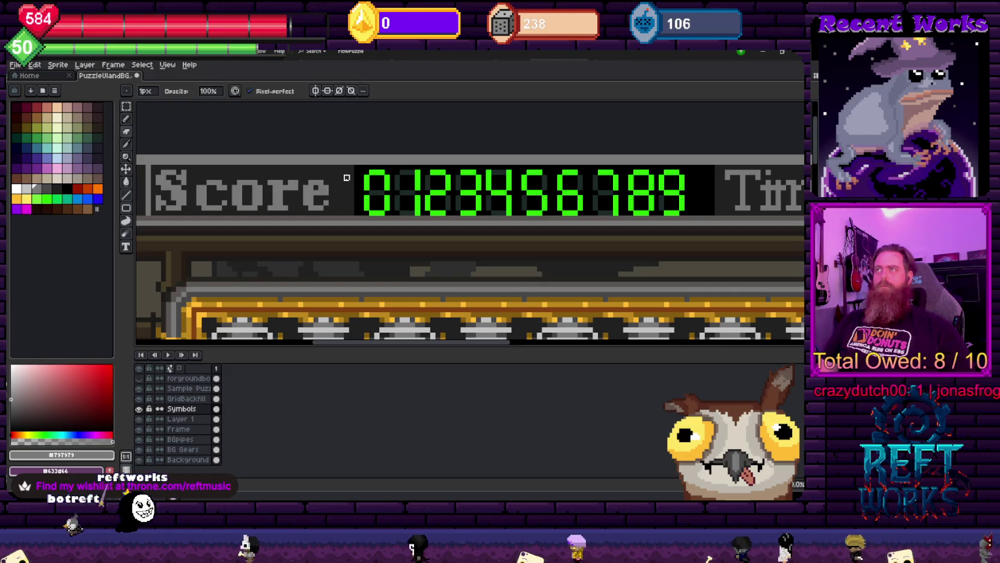
Reselect the Score label and nudge it one pixel right toward the green digits
scroll(346, 177, down, 1)
scroll(346, 178, down, 1)
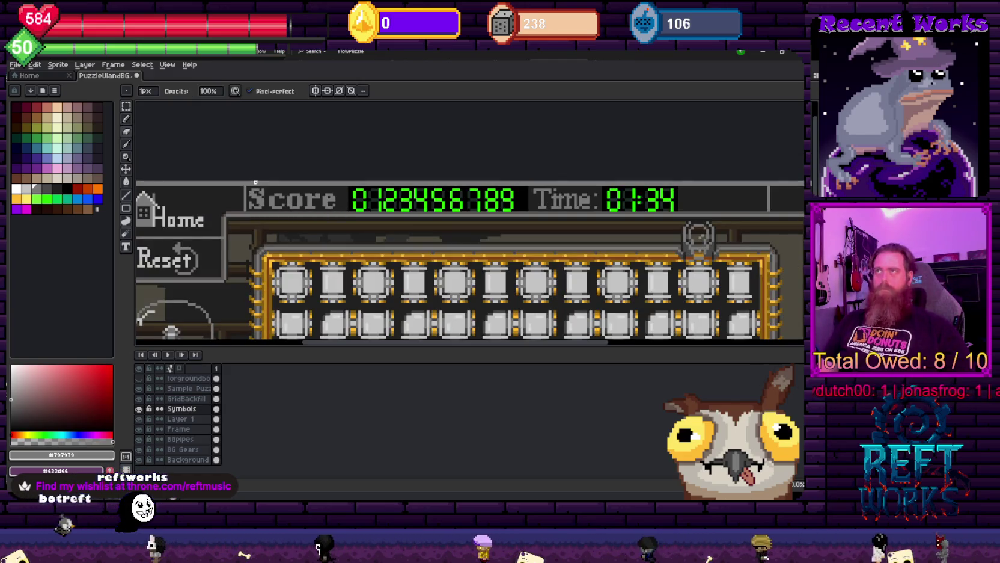
key(m)
drag(232, 181, 347, 221)
key(Right)
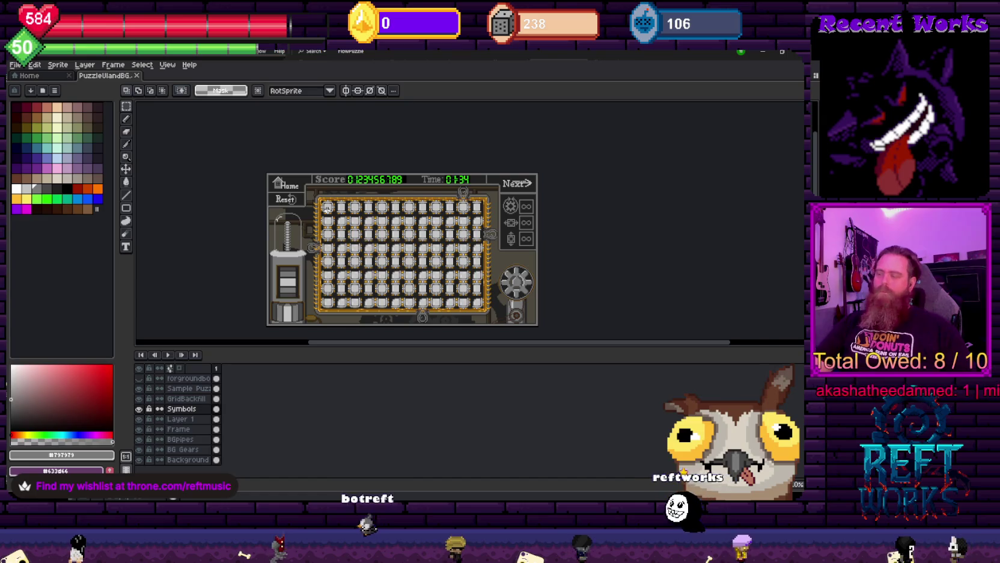
scroll(396, 222, up, 3)
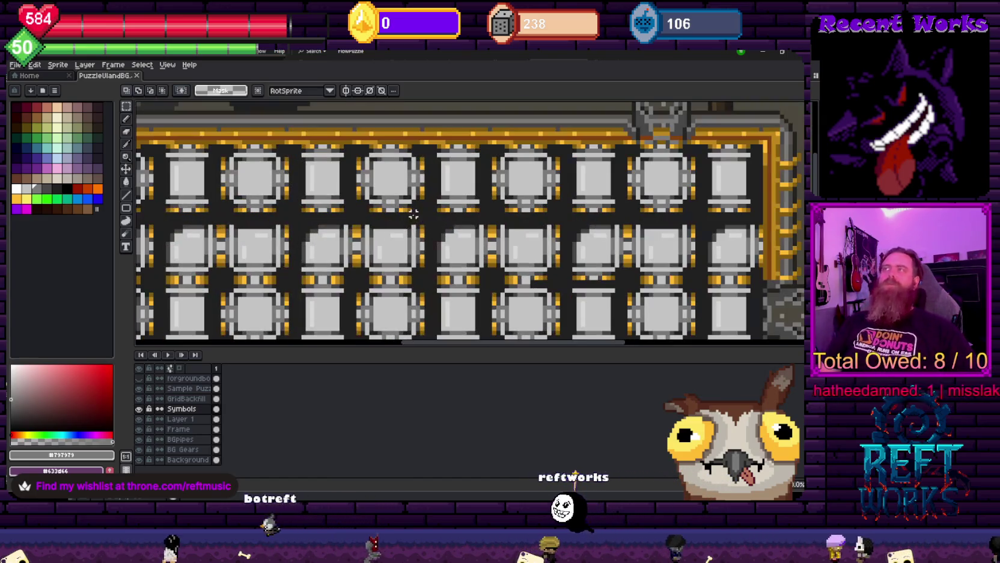
scroll(397, 222, down, 2)
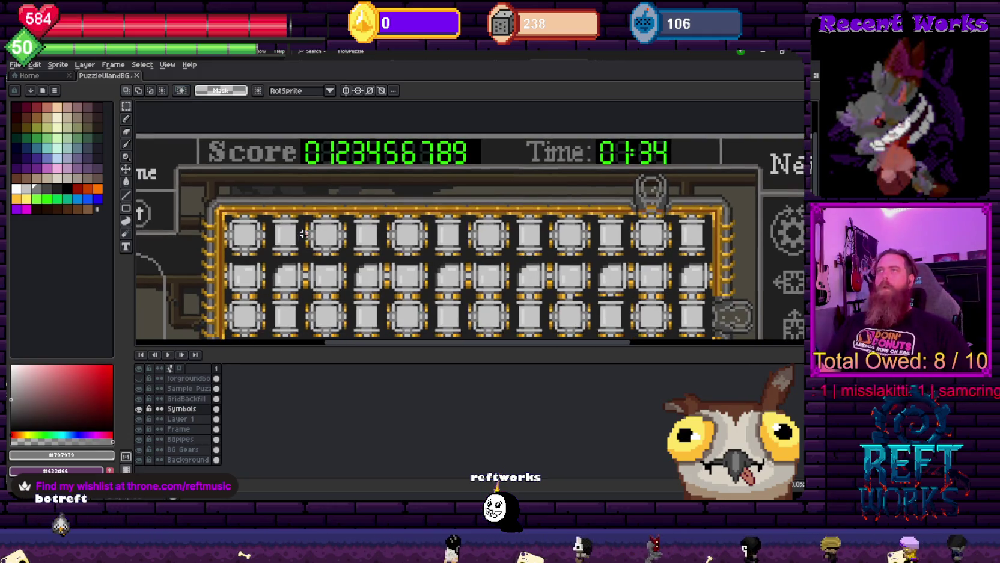
scroll(438, 250, left, 3)
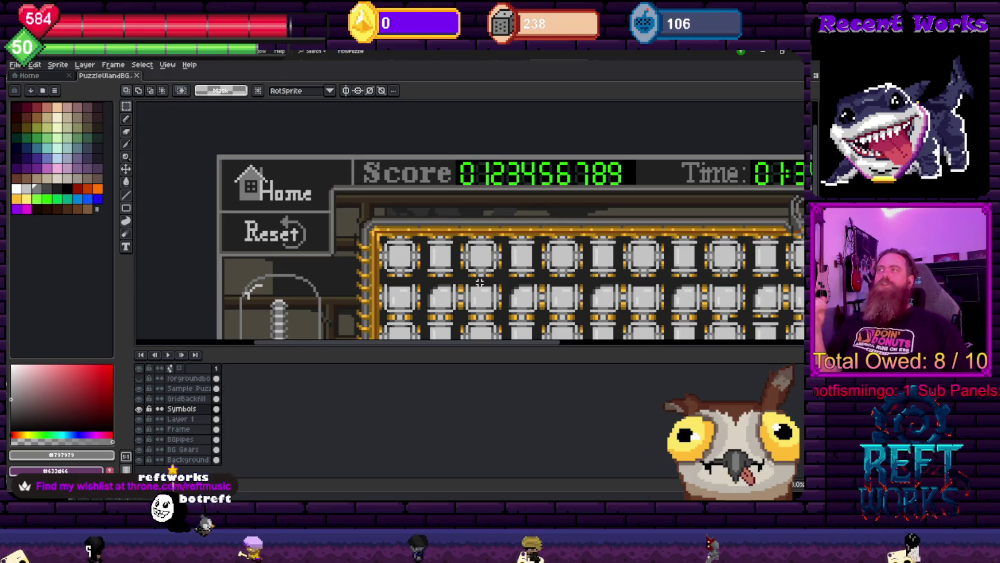
scroll(604, 229, down, 3)
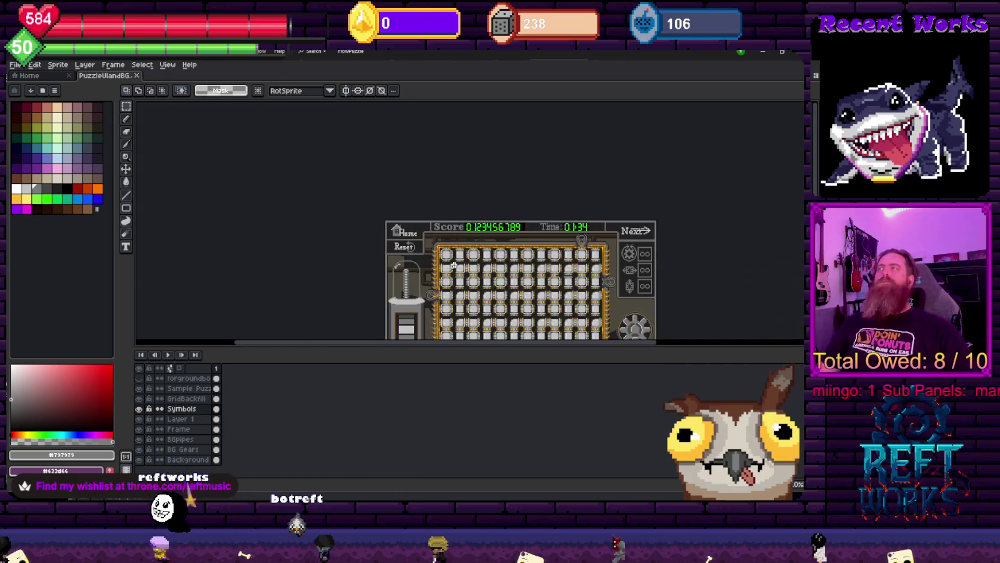
scroll(389, 228, right, 1)
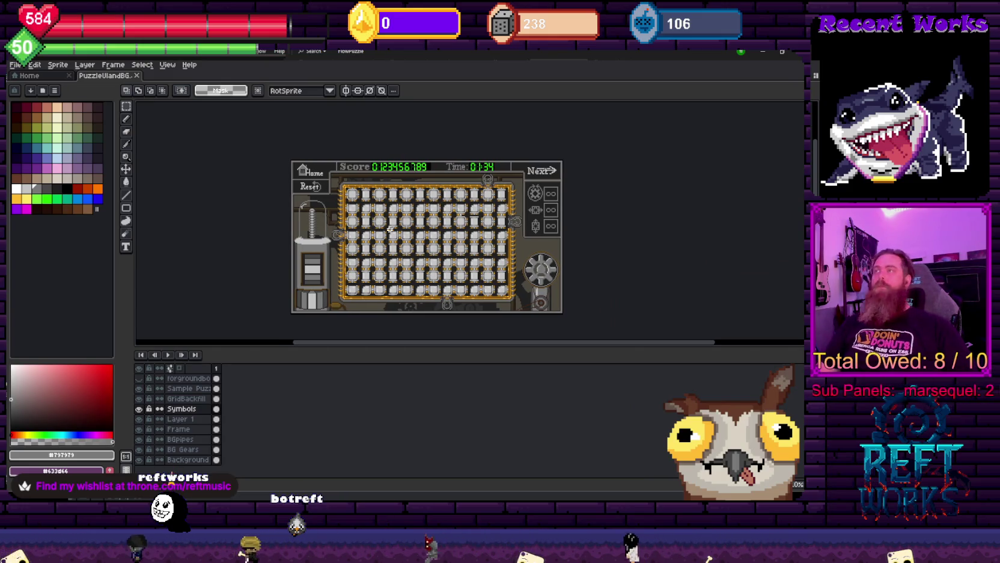
drag(374, 199, 306, 191)
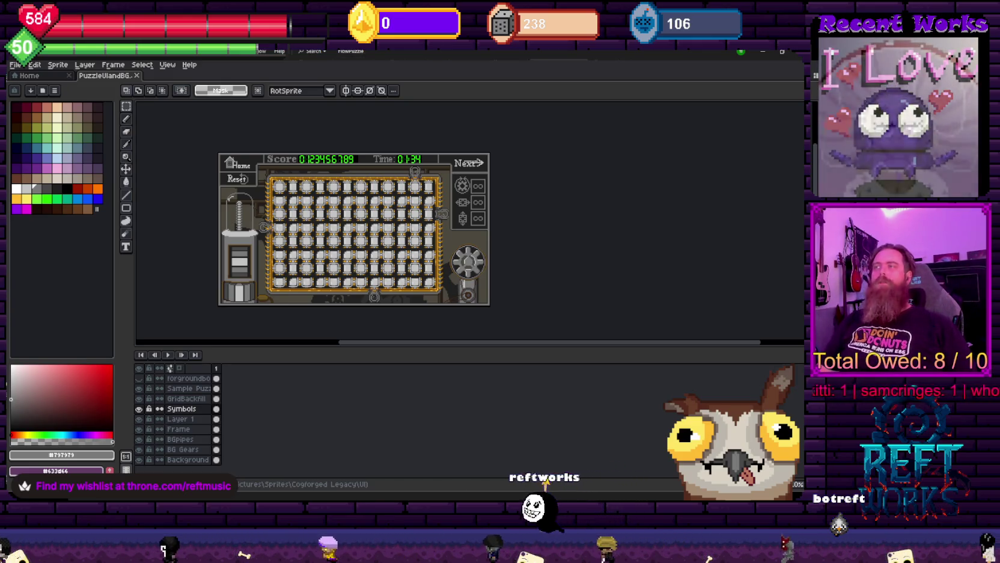
Zoom and pan to the Home and Reset buttons, then draw a rectangle around Home
mouse_move(279, 207)
mouse_down()
mouse_move(335, 237)
mouse_move(329, 209)
mouse_up()
scroll(335, 237, up, 1)
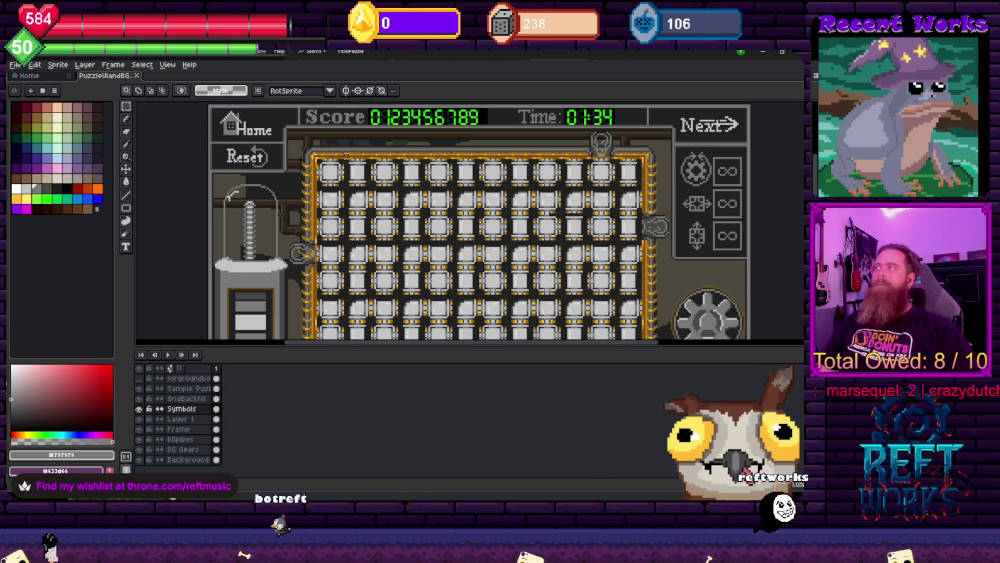
drag(680, 204, 524, 221)
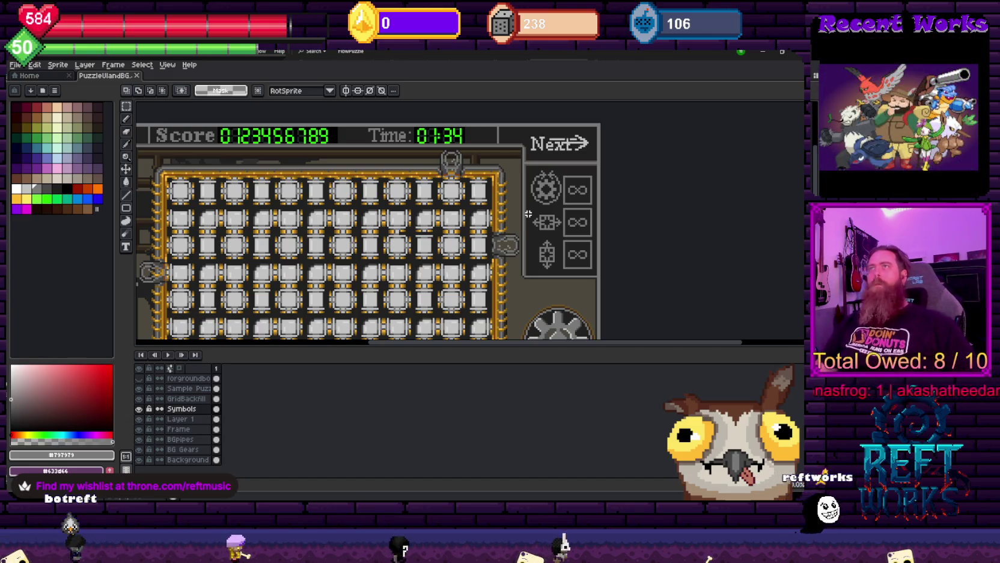
drag(341, 187, 425, 182)
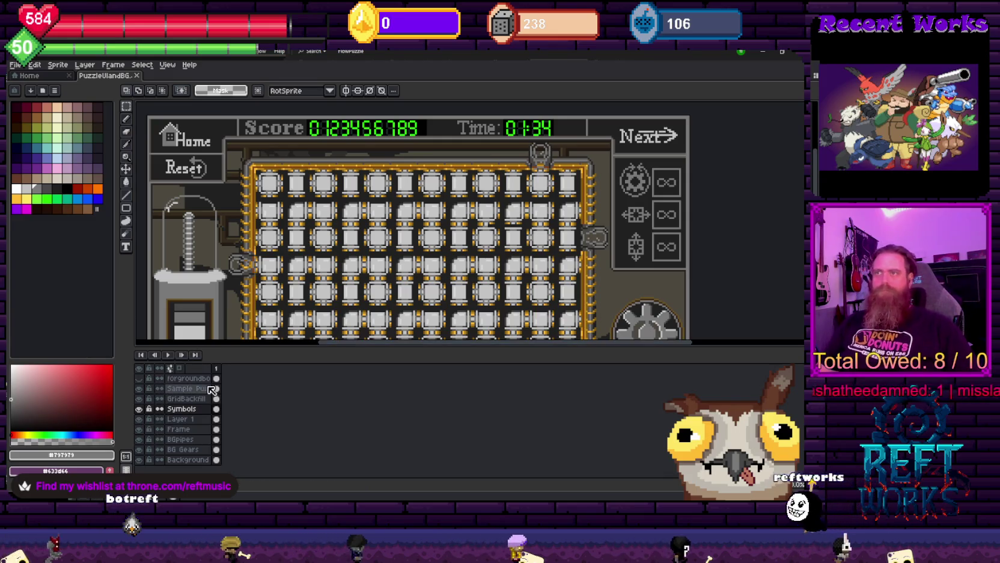
drag(299, 253, 325, 249)
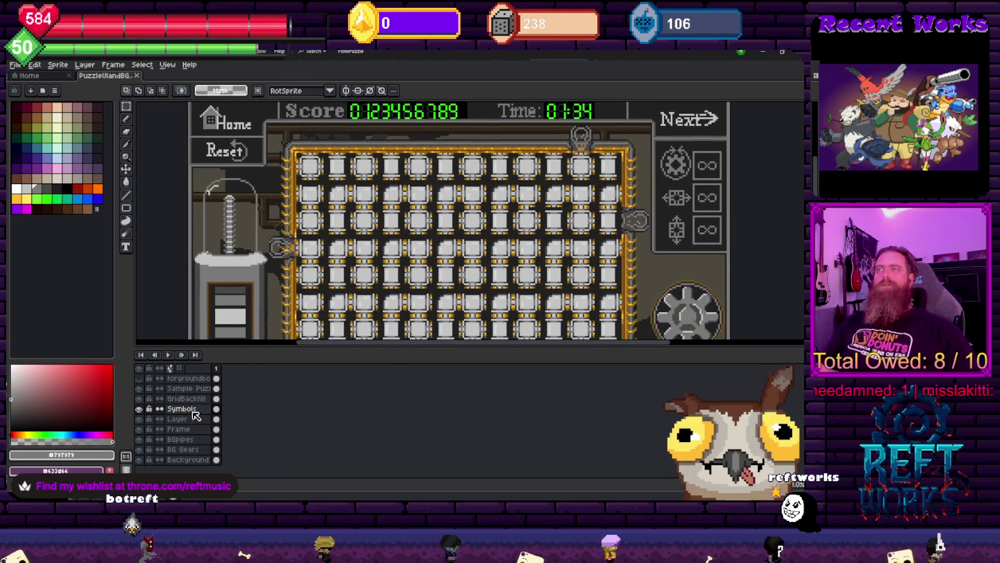
drag(301, 170, 288, 200)
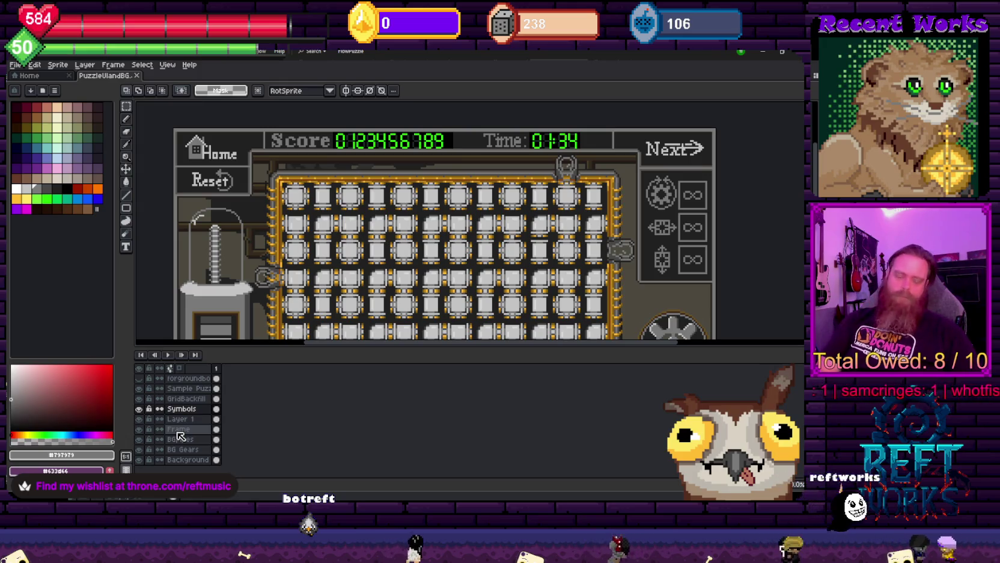
scroll(218, 126, up, 1)
scroll(207, 156, up, 1)
drag(202, 175, 305, 133)
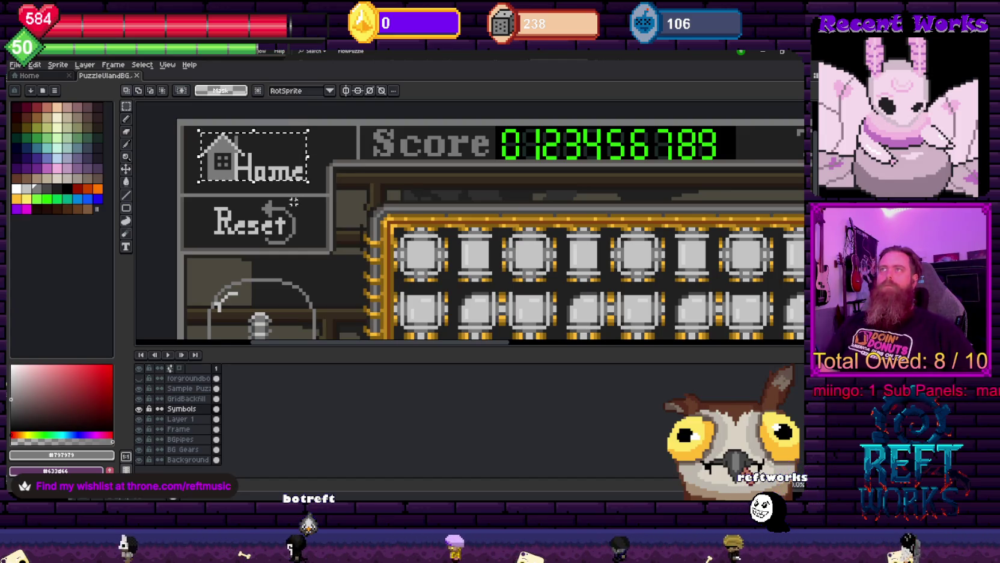
click(139, 368)
click(139, 409)
key(minus)
key(minus)
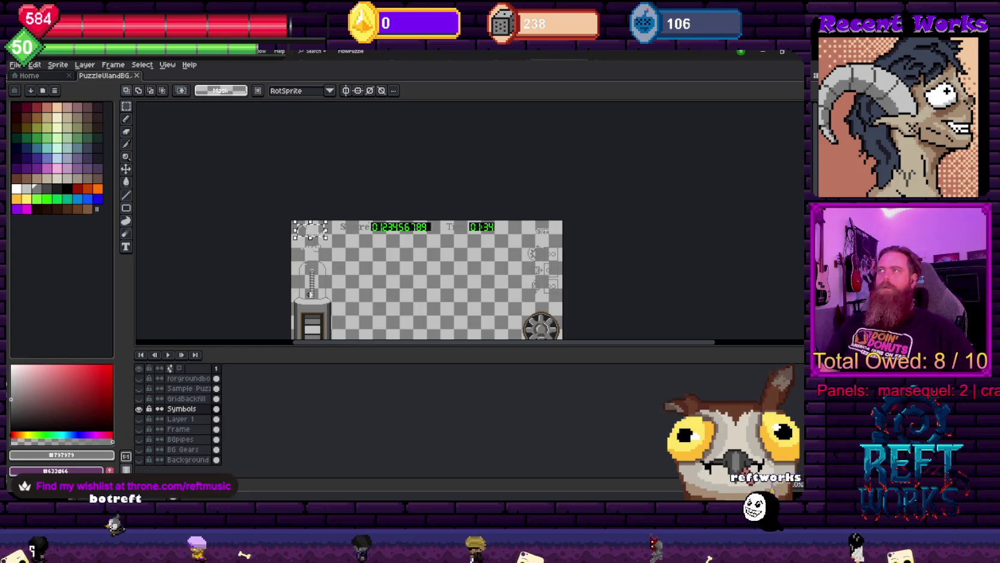
mouse_move(352, 261)
mouse_down()
mouse_move(341, 223)
mouse_move(335, 229)
mouse_up()
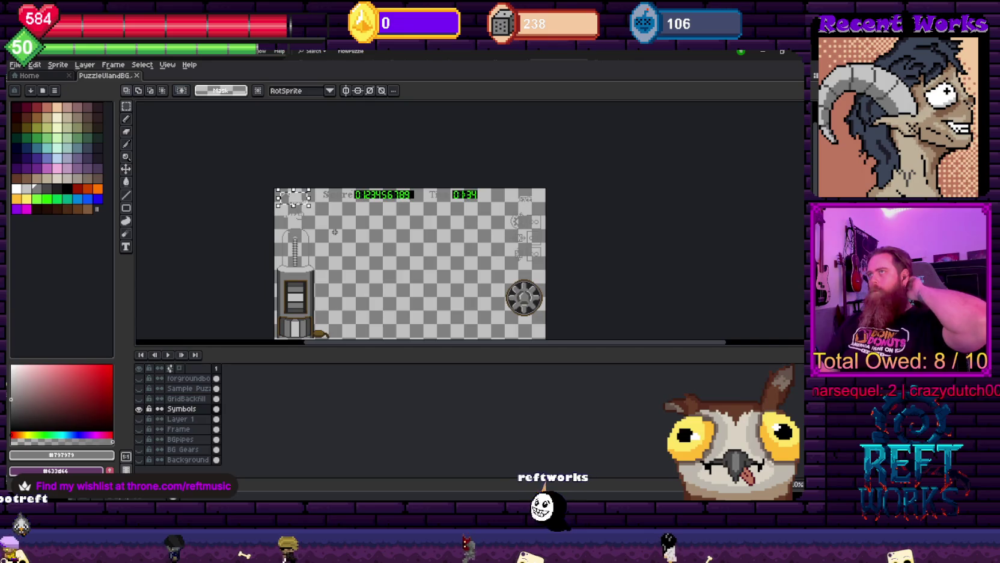
click(140, 460)
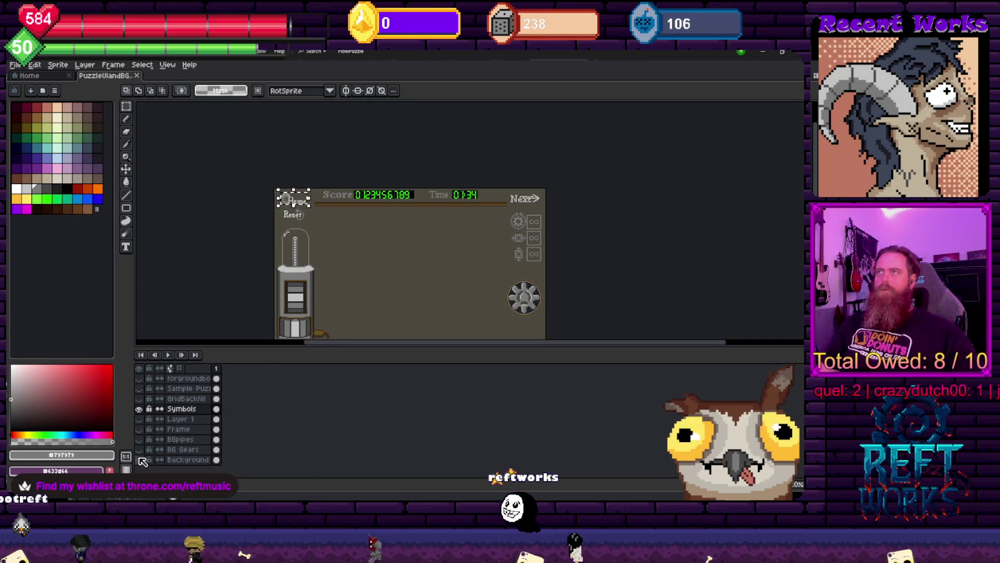
scroll(312, 192, up, 3)
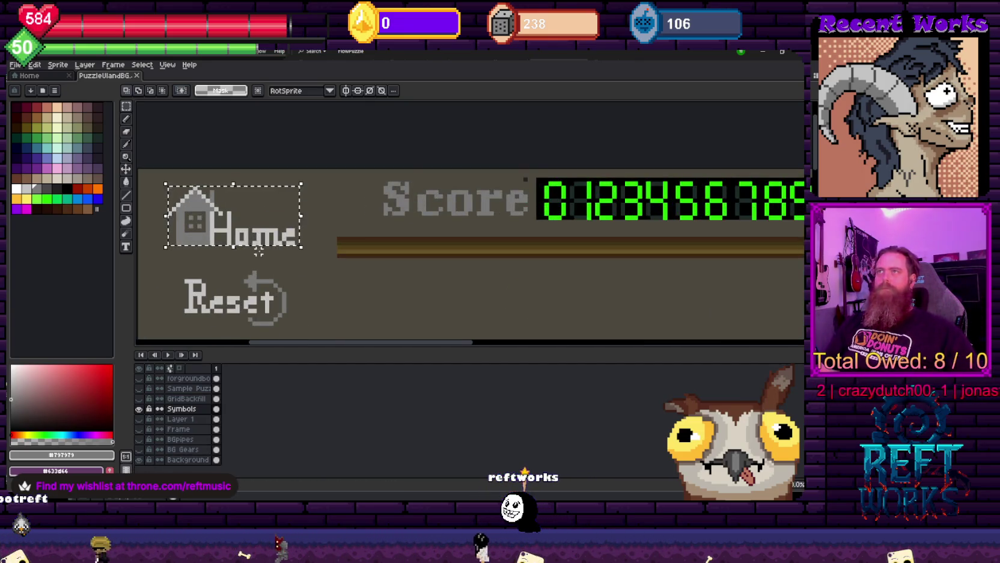
drag(258, 252, 313, 234)
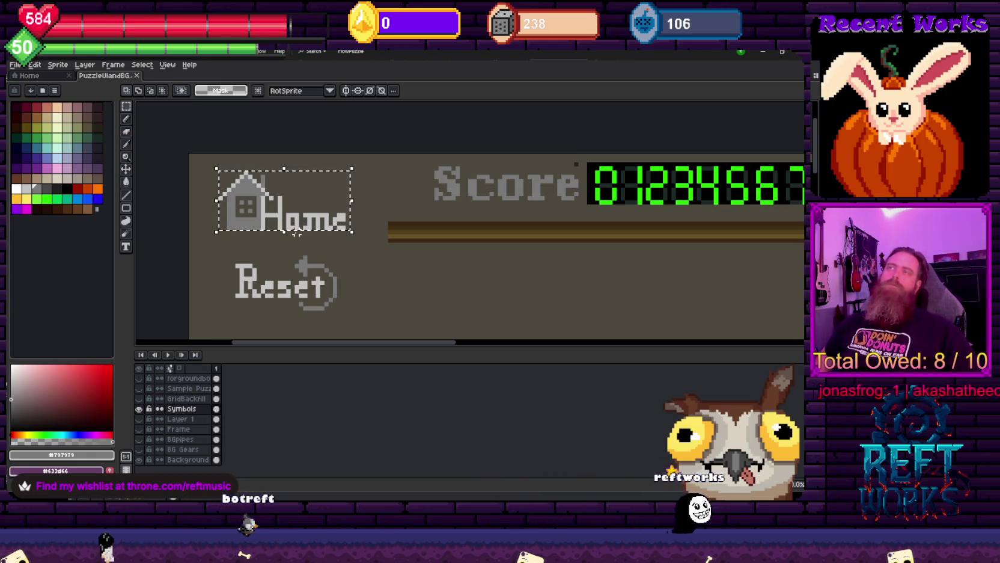
scroll(462, 195, down, 1)
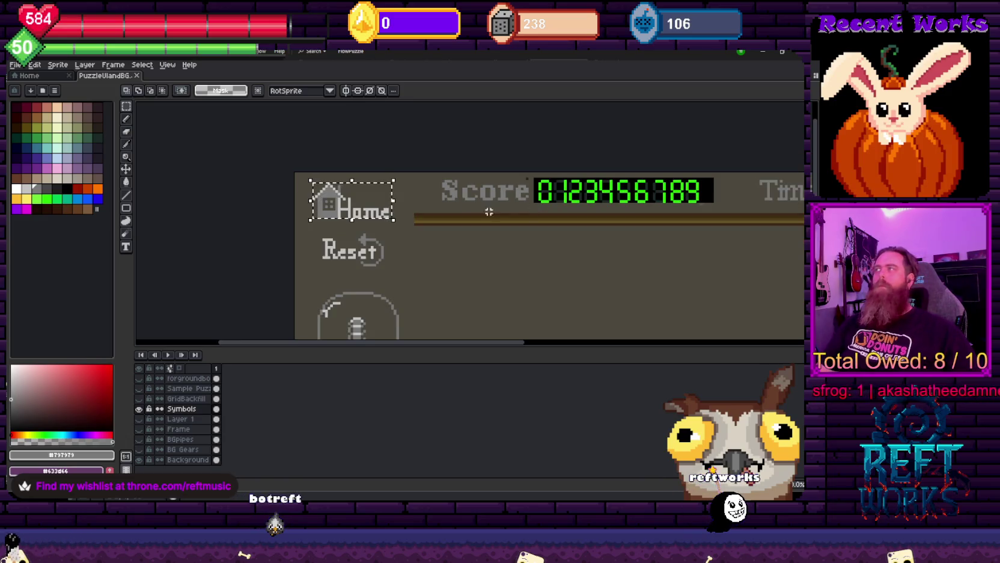
scroll(388, 213, up, 1)
scroll(390, 158, up, 1)
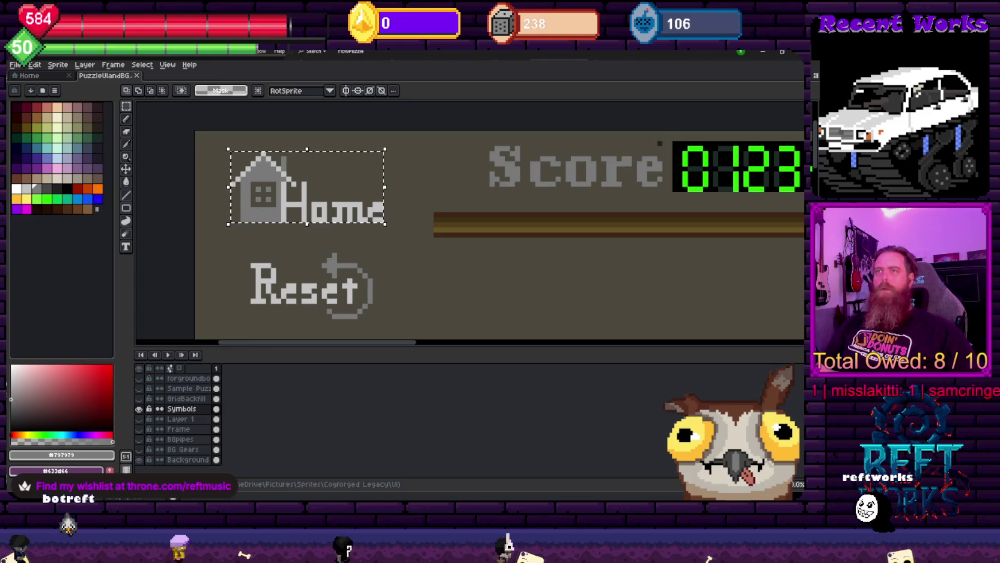
In Export As, set Resize to 100% and Area to Selection
key(Delete)
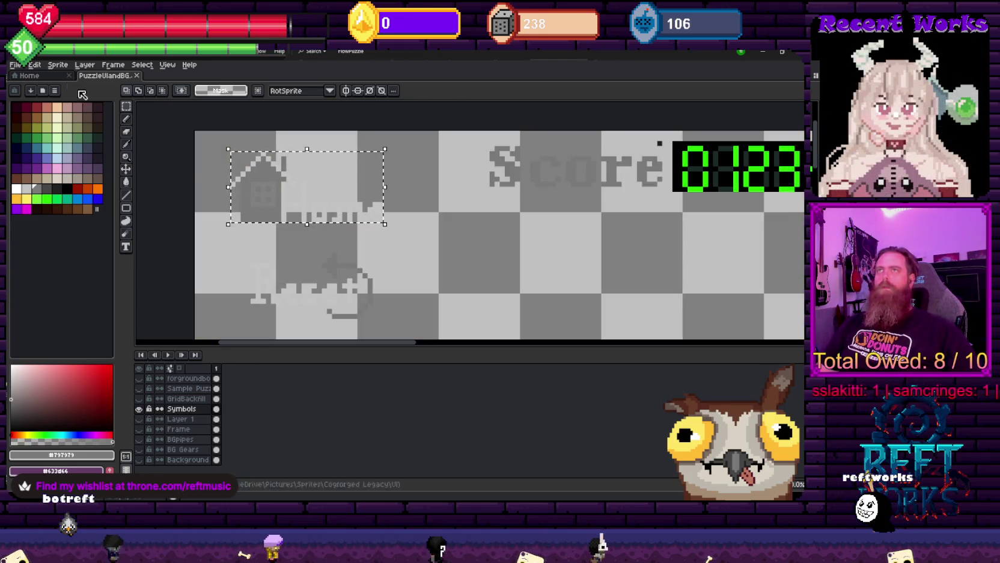
click(14, 65)
mouse_move(32, 148)
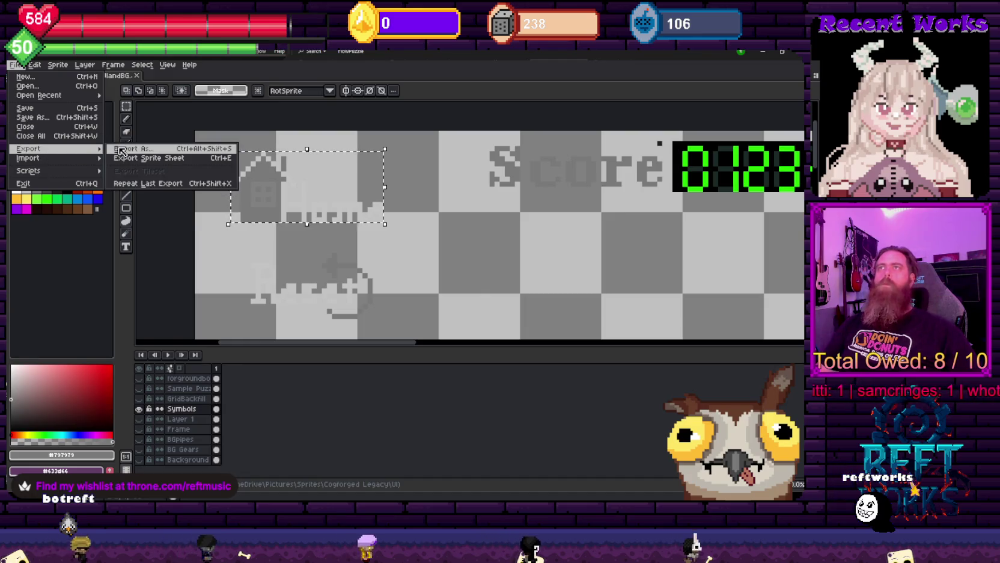
click(126, 150)
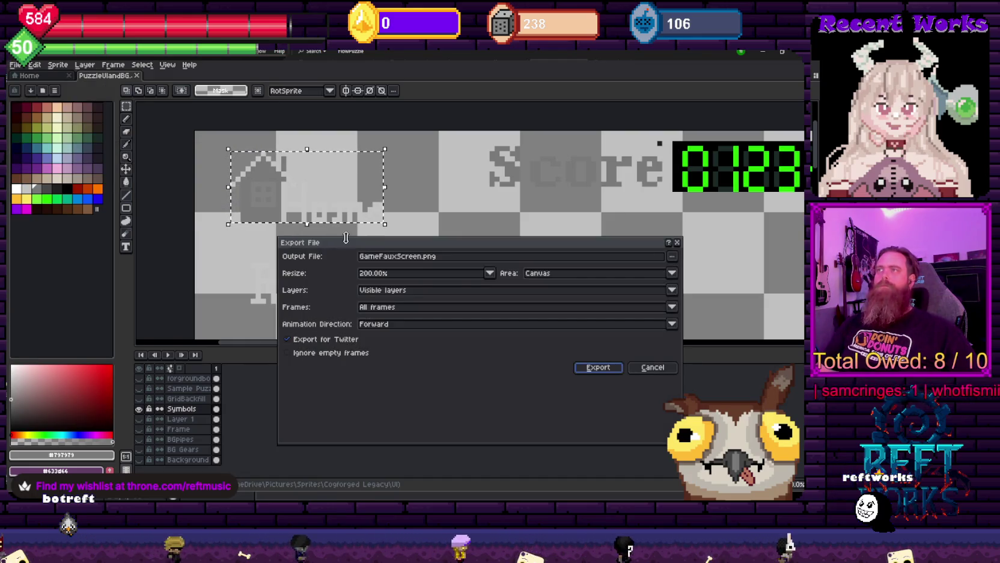
click(325, 339)
click(490, 273)
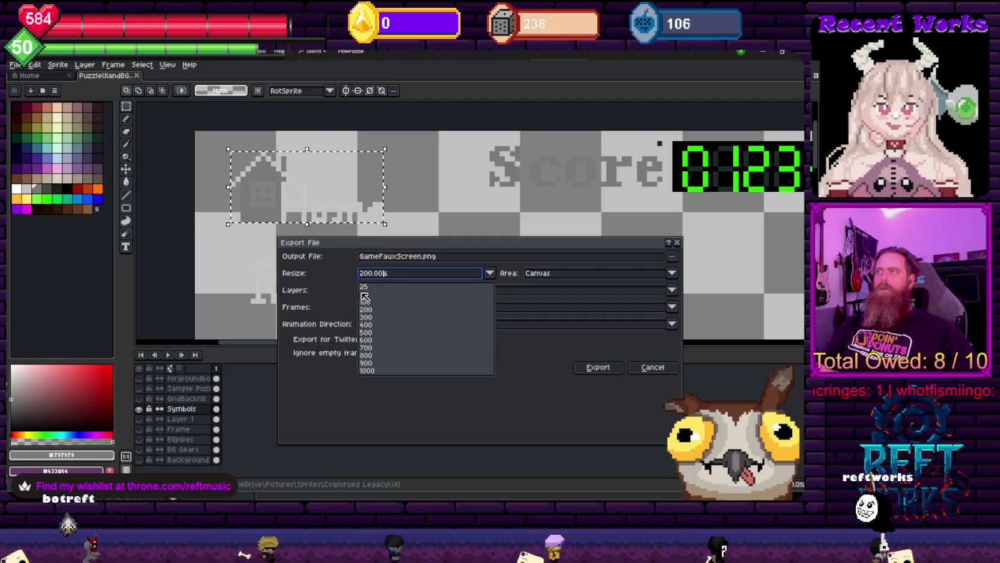
click(368, 302)
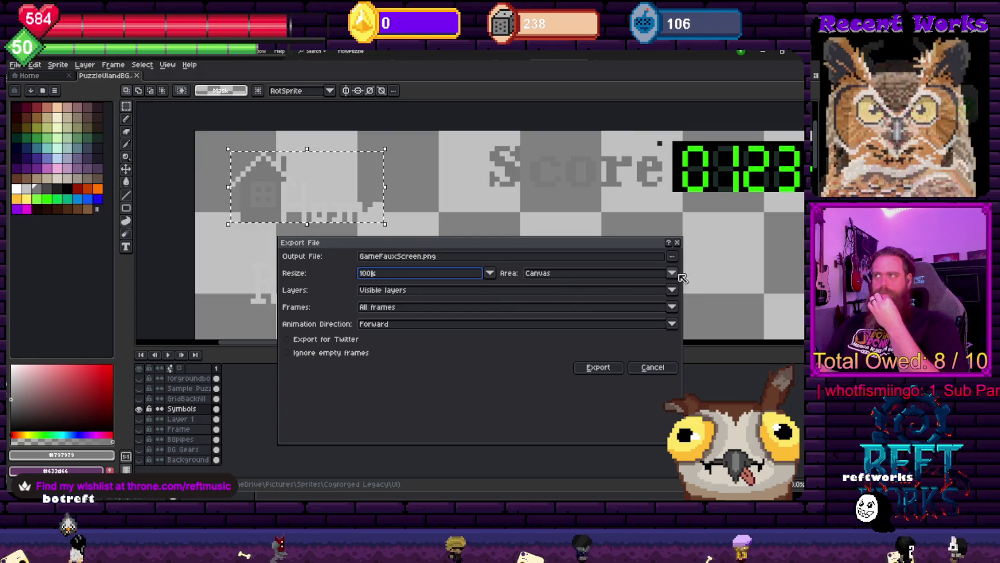
click(550, 273)
click(552, 294)
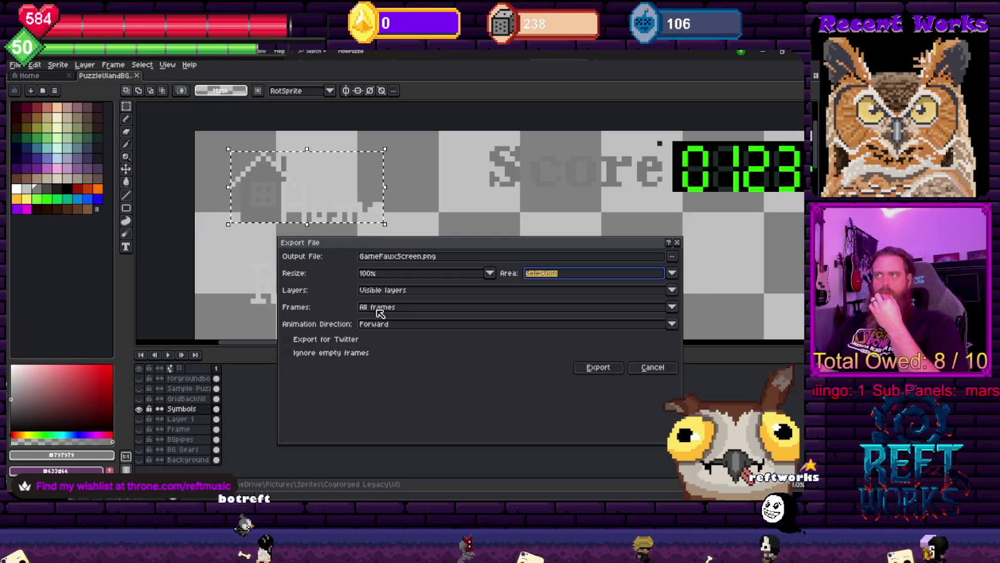
Limit the export to selected layers and selected frames, then start the export
click(671, 307)
click(406, 332)
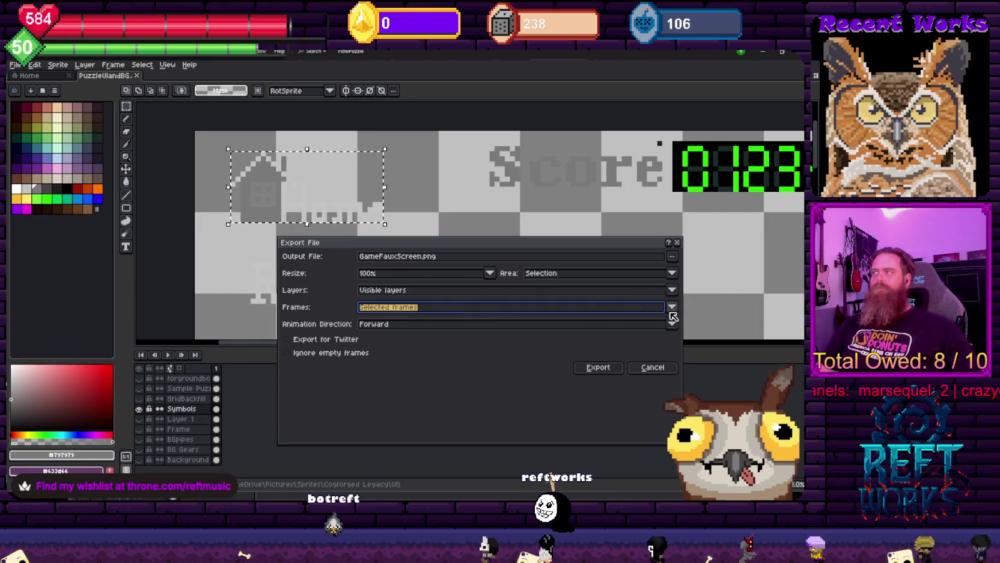
click(671, 290)
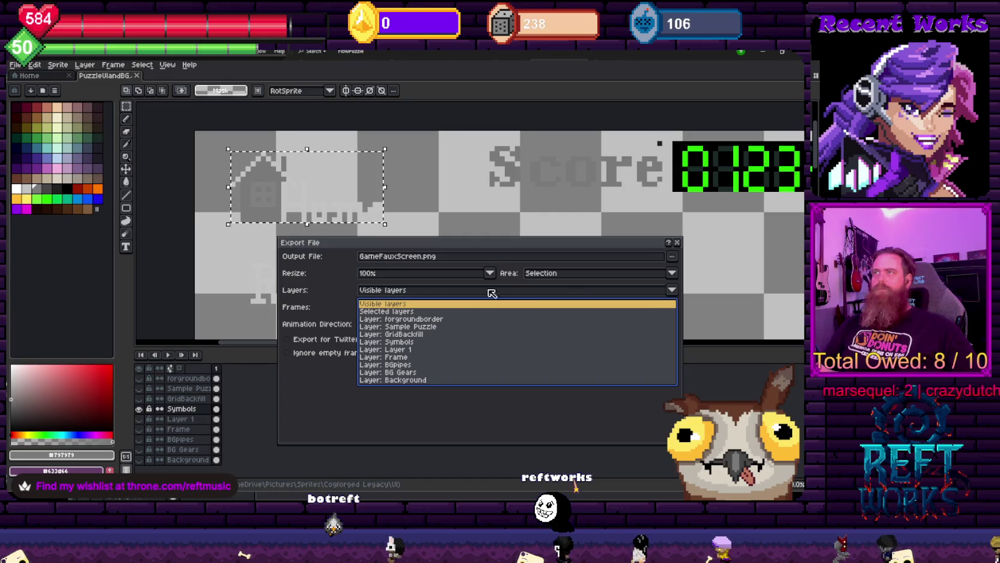
click(385, 312)
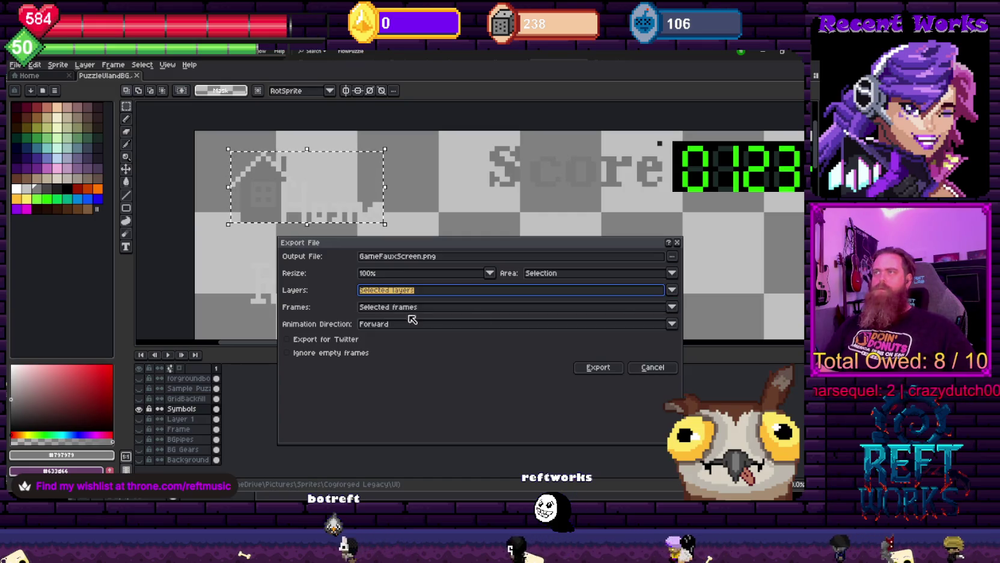
click(671, 306)
click(417, 327)
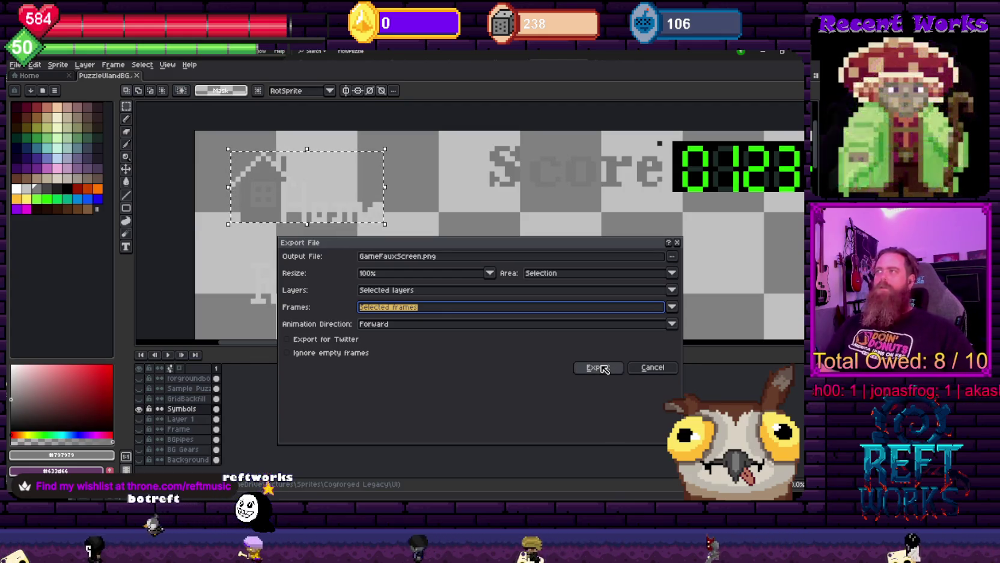
click(604, 368)
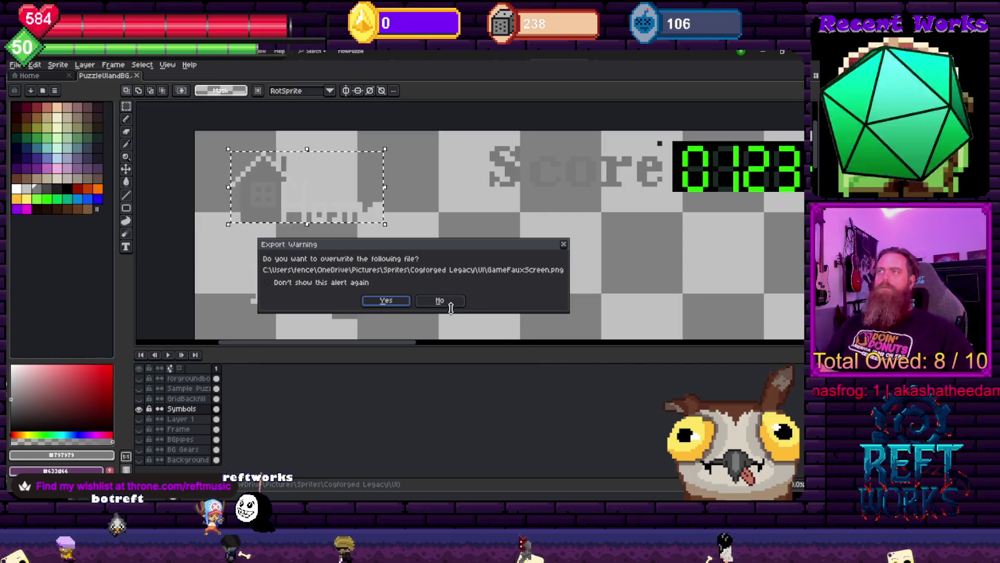
Decline overwriting GameFauxScreen.png, rename the output to HomeButton.png, and export accepting the PNG warning
click(445, 301)
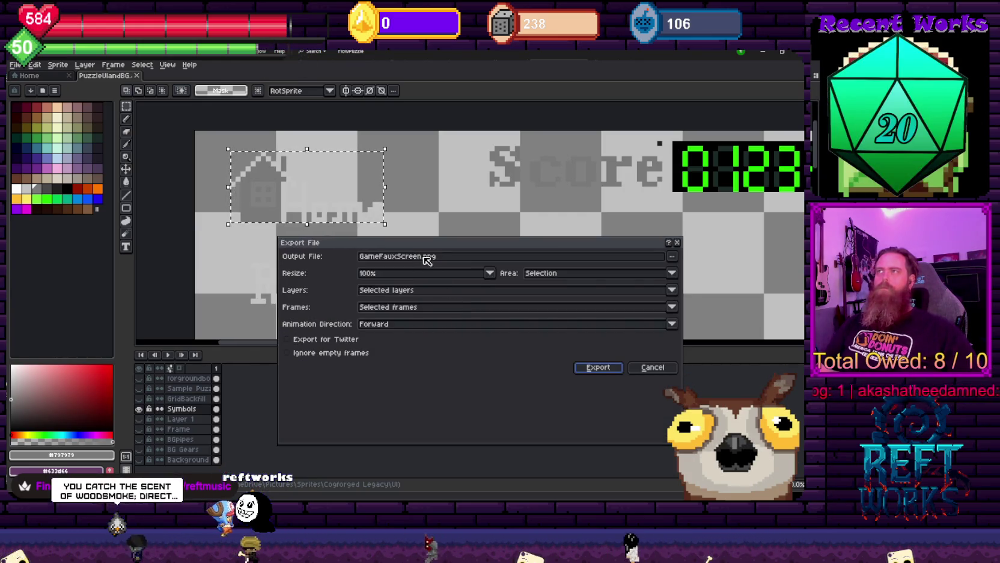
drag(424, 256, 261, 260)
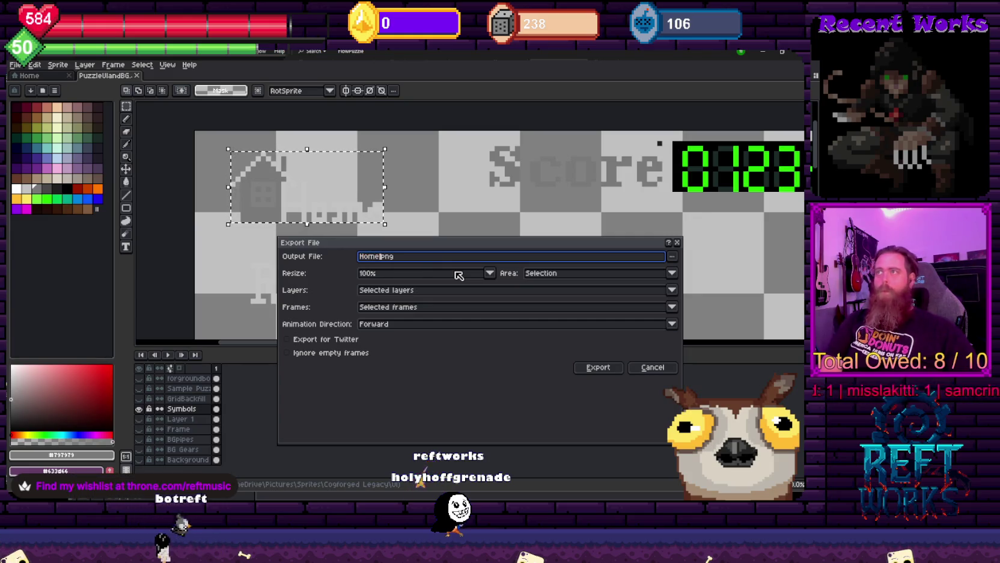
text(Button)
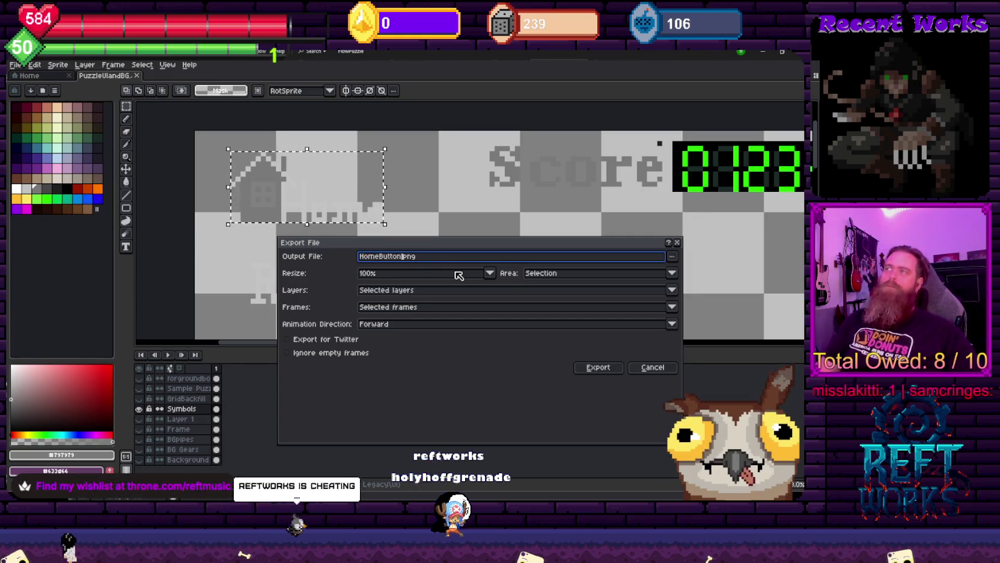
click(599, 369)
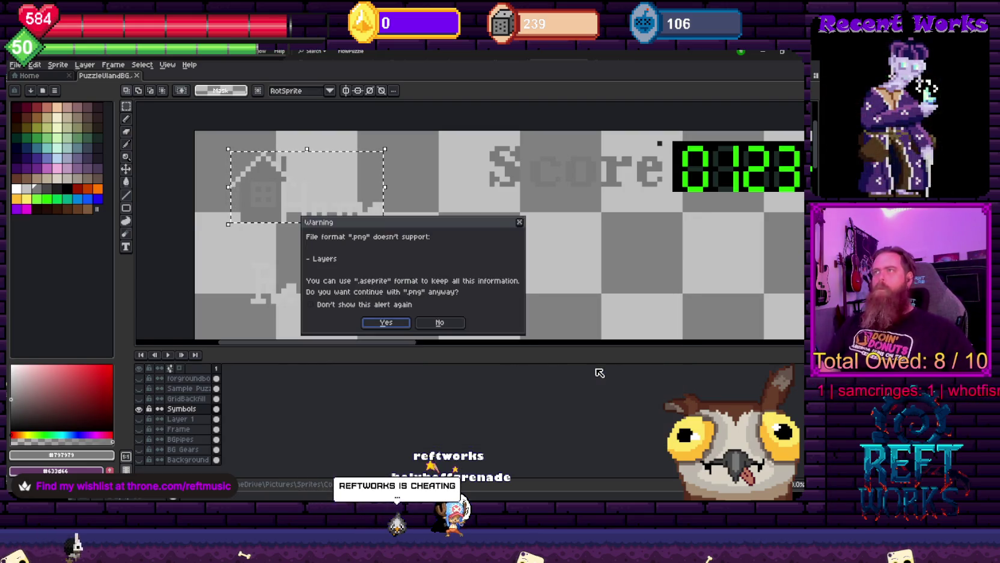
click(386, 324)
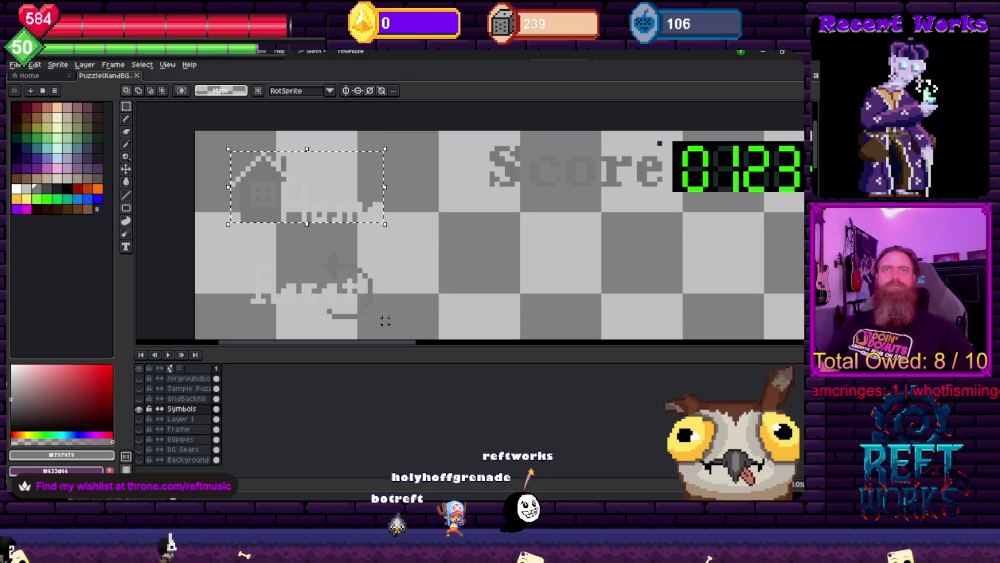
Zoom out and make all layers visible again so the full puzzle artwork shows
scroll(406, 255, down, 1)
scroll(400, 246, down, 1)
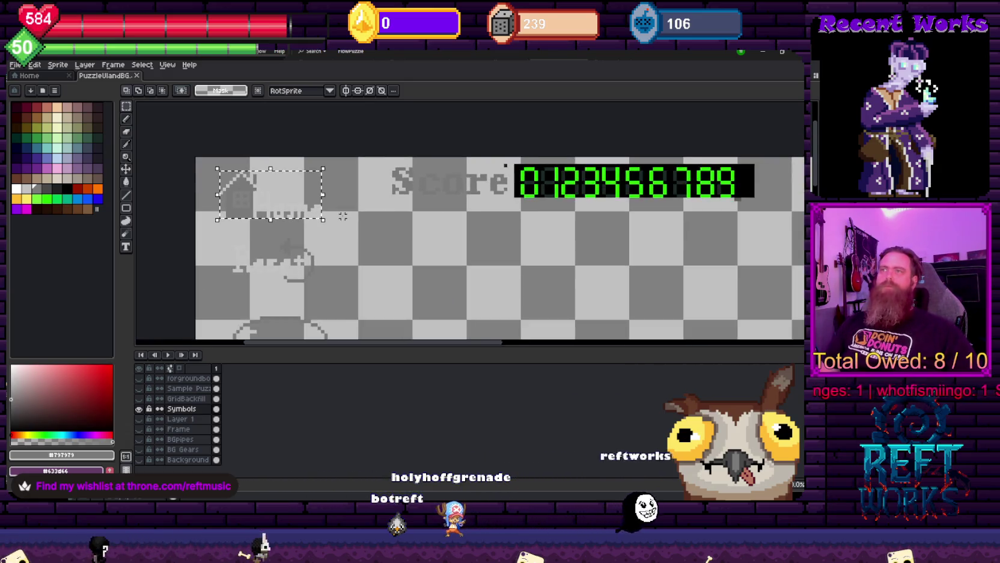
scroll(390, 235, down, 1)
scroll(384, 224, down, 1)
scroll(384, 224, right, 3)
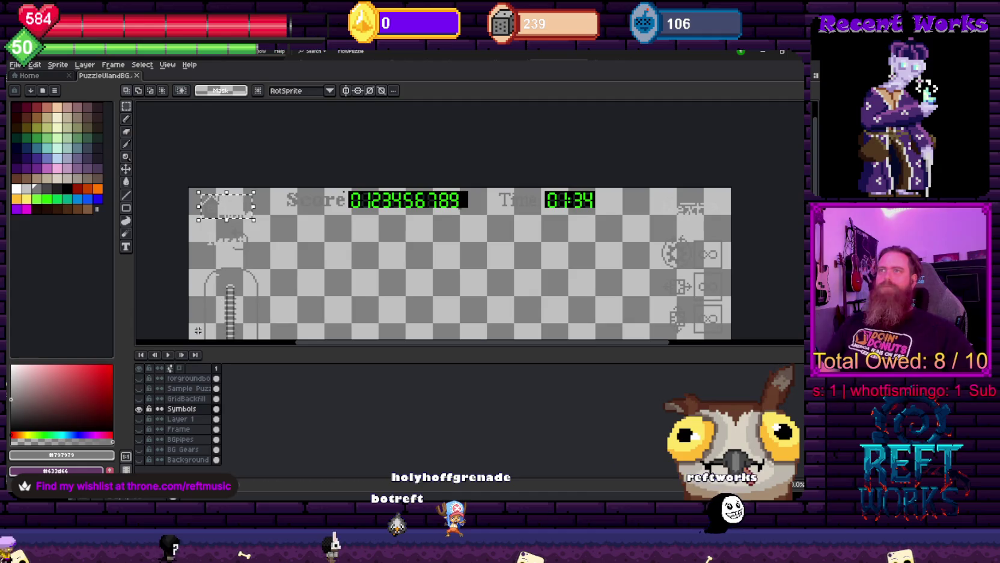
click(139, 369)
scroll(475, 217, right, 3)
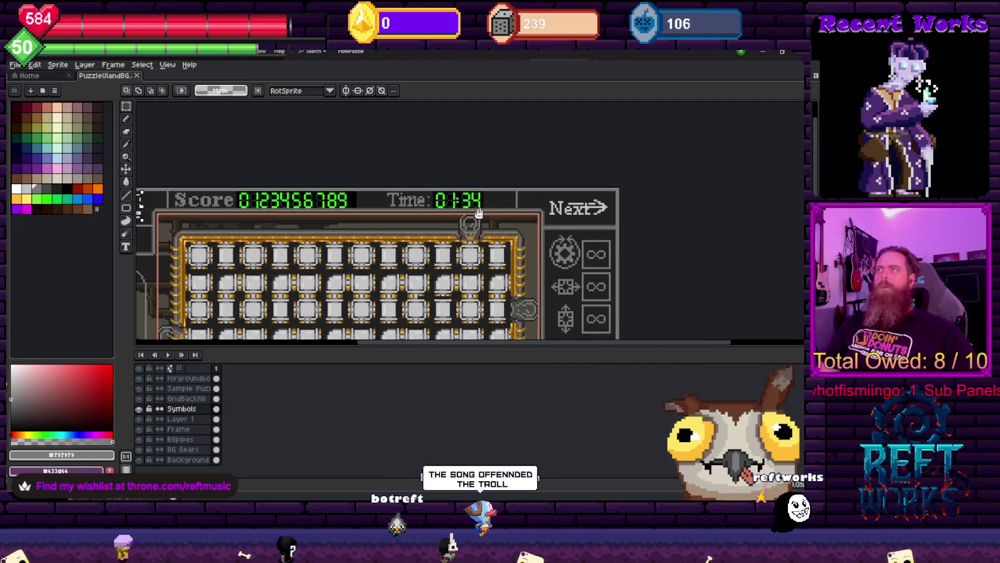
drag(486, 204, 399, 231)
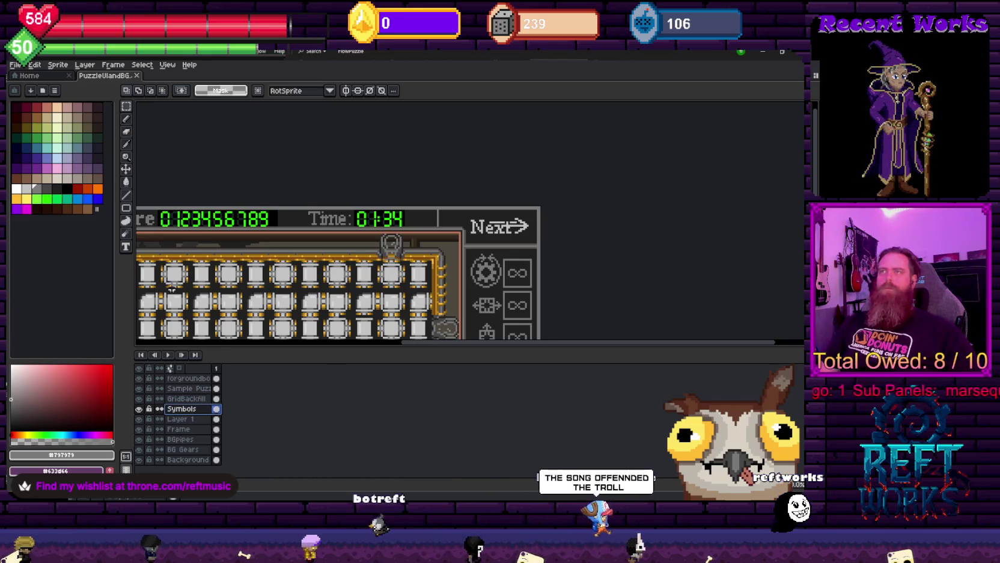
Zoom in on the Reset button and pull the selection's right, top and left edges tight around it
drag(166, 253, 417, 210)
scroll(279, 214, up, 2)
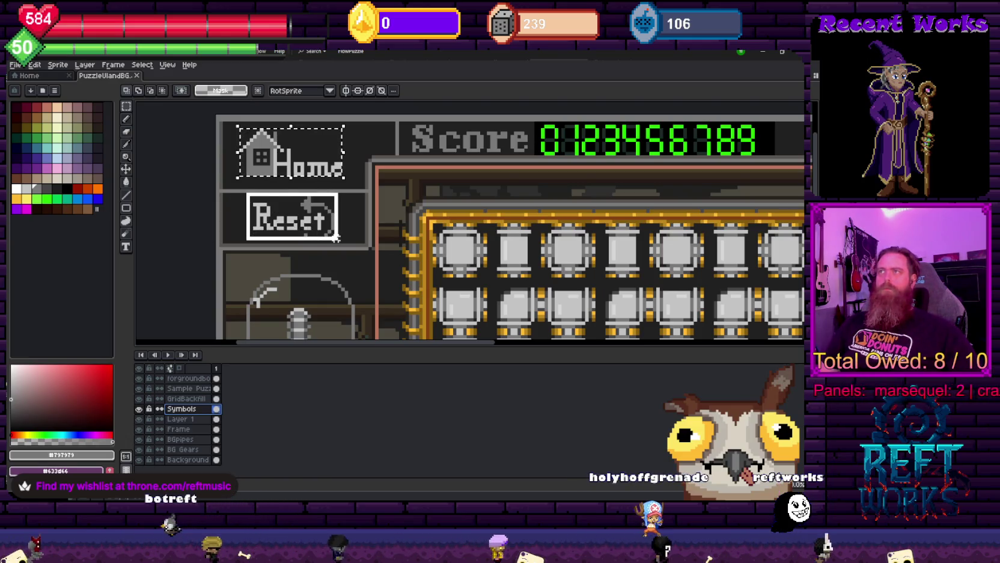
scroll(276, 241, up, 1)
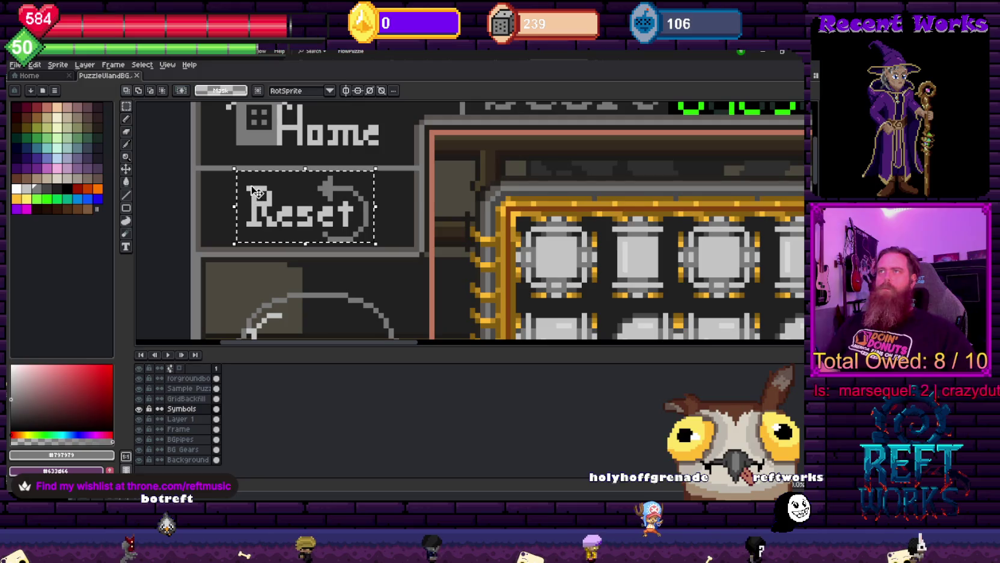
scroll(379, 248, up, 1)
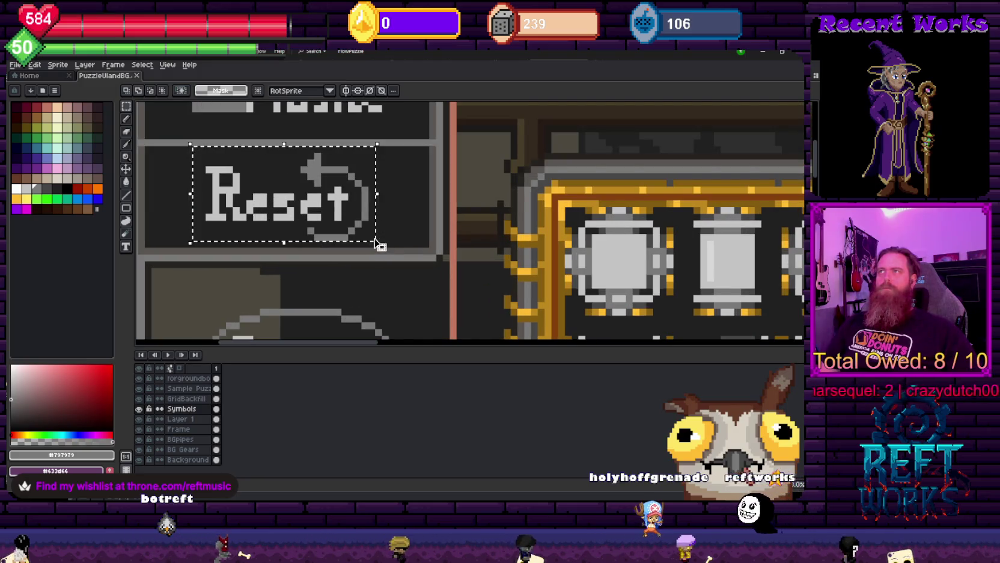
drag(372, 243, 369, 244)
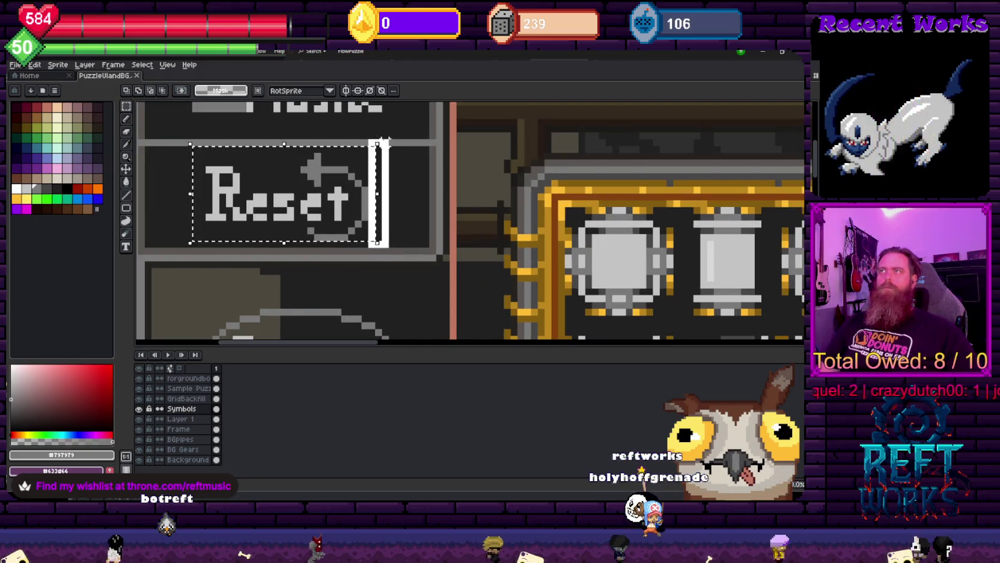
drag(371, 145, 370, 151)
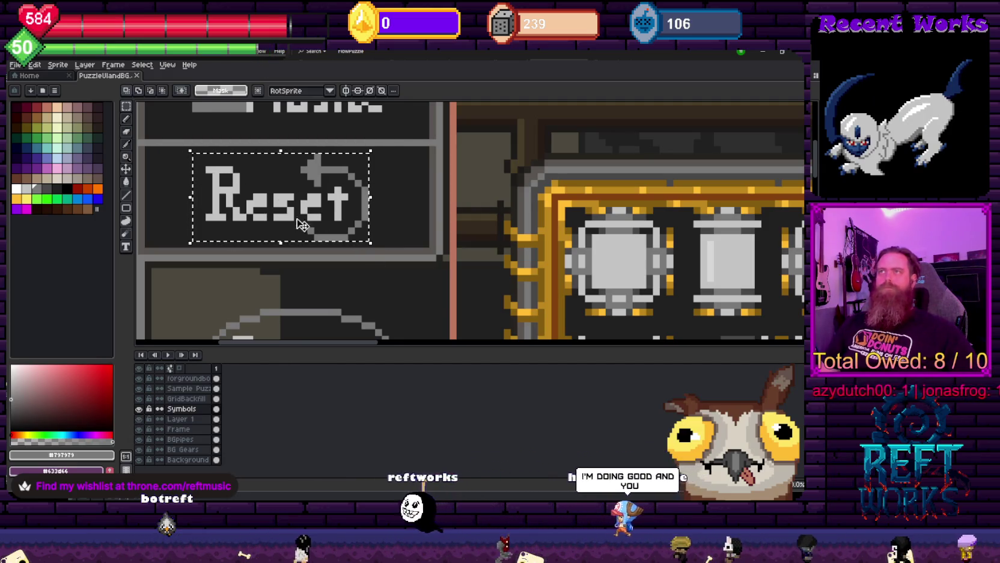
drag(191, 193, 204, 192)
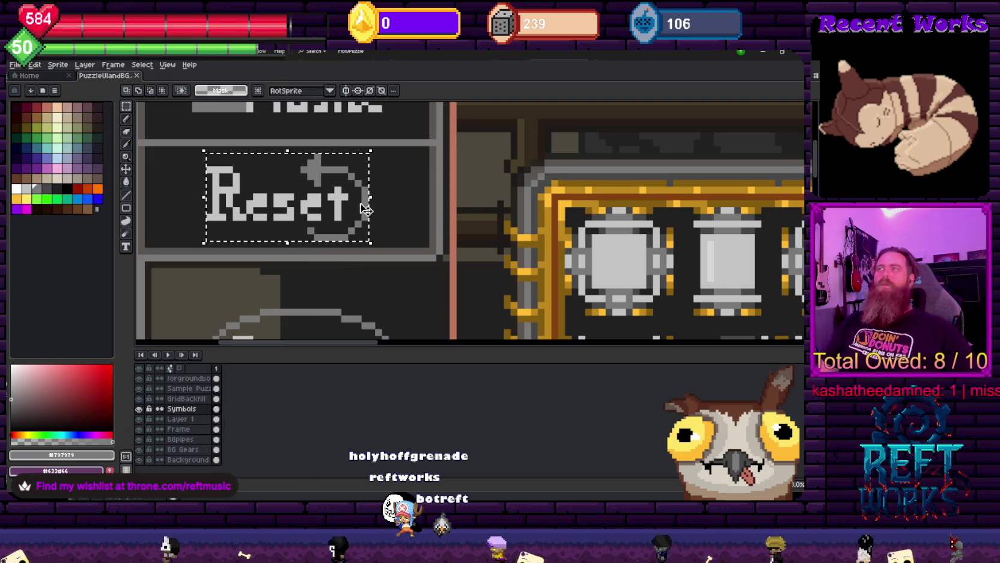
scroll(405, 196, down, 2)
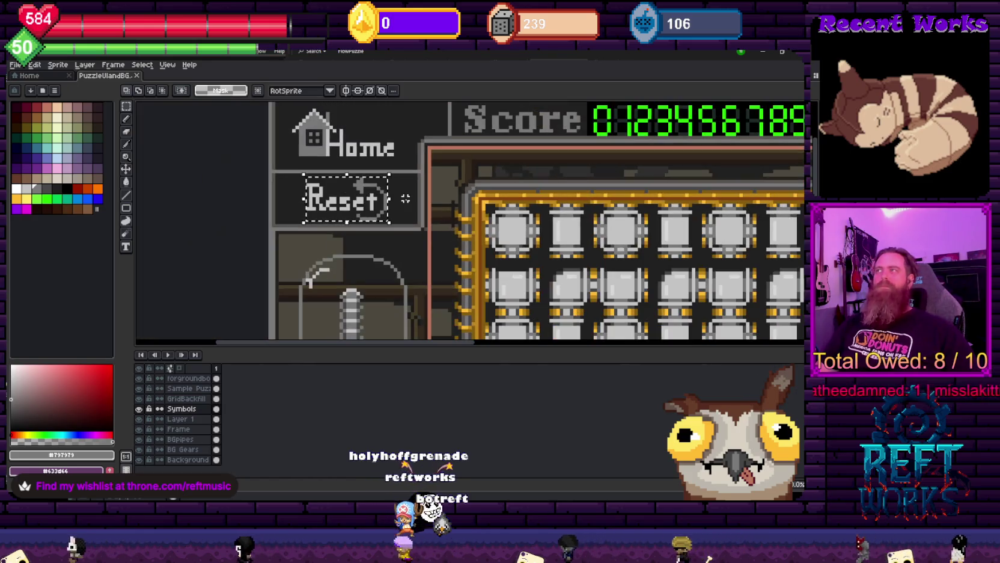
drag(406, 197, 377, 127)
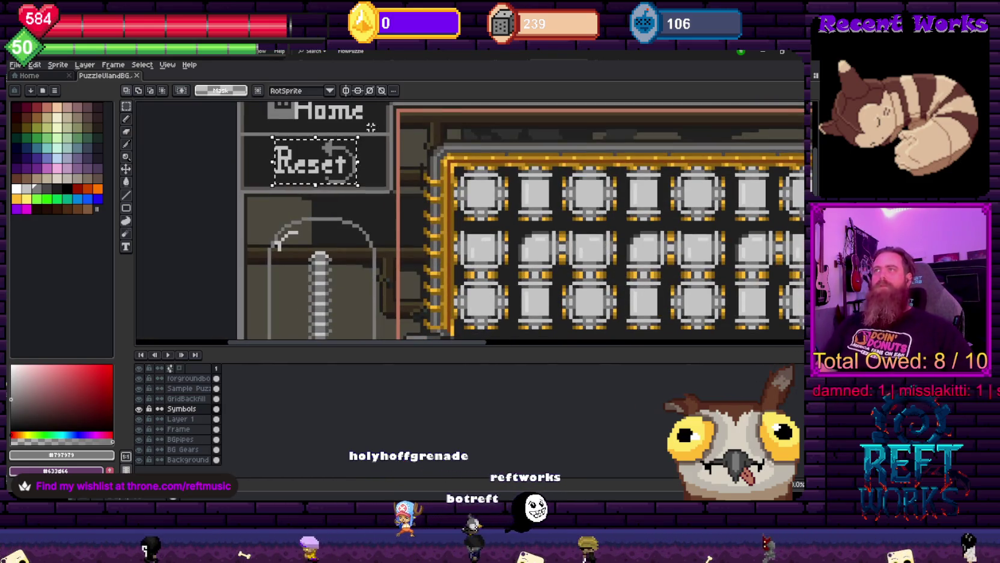
scroll(280, 261, up, 2)
scroll(281, 261, down, 3)
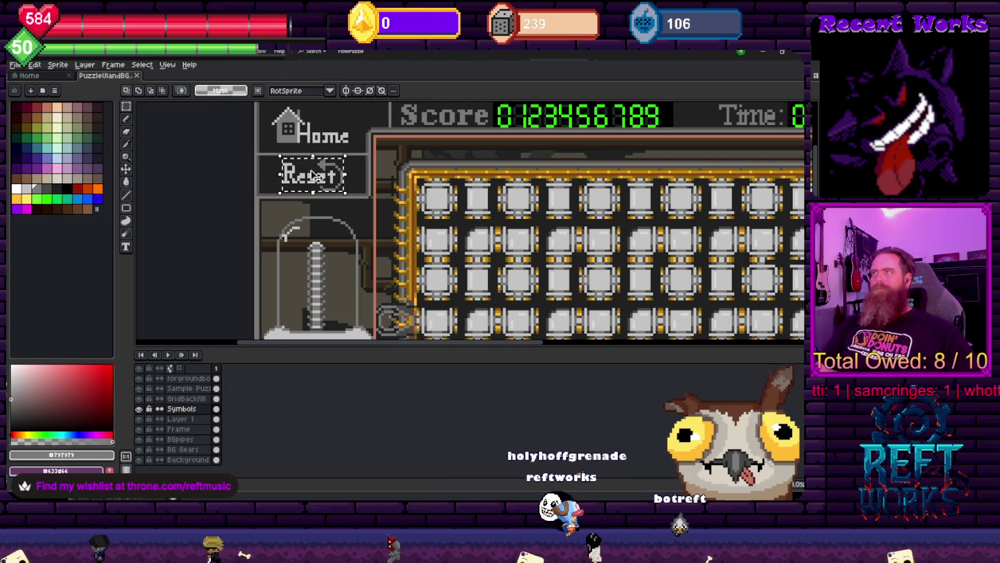
Export the Reset selection as ResetButton.png, accepting the PNG layers warning
click(14, 65)
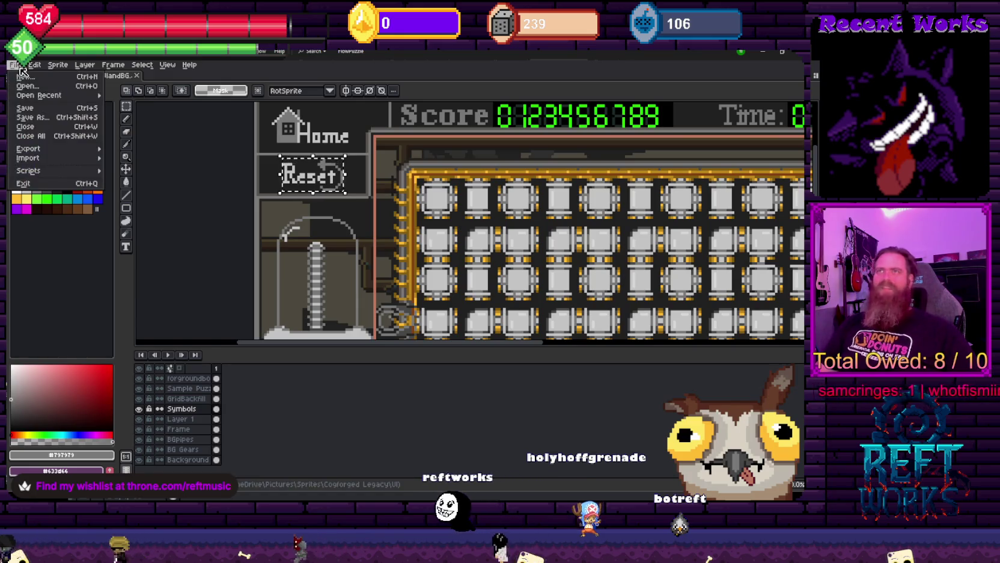
mouse_move(35, 147)
click(132, 150)
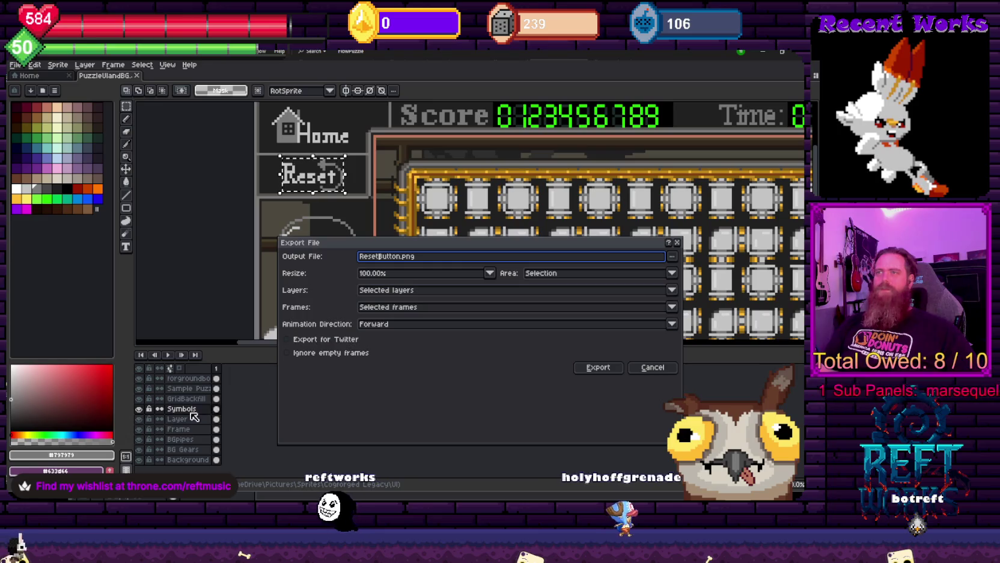
click(596, 368)
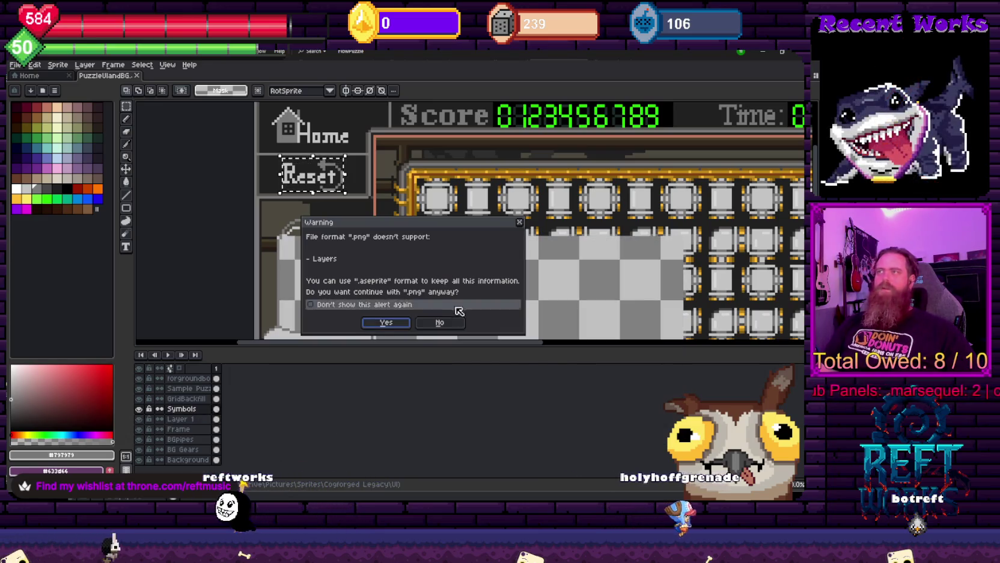
click(386, 323)
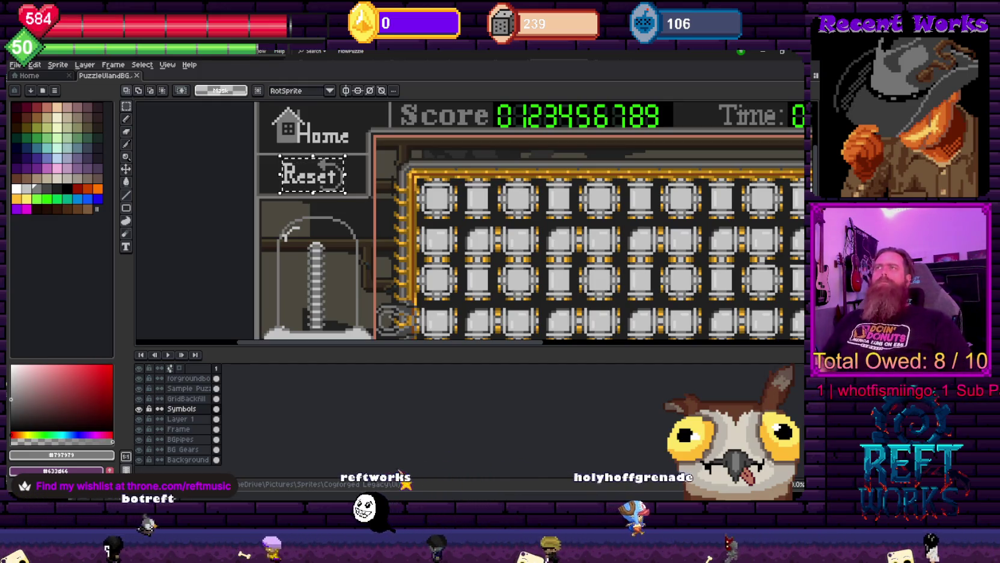
Zoom and pan until the whole puzzle UI, with Score, Time and Next panels, is visible
scroll(428, 188, down, 1)
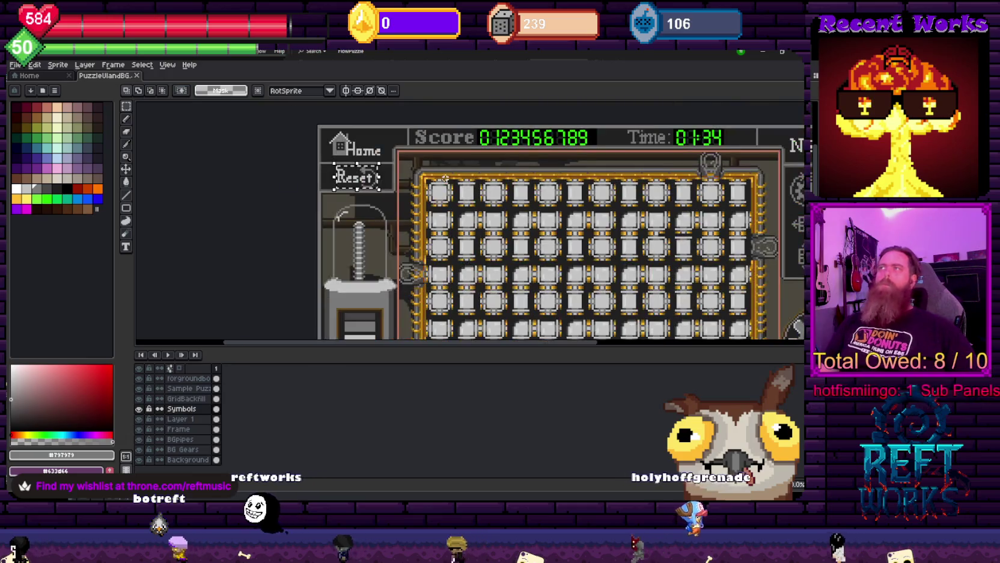
scroll(428, 187, up, 1)
scroll(398, 196, up, 2)
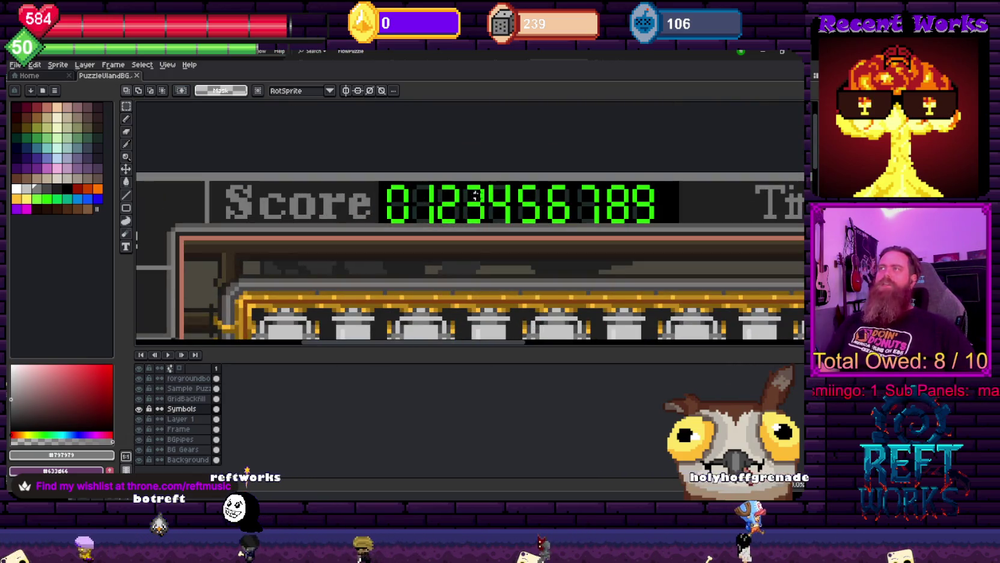
scroll(359, 161, down, 1)
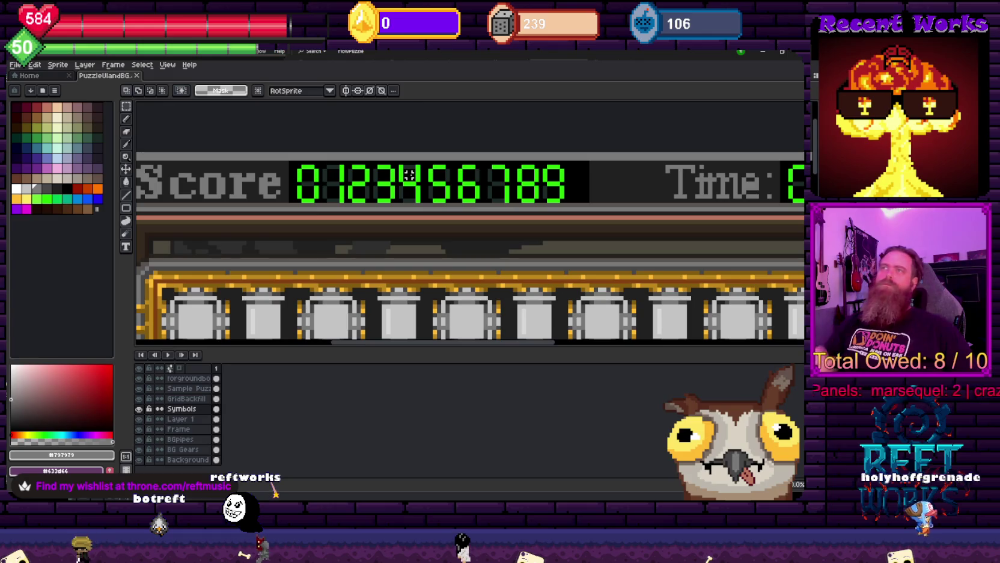
scroll(409, 174, down, 2)
mouse_move(411, 146)
mouse_down()
mouse_move(351, 107)
mouse_move(409, 236)
mouse_up()
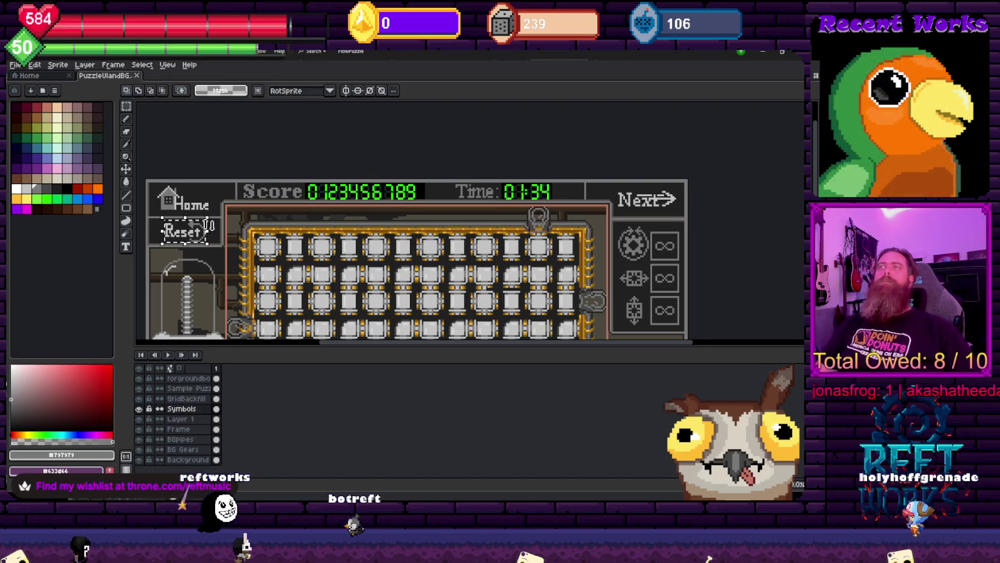
Zoom in on the Next button and draw a rectangle selection around its label and arrow
scroll(361, 218, up, 1)
scroll(361, 218, up, 1)
scroll(360, 218, up, 1)
mouse_move(361, 218)
mouse_down()
mouse_move(306, 170)
mouse_move(448, 277)
mouse_up()
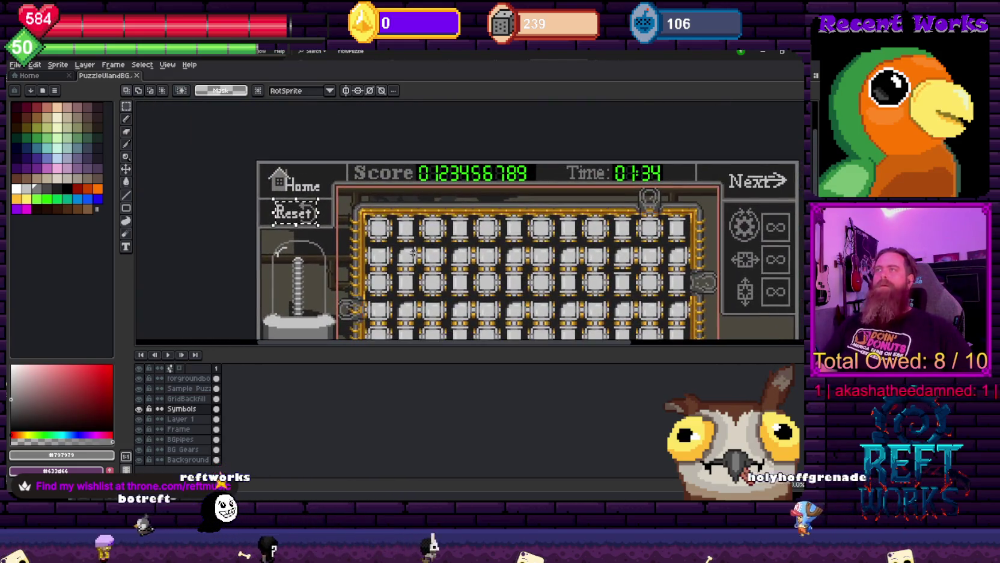
drag(497, 232, 216, 226)
scroll(452, 156, up, 1)
scroll(452, 156, up, 2)
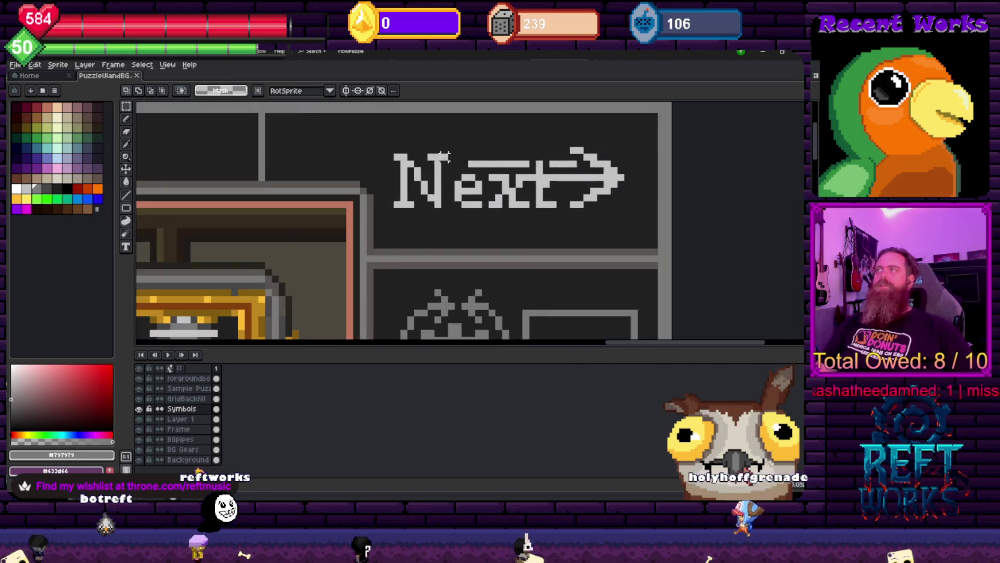
drag(400, 200, 620, 157)
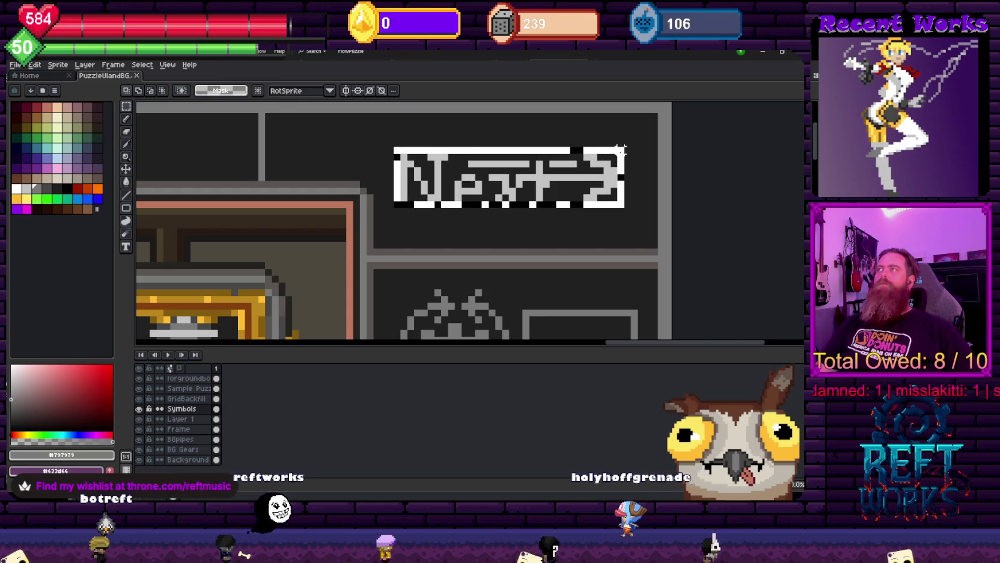
drag(621, 158, 624, 209)
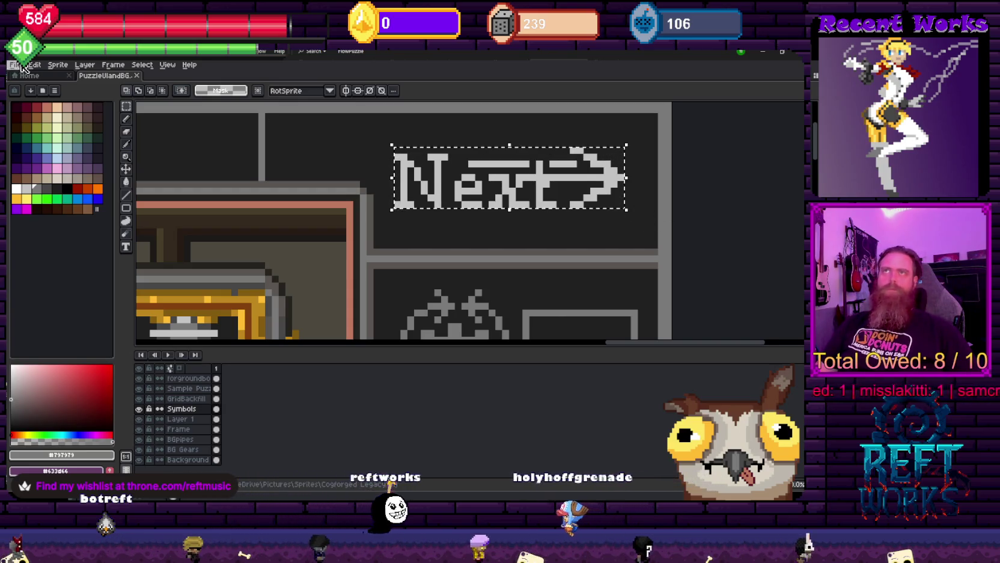
Export the selection as NextButton.png, accepting the PNG layers warning
click(15, 64)
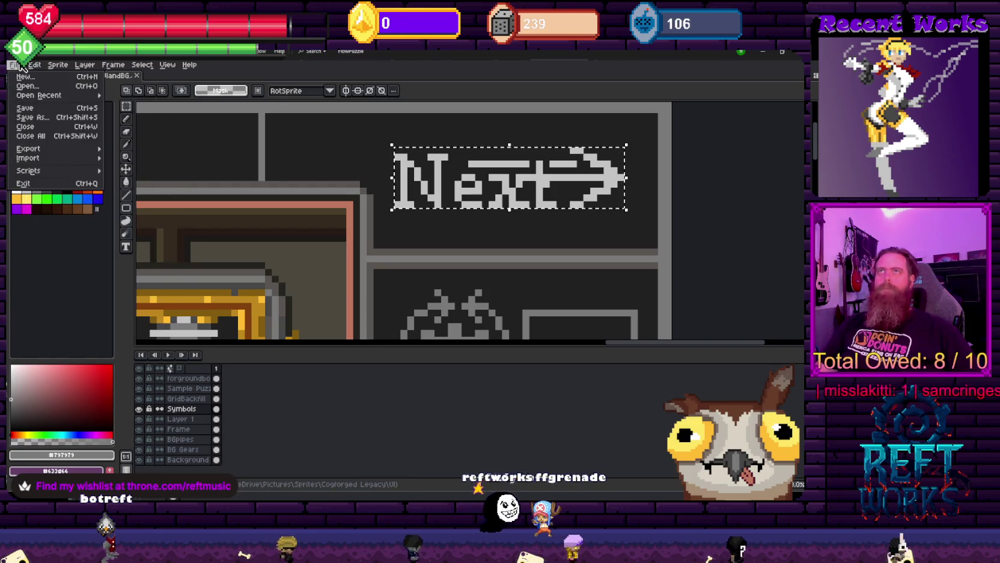
mouse_move(28, 148)
click(133, 149)
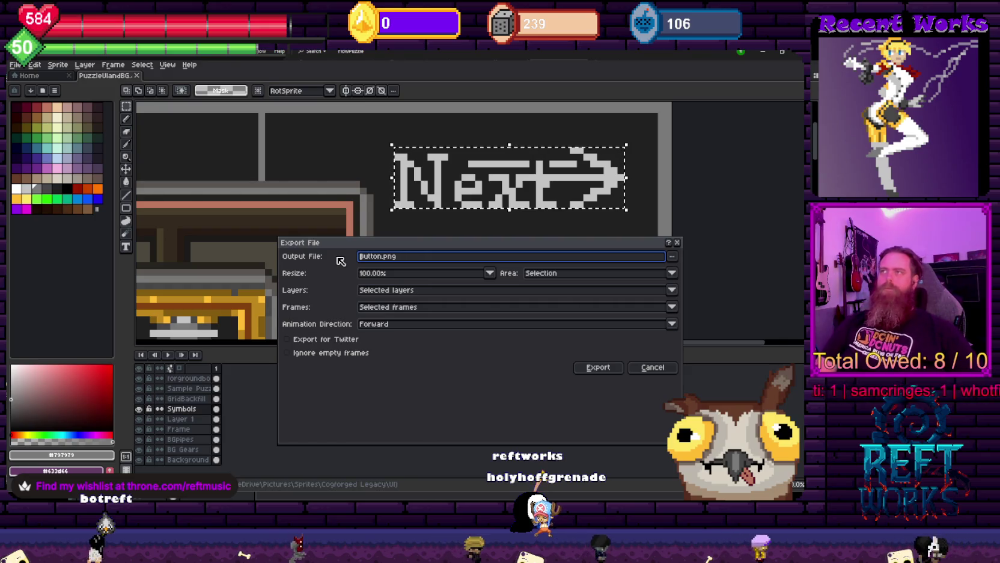
text(Next)
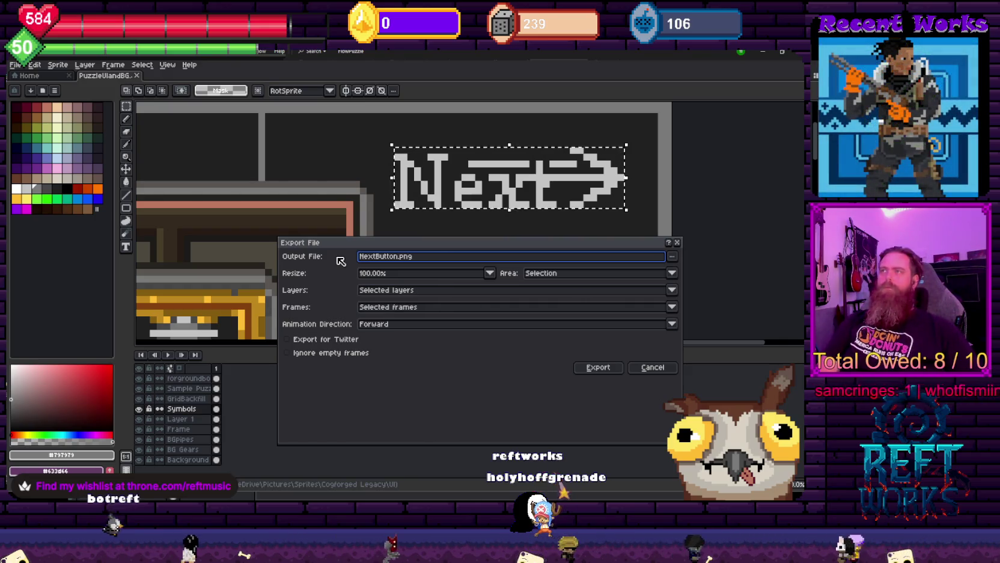
click(598, 367)
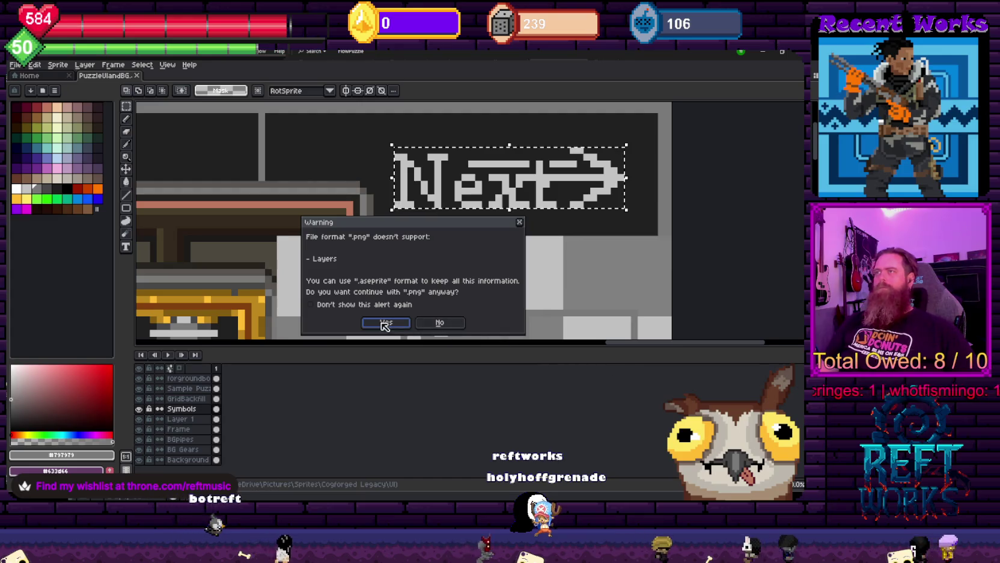
click(384, 325)
scroll(419, 213, down, 3)
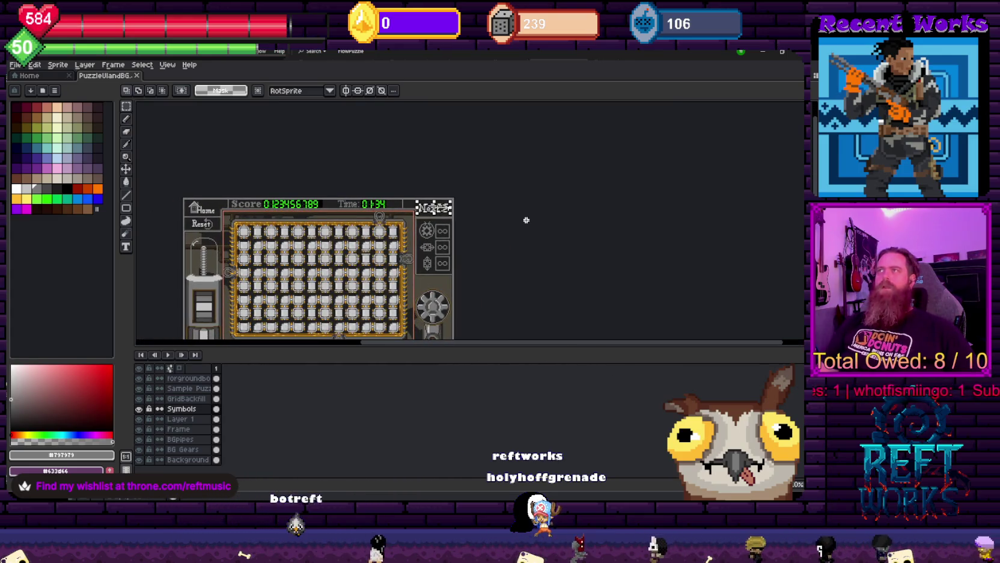
scroll(508, 215, up, 3)
scroll(499, 201, up, 1)
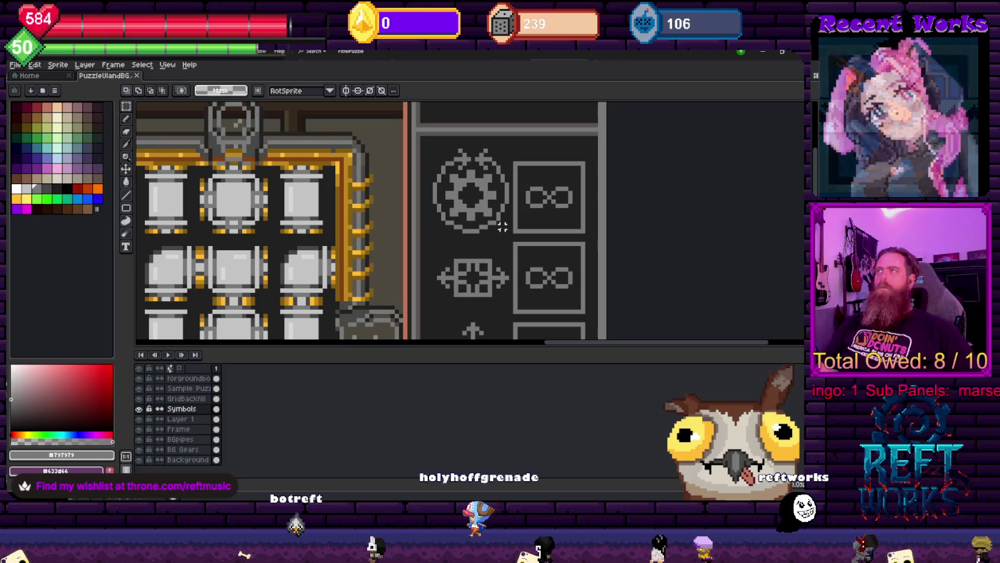
Select the gear symbol and export it as RotateSymbolUI.png, accepting the PNG layers warning
drag(508, 232, 433, 147)
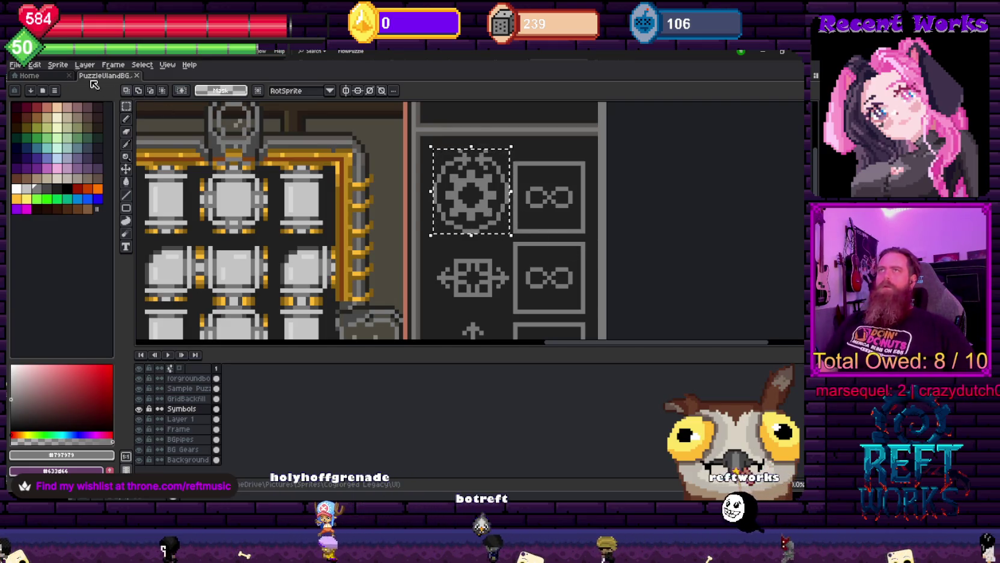
click(15, 64)
mouse_move(29, 148)
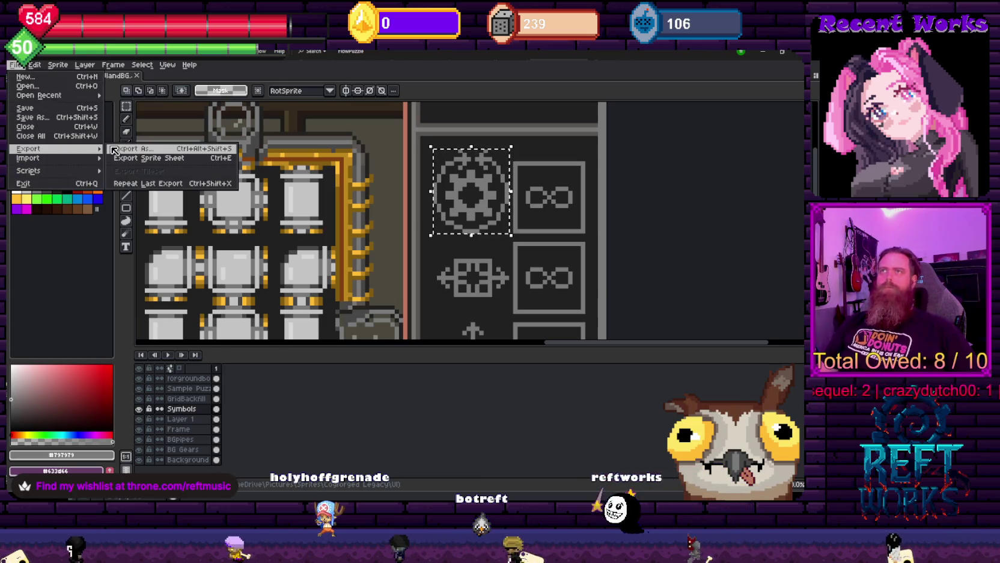
click(114, 150)
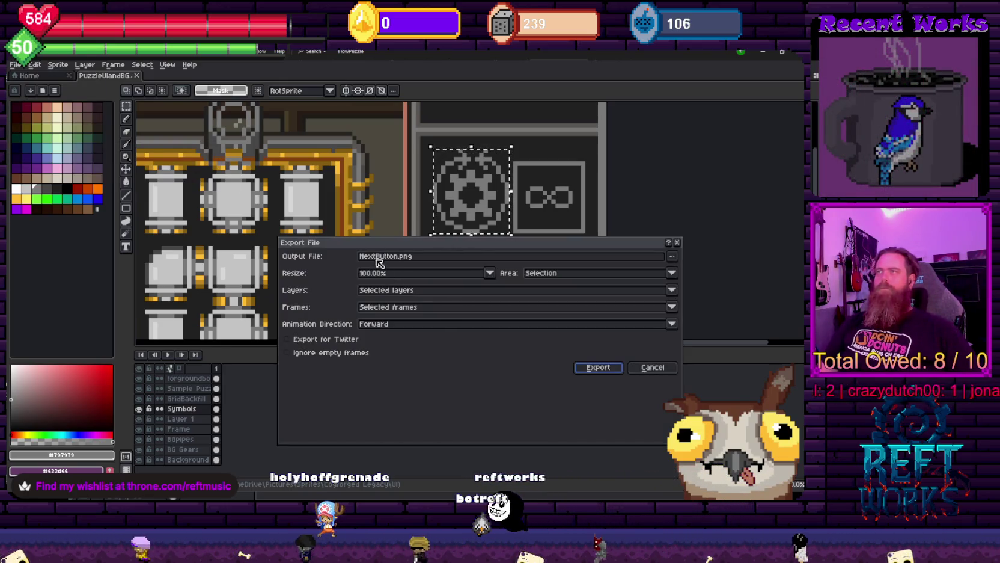
drag(395, 256, 322, 251)
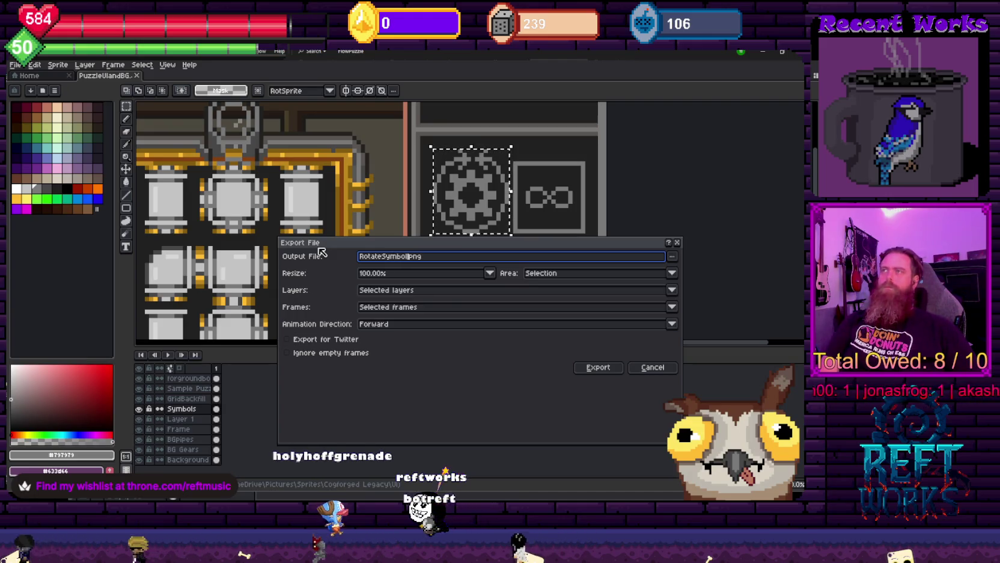
key(Return)
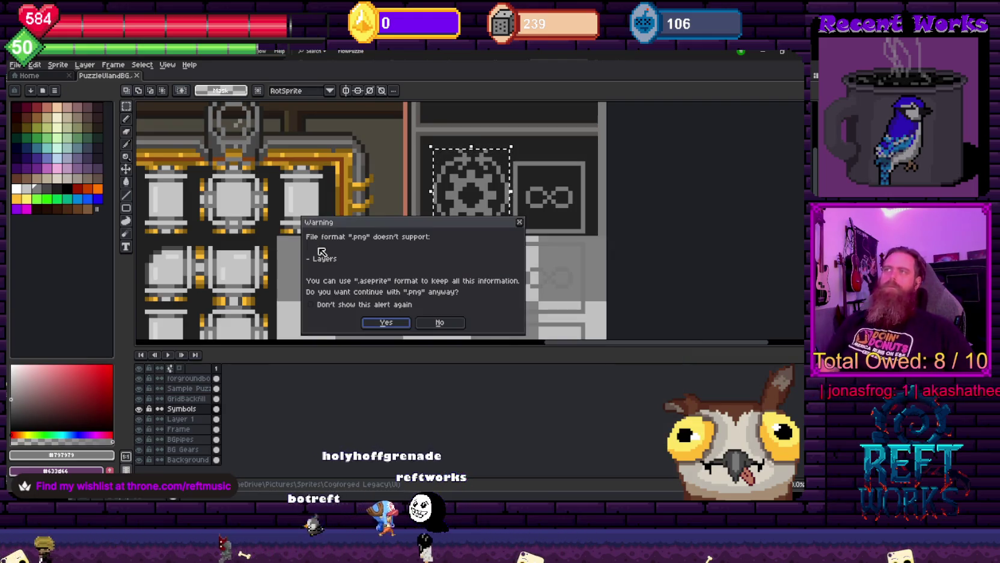
click(384, 325)
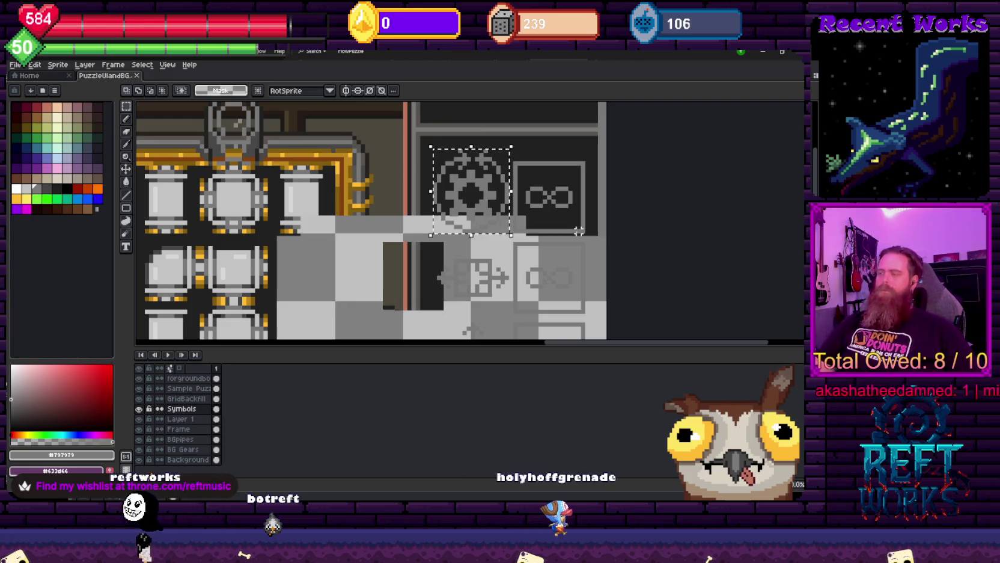
scroll(565, 225, down, 1)
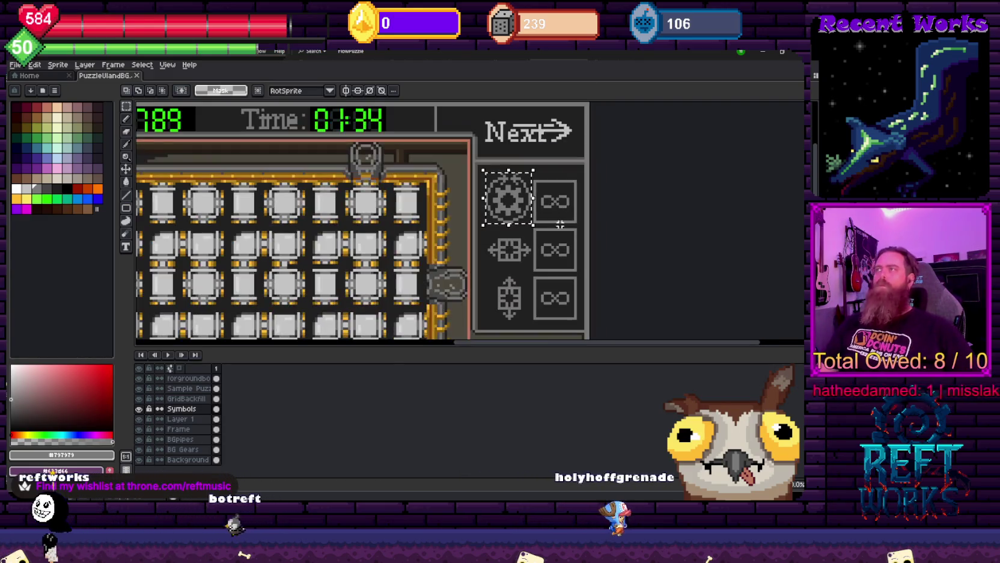
Marquee-select the horizontal-arrow slide symbol directly below the gear
scroll(547, 252, up, 1)
scroll(517, 267, up, 1)
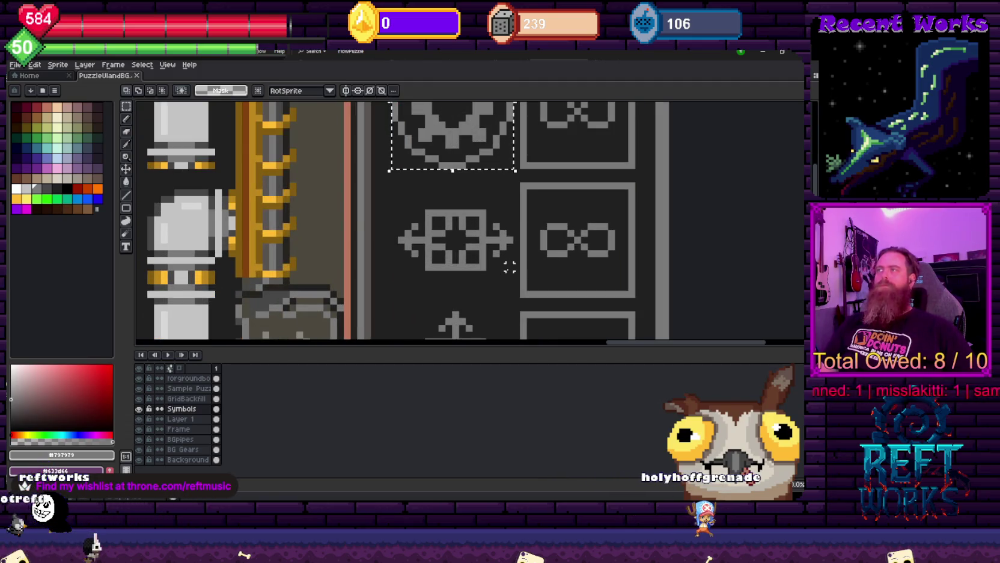
drag(511, 268, 394, 205)
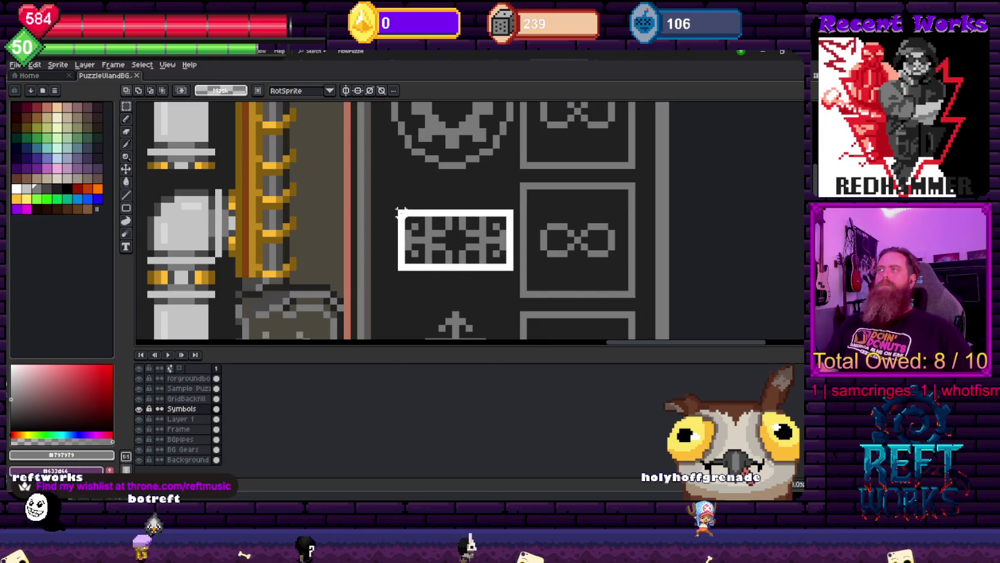
key(ctrl+v)
scroll(696, 234, down, 2)
scroll(698, 235, down, 1)
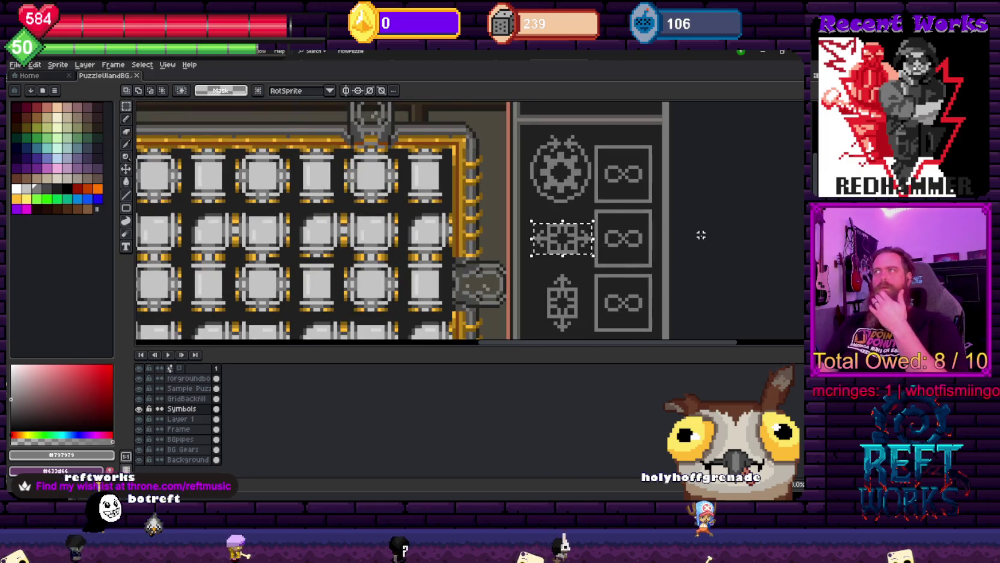
scroll(706, 238, down, 2)
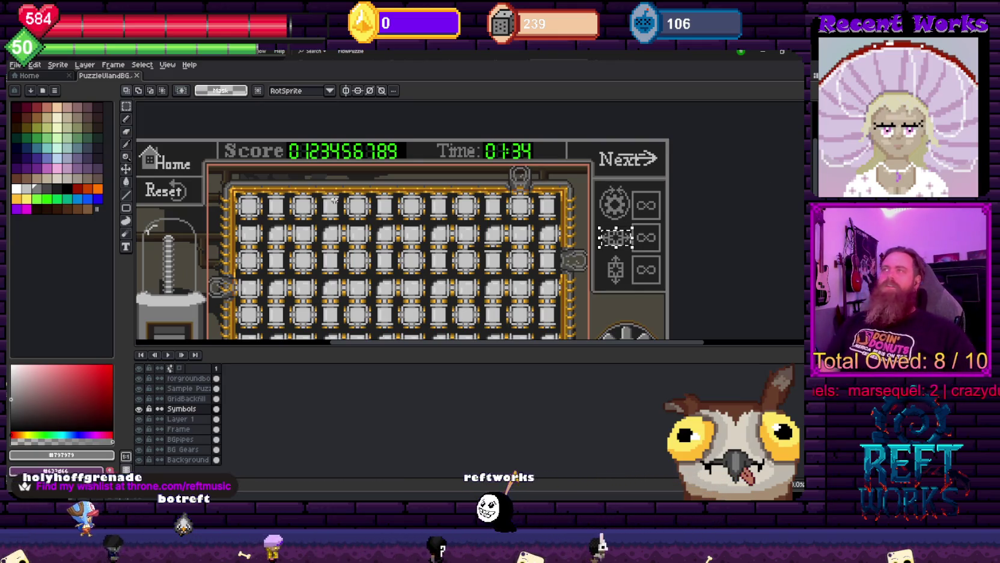
scroll(334, 199, down, 1)
scroll(361, 192, down, 1)
scroll(408, 180, down, 1)
scroll(424, 176, down, 1)
scroll(424, 176, up, 2)
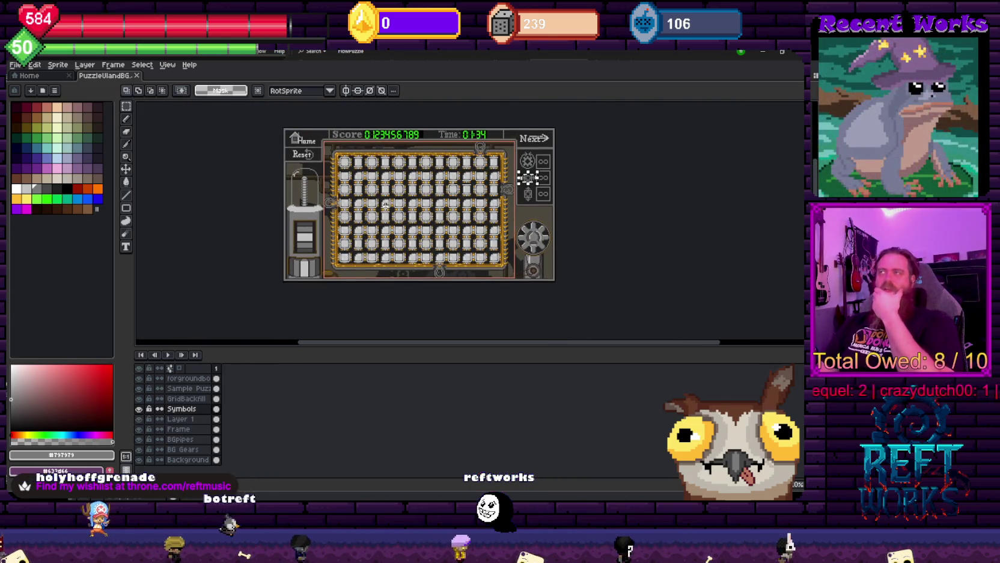
scroll(475, 197, up, 3)
Export the selection as SlideSymbolUI.png by replacing 'Rotate' with 'Slide', accepting the layers warning
mouse_move(337, 299)
mouse_down()
mouse_move(253, 350)
mouse_move(243, 394)
mouse_up()
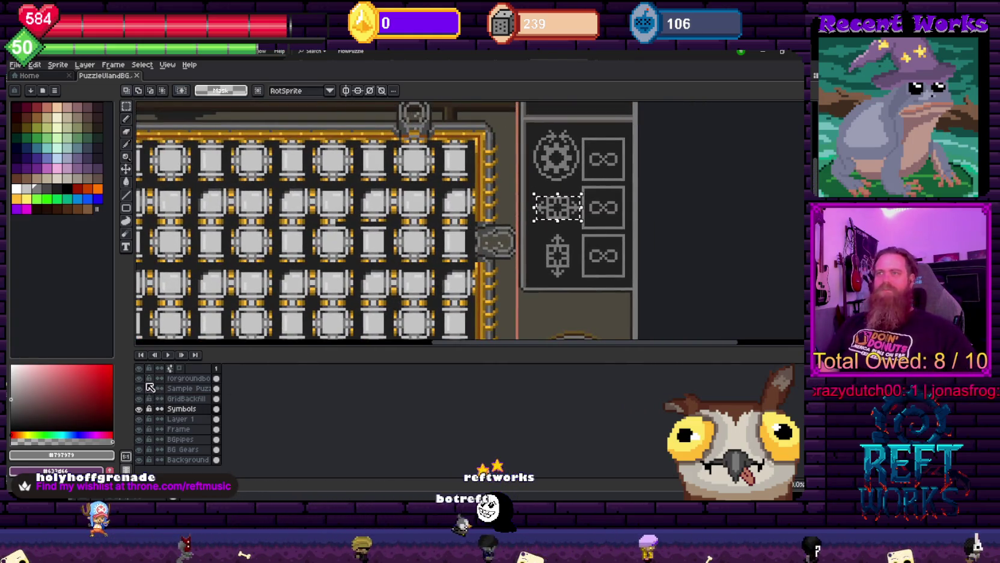
drag(507, 228, 503, 265)
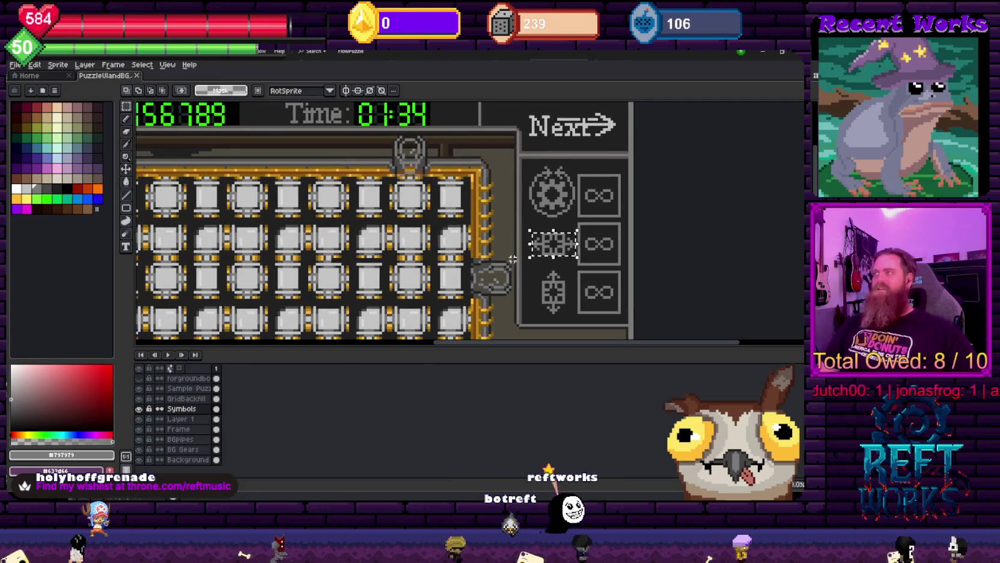
scroll(541, 210, down, 1)
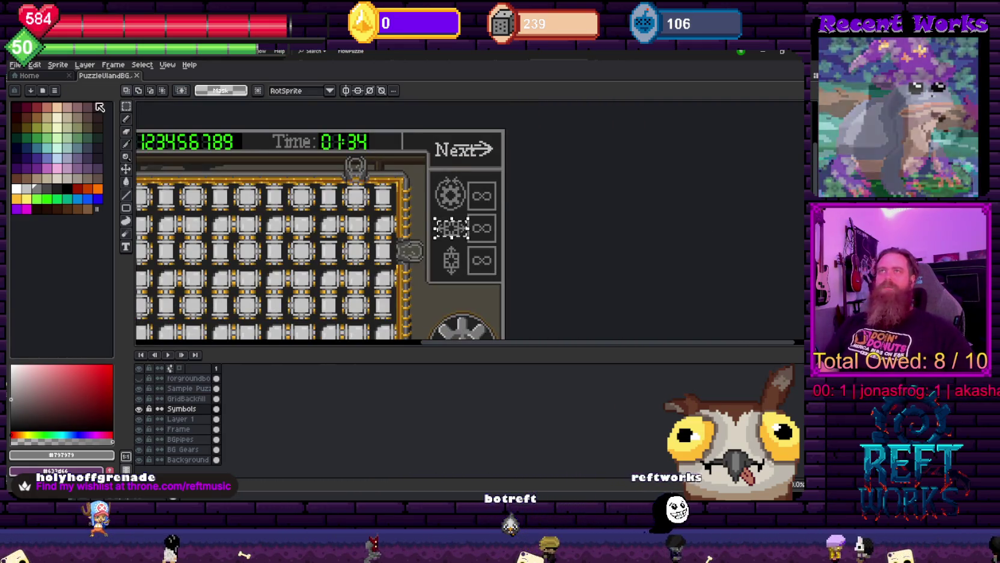
click(14, 64)
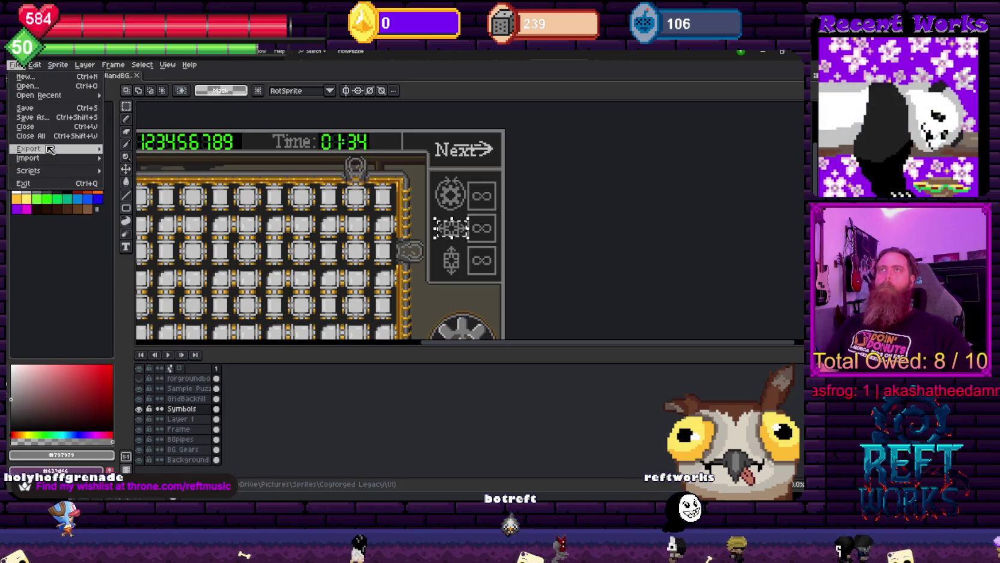
mouse_move(32, 148)
click(144, 150)
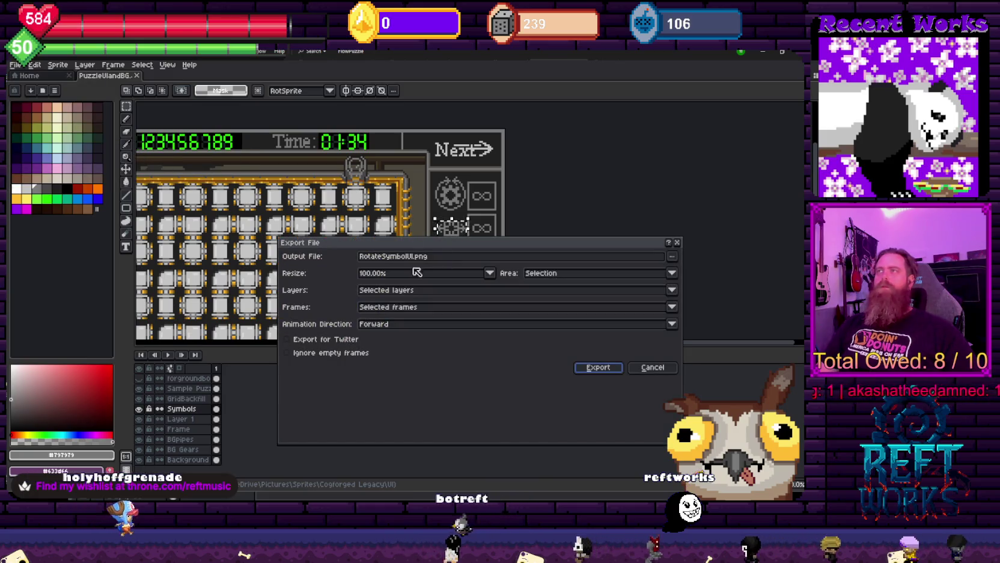
drag(378, 256, 334, 267)
key(BackSpace)
key(Delete)
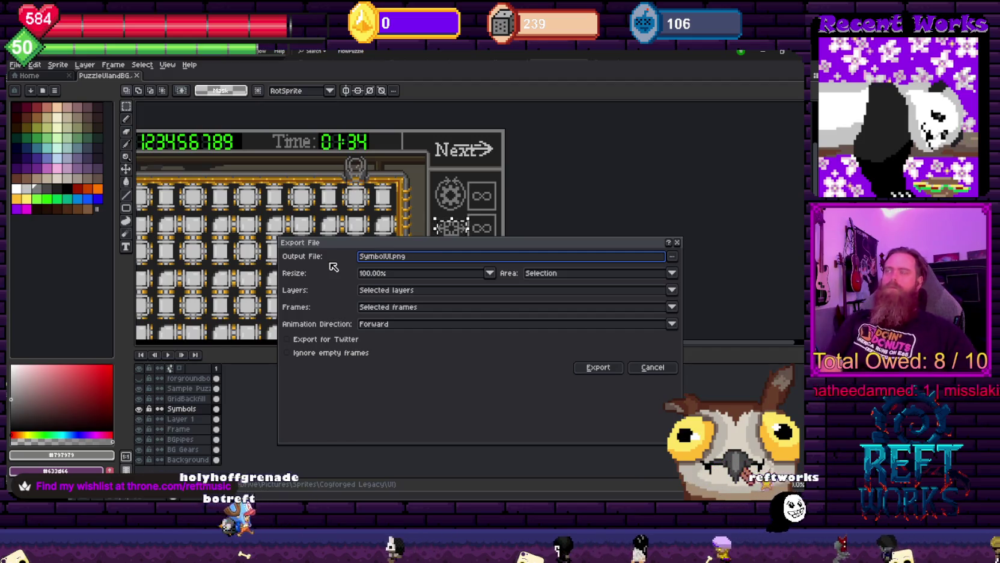
text(SlideRow)
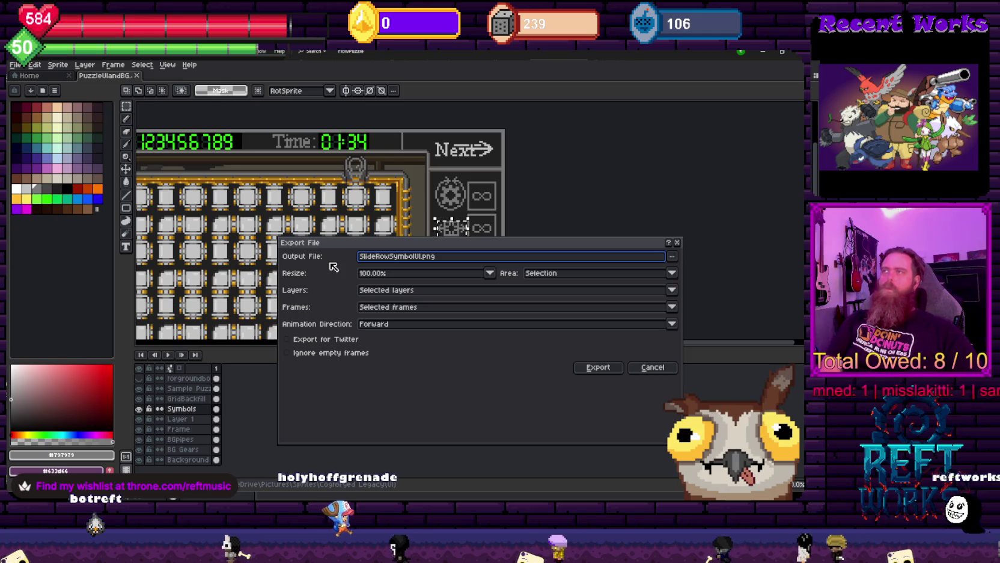
key(Return)
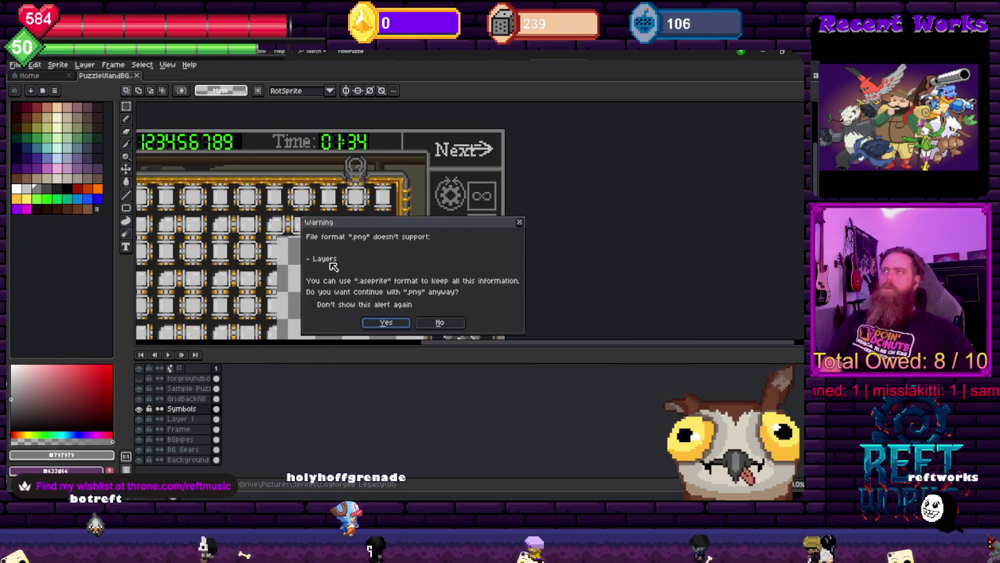
key(Return)
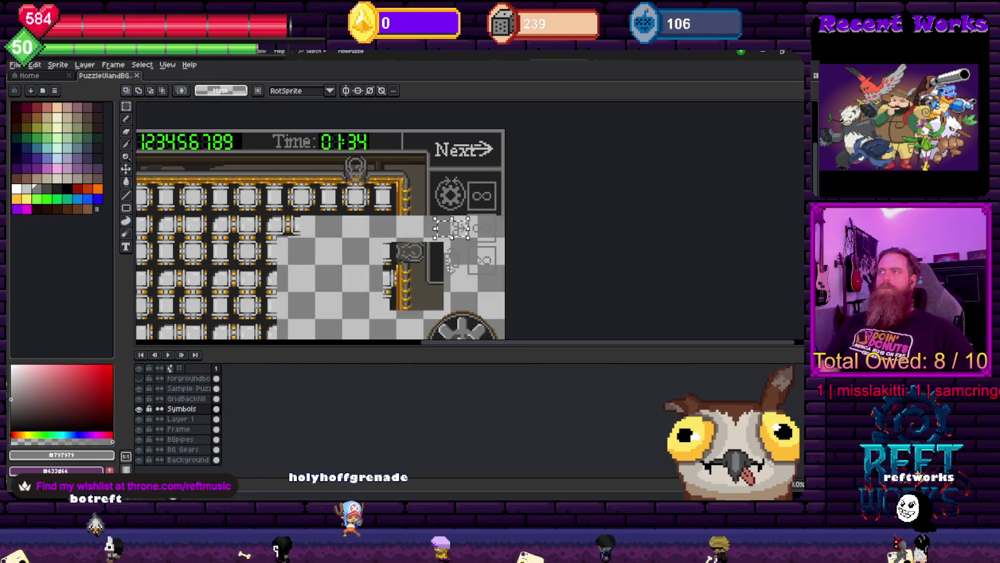
scroll(520, 201, up, 2)
scroll(432, 270, up, 1)
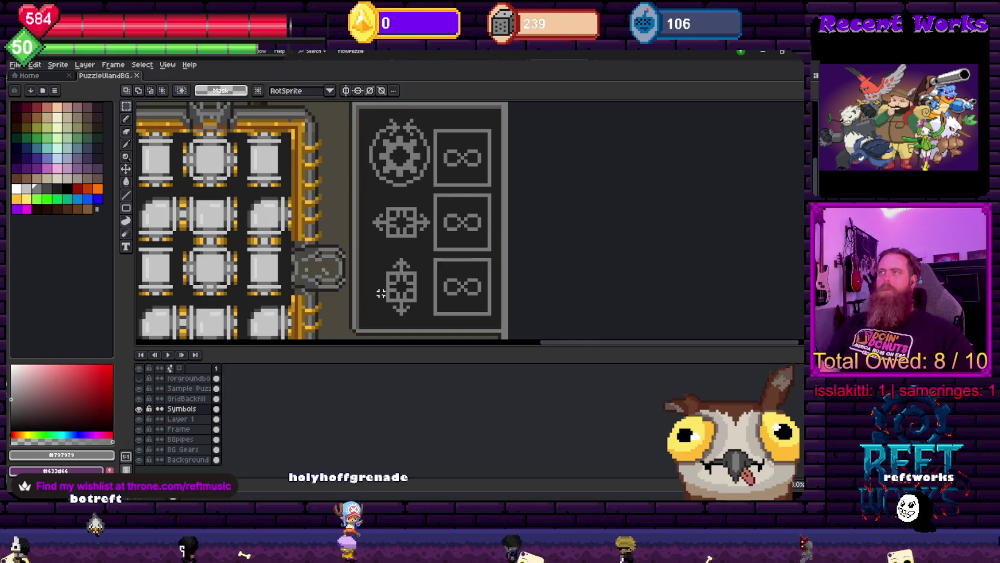
scroll(381, 293, up, 1)
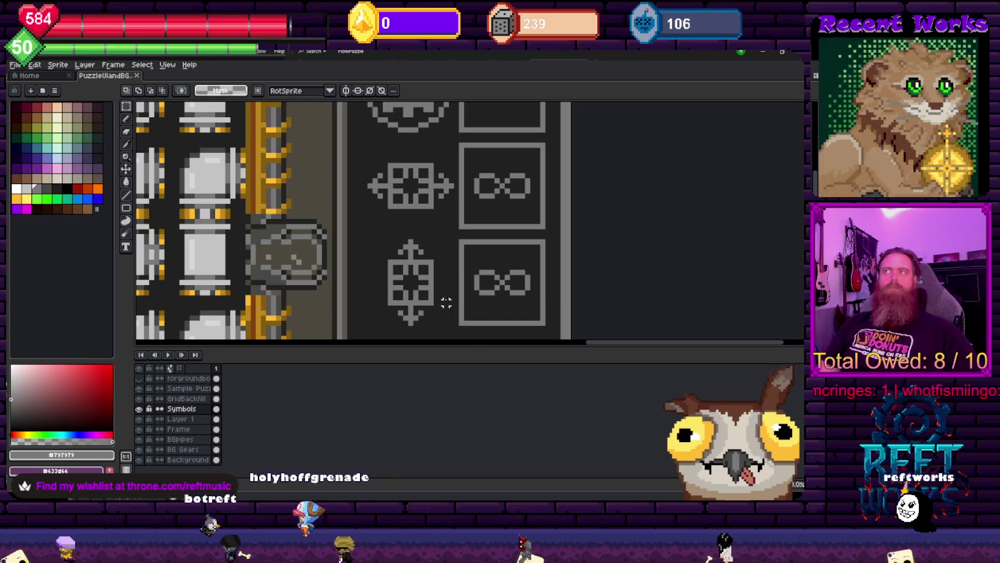
scroll(426, 237, down, 1)
scroll(426, 237, down, 1)
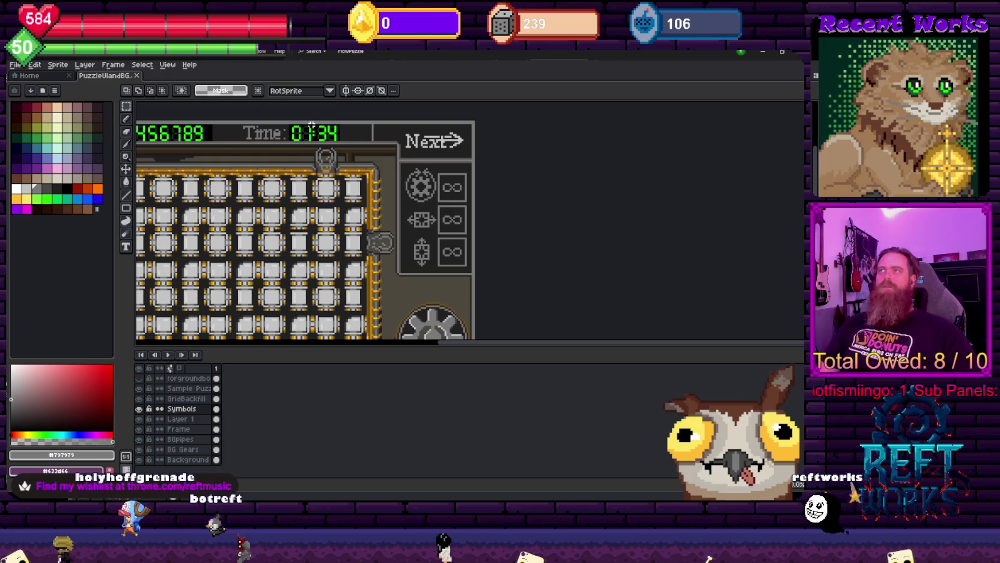
mouse_move(312, 126)
mouse_down()
mouse_move(490, 167)
mouse_move(425, 175)
mouse_up()
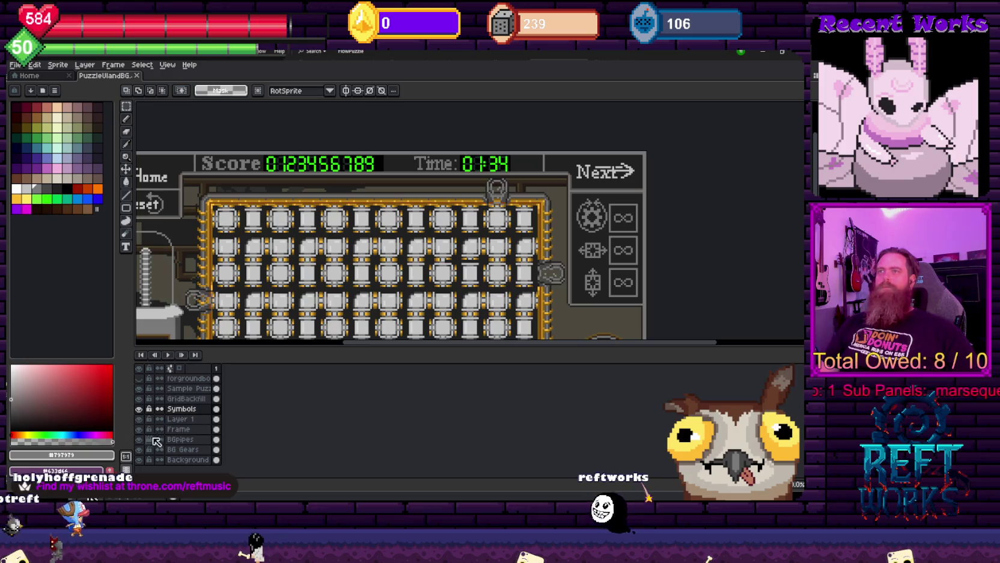
click(140, 410)
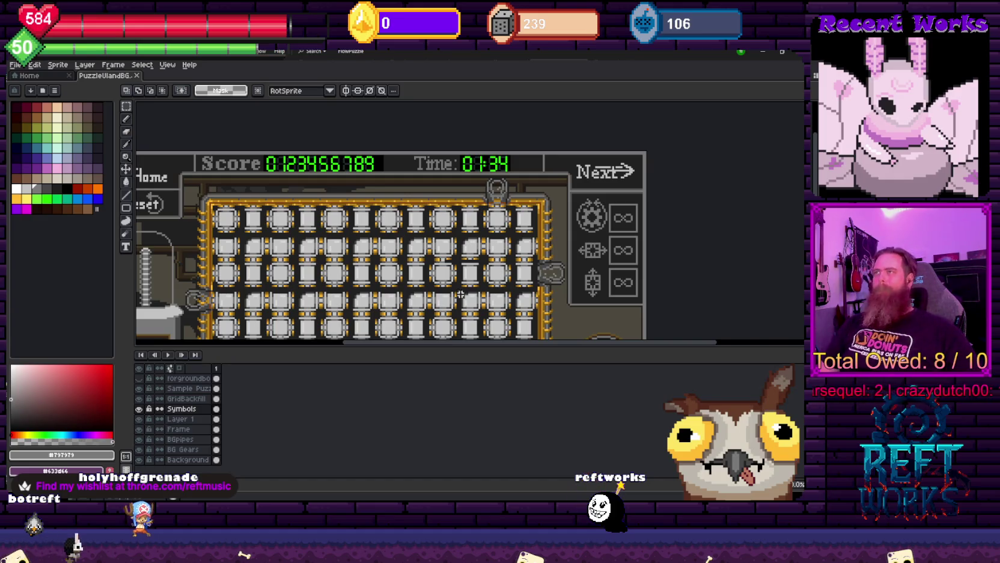
drag(301, 224, 381, 173)
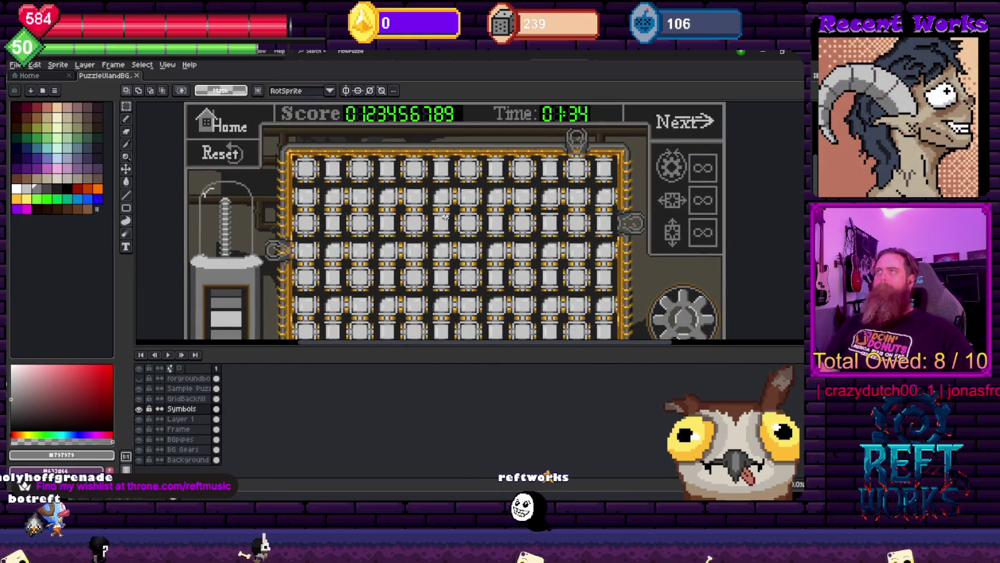
drag(395, 173, 375, 219)
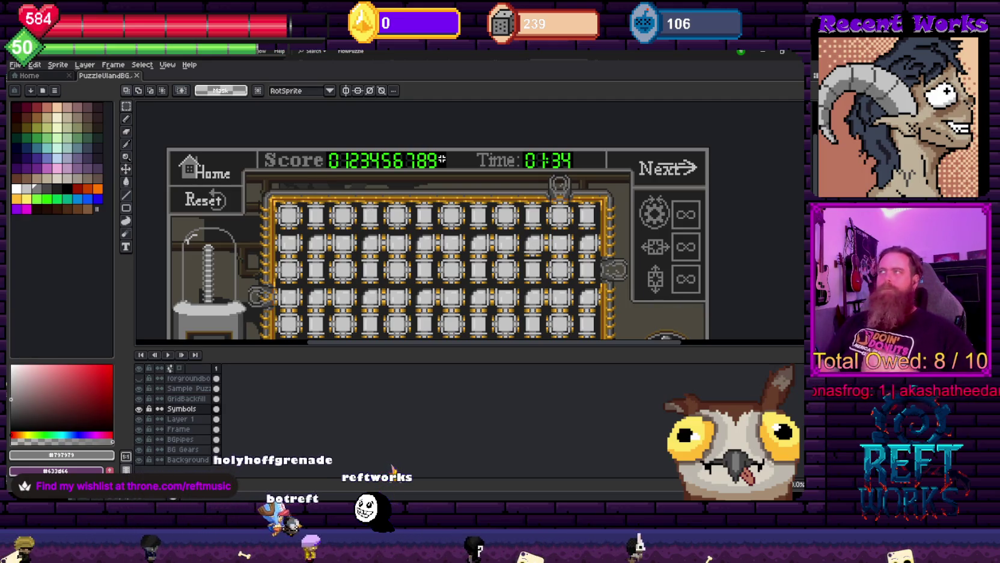
scroll(441, 159, down, 2)
scroll(439, 210, up, 2)
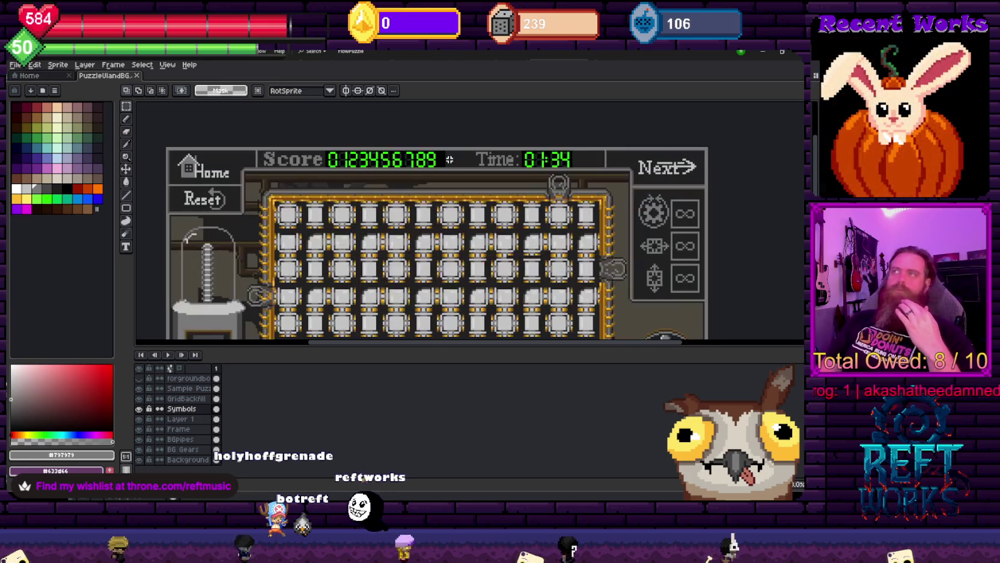
click(139, 409)
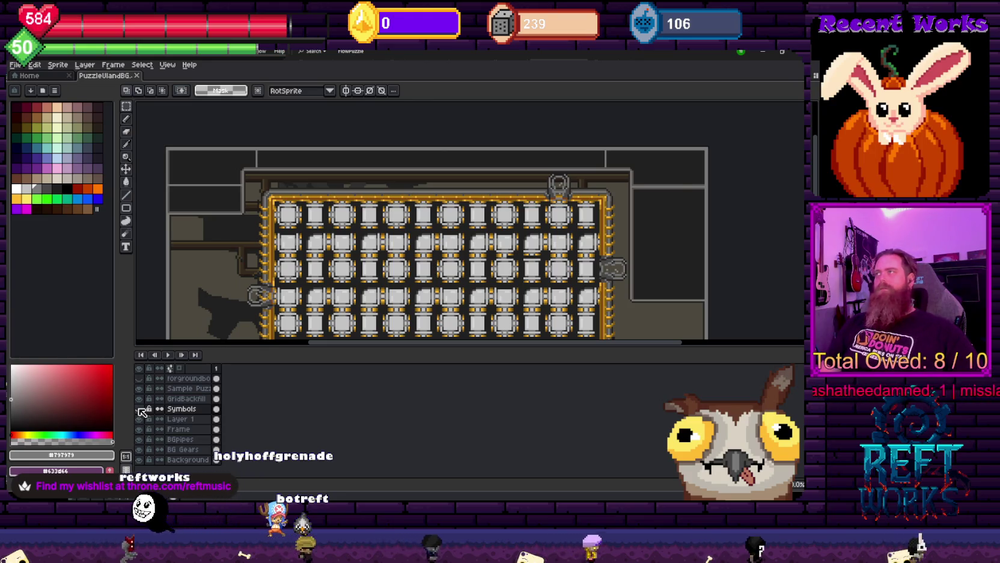
Hide the Sample Puzzle, GridBackfill, Symbols, BG Gears and Background layers, leaving only Frame
scroll(315, 214, down, 2)
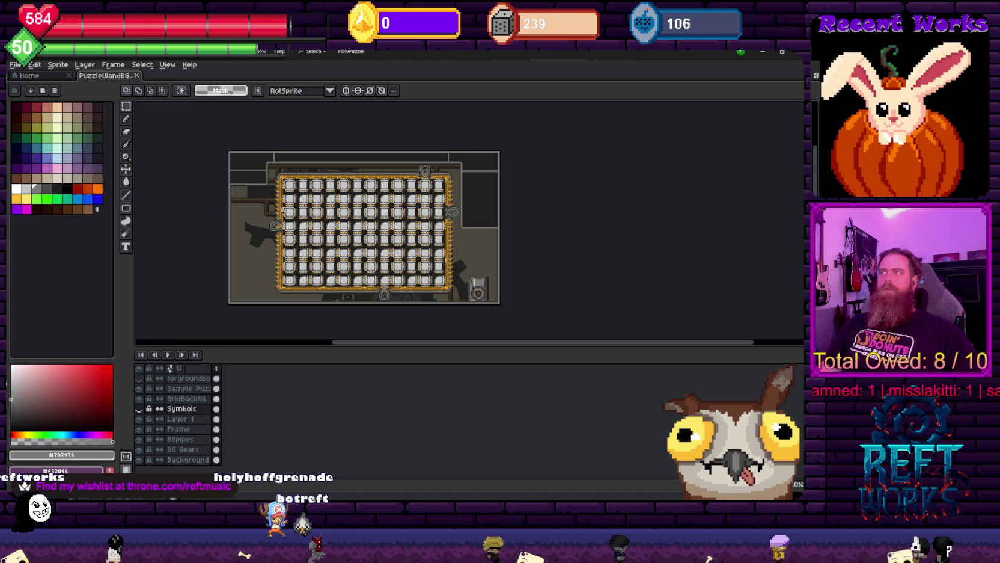
click(141, 388)
click(138, 399)
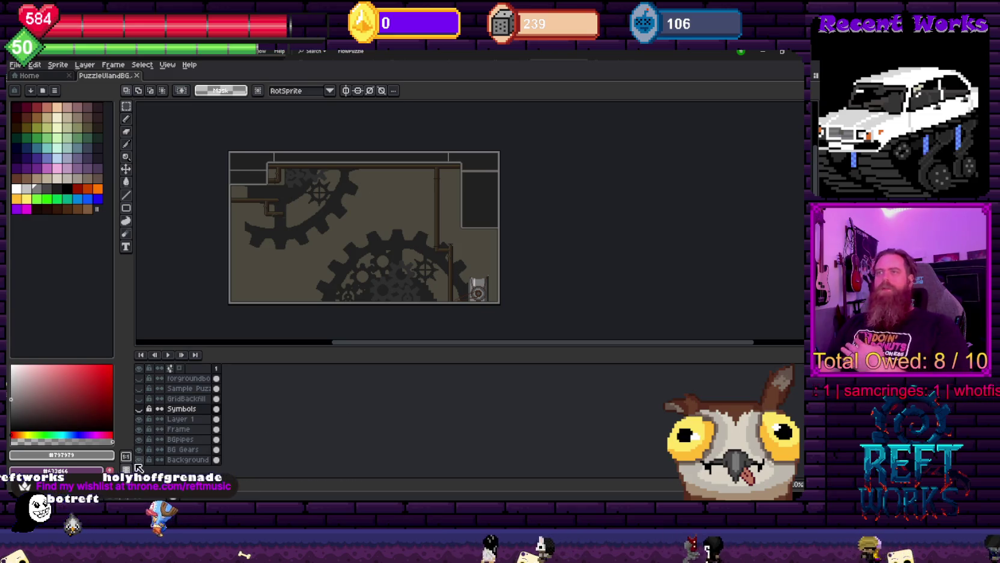
click(139, 408)
click(139, 419)
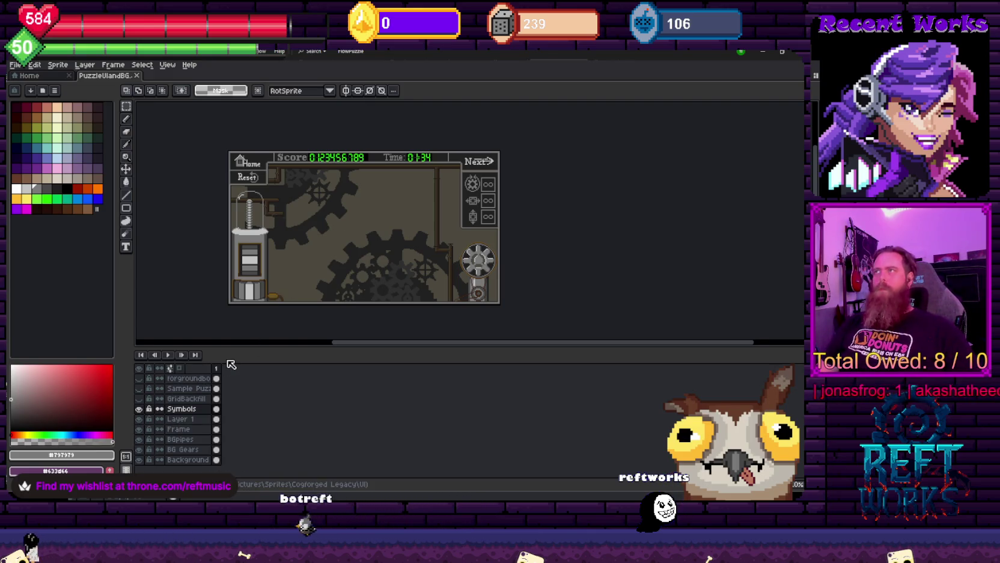
click(140, 410)
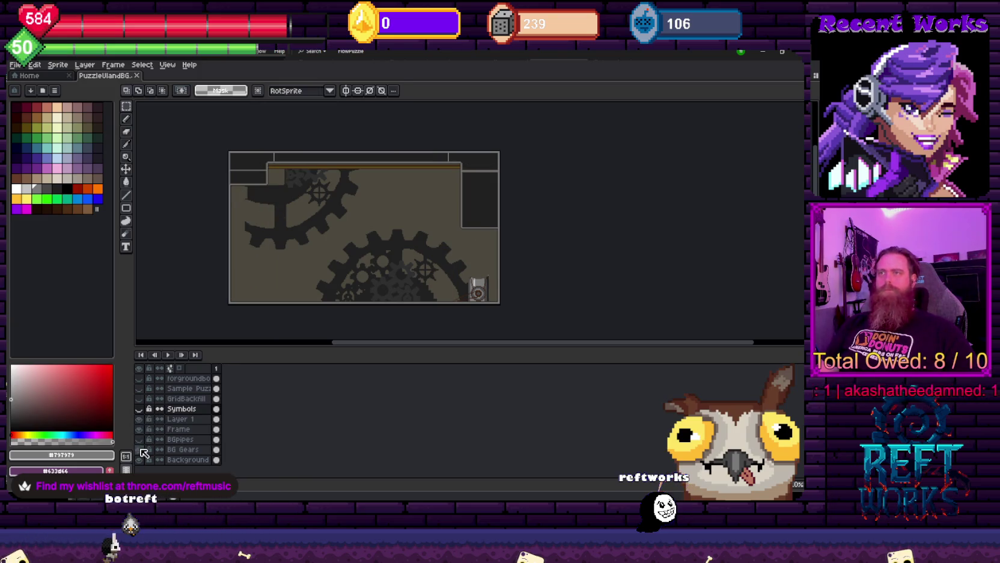
click(140, 449)
click(140, 459)
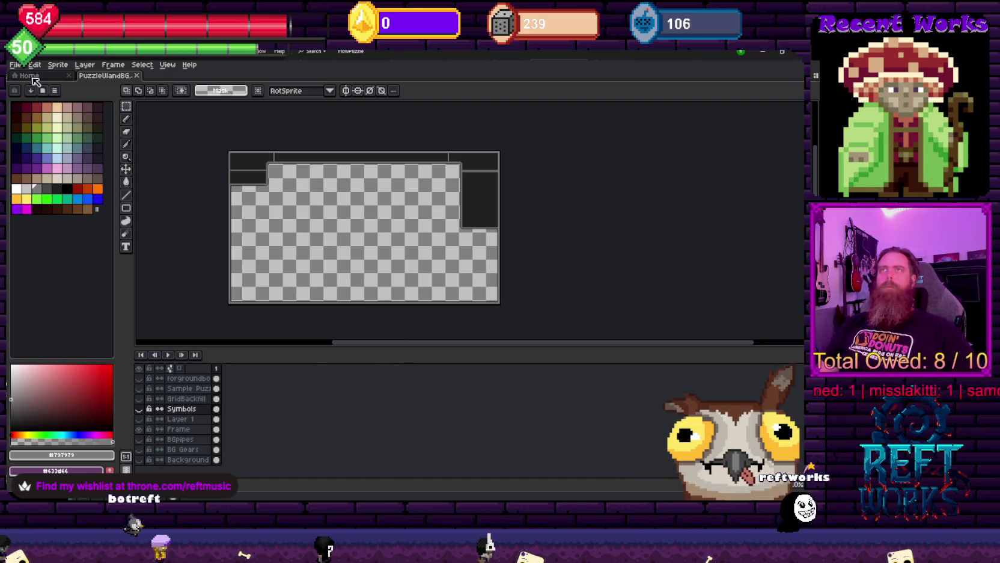
Export the frame-only sprite as a PNG with 'UI' typed into the file name
click(14, 64)
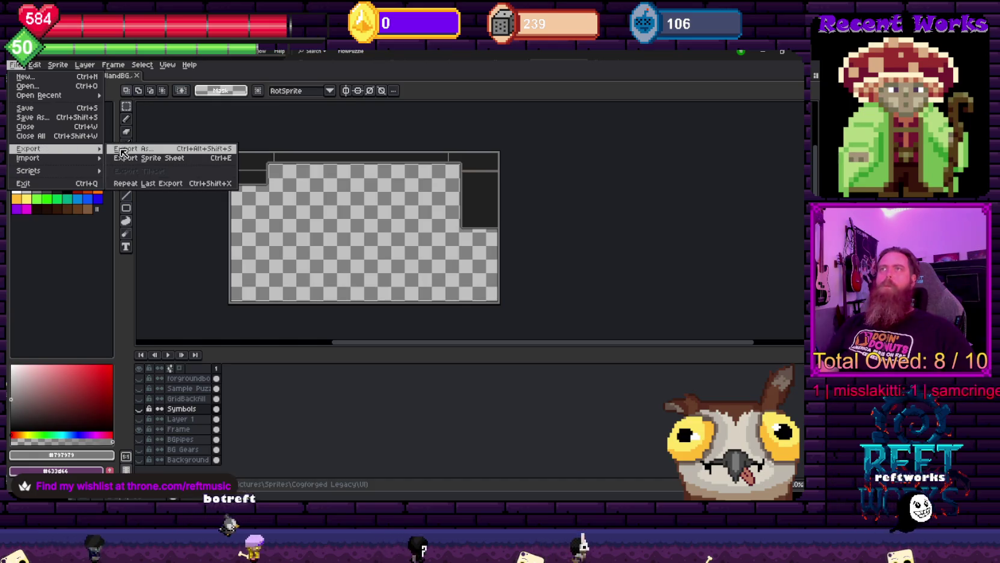
click(158, 171)
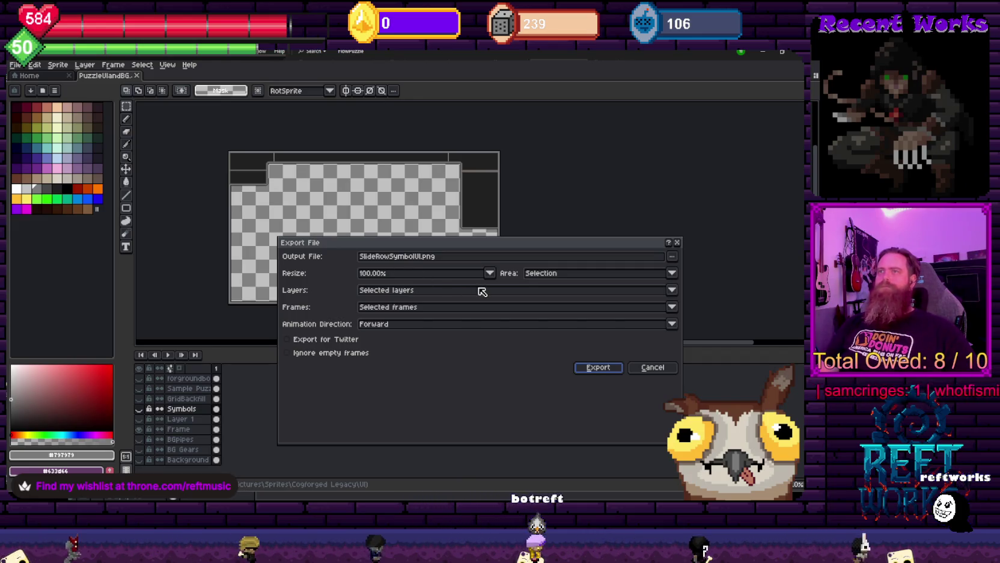
double_click(401, 257)
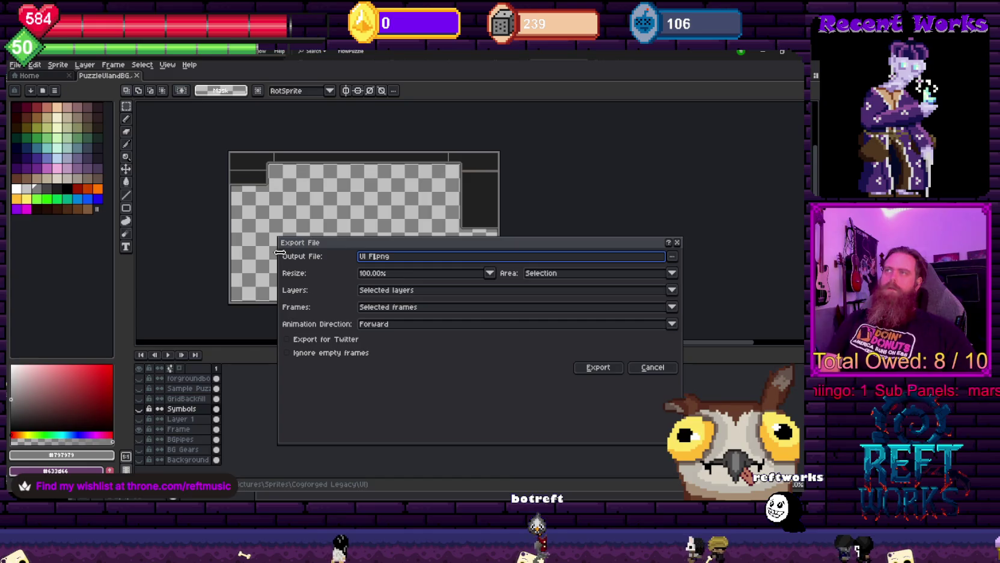
key(BackSpace)
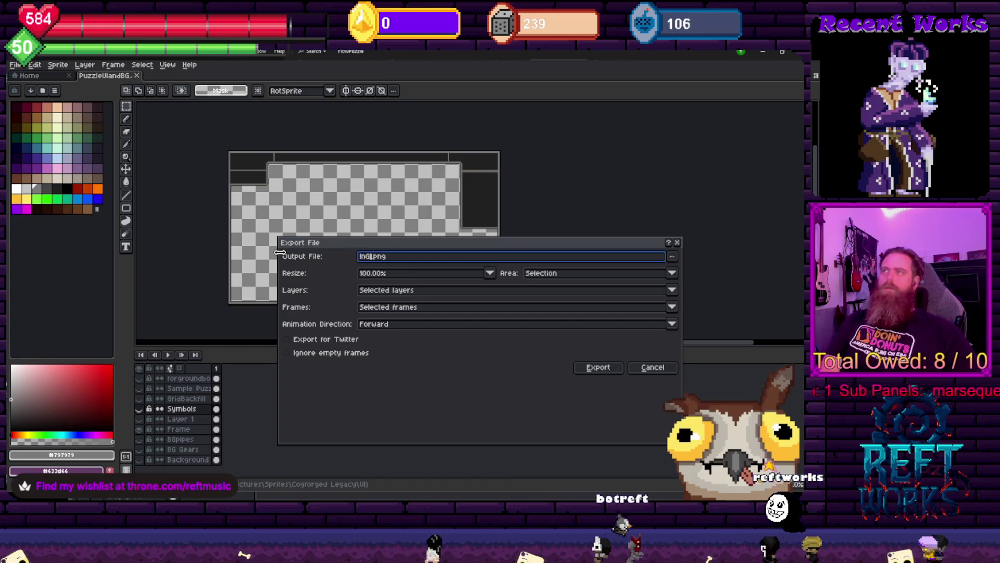
text(UIFram)
key(Return)
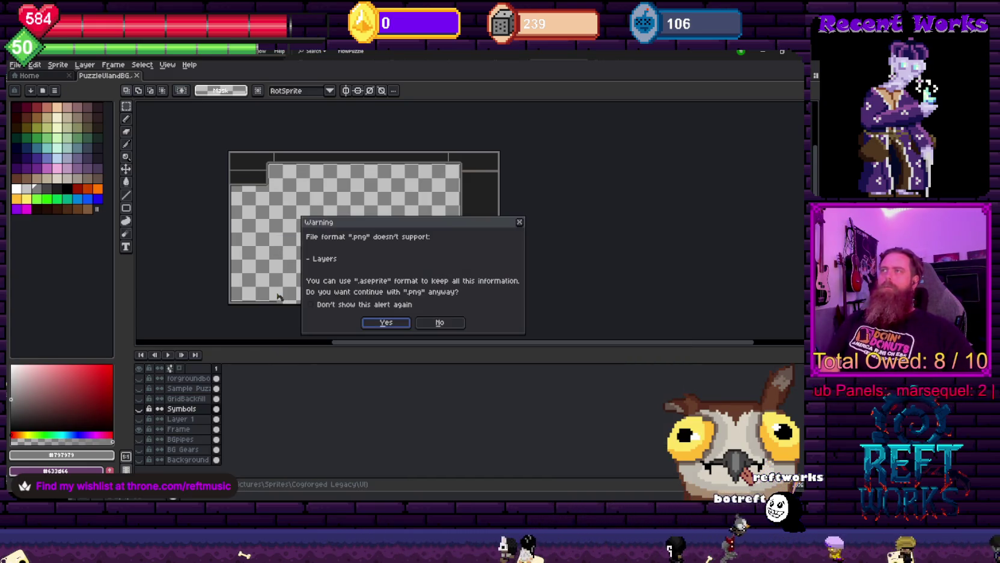
click(385, 322)
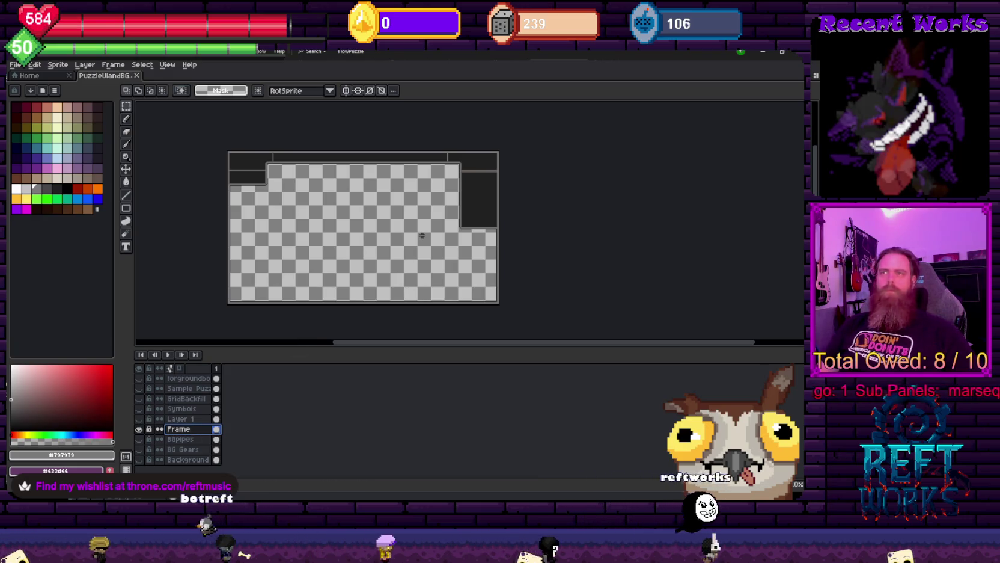
Re-export the Frame layer alone as InGameUIFrame.png, accepting the PNG layers warning
click(17, 66)
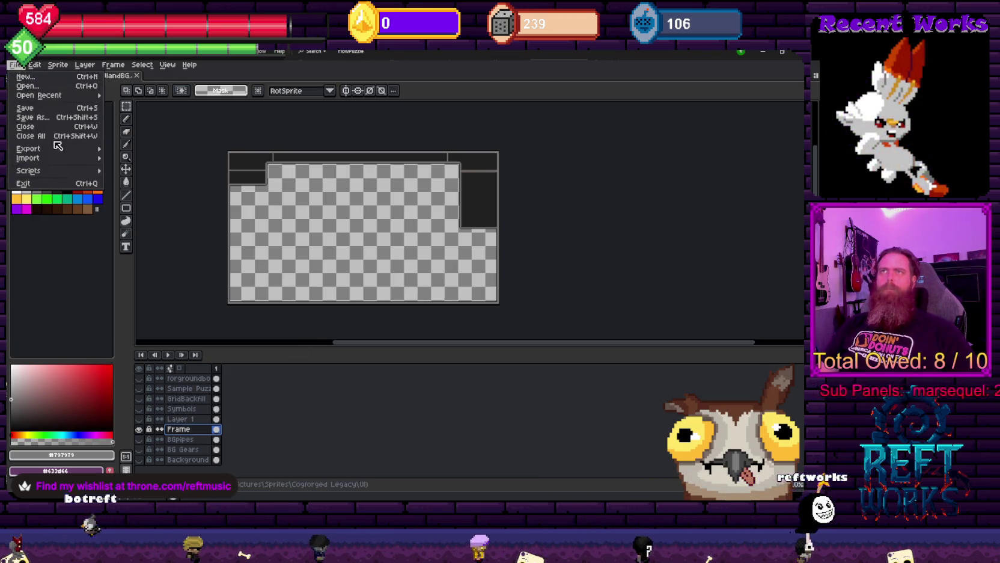
click(132, 149)
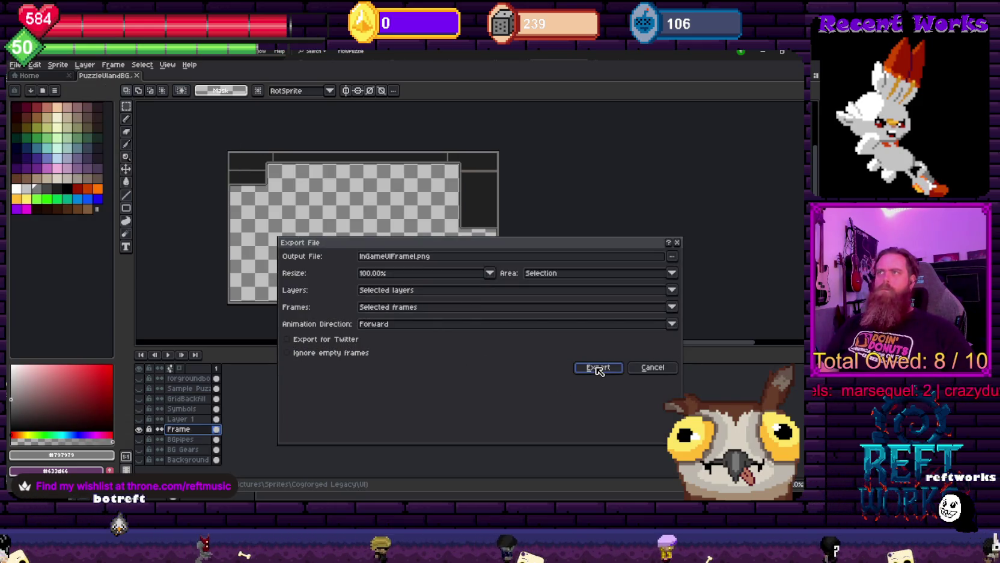
click(430, 256)
click(411, 258)
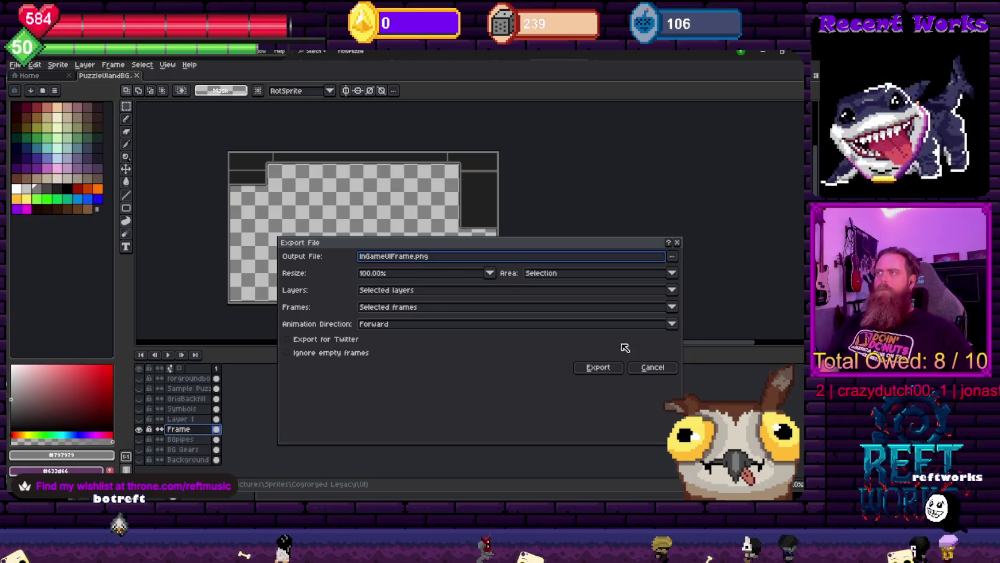
click(615, 366)
click(384, 322)
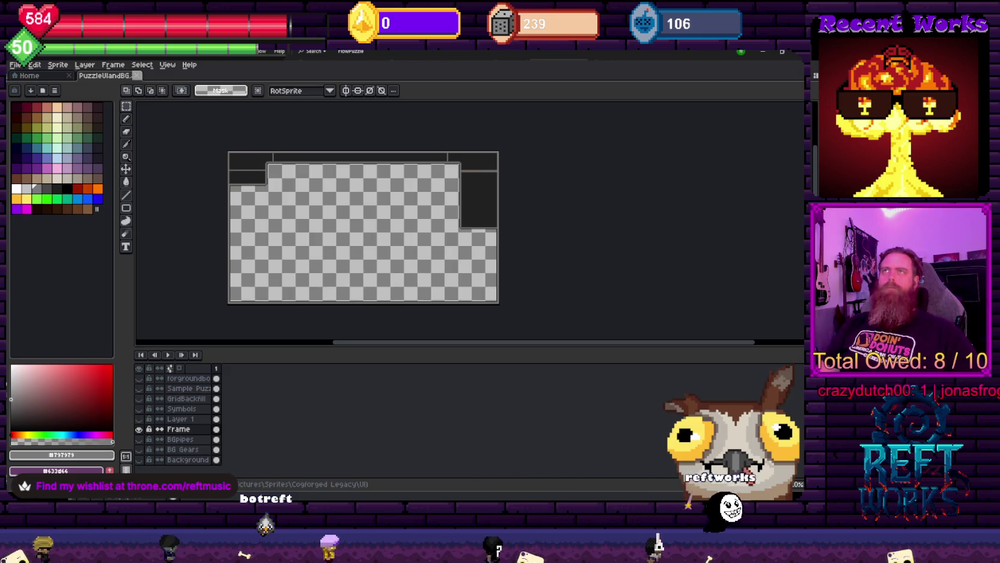
click(137, 75)
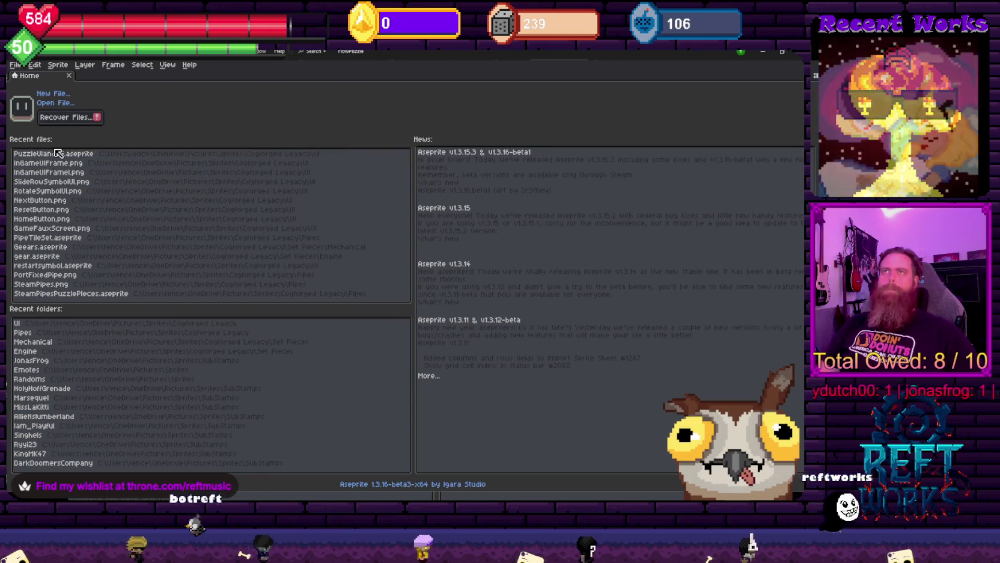
click(90, 154)
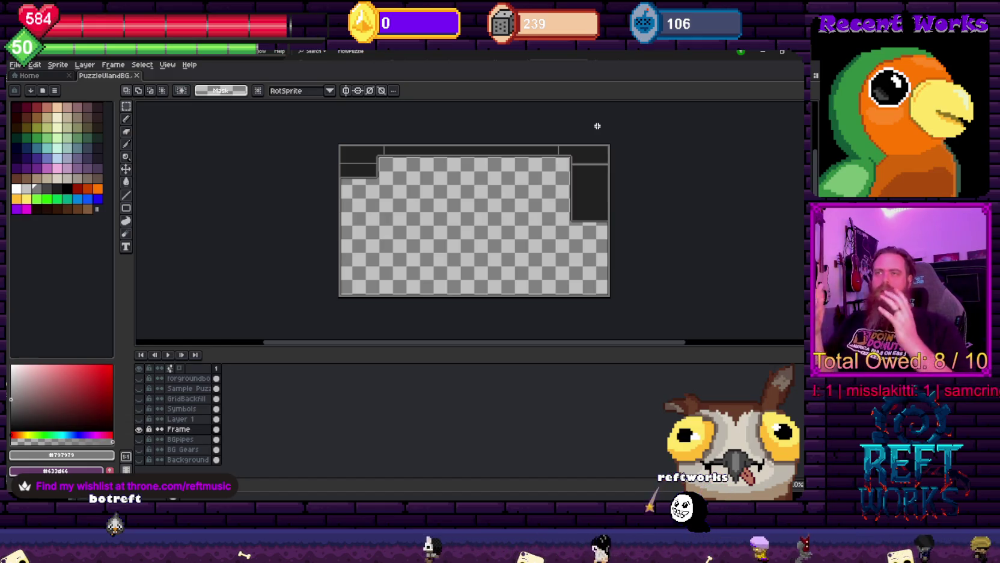
Switch to Unity and step through the in-game UI buttons with the Right and Left keys
scroll(594, 202, right, 2)
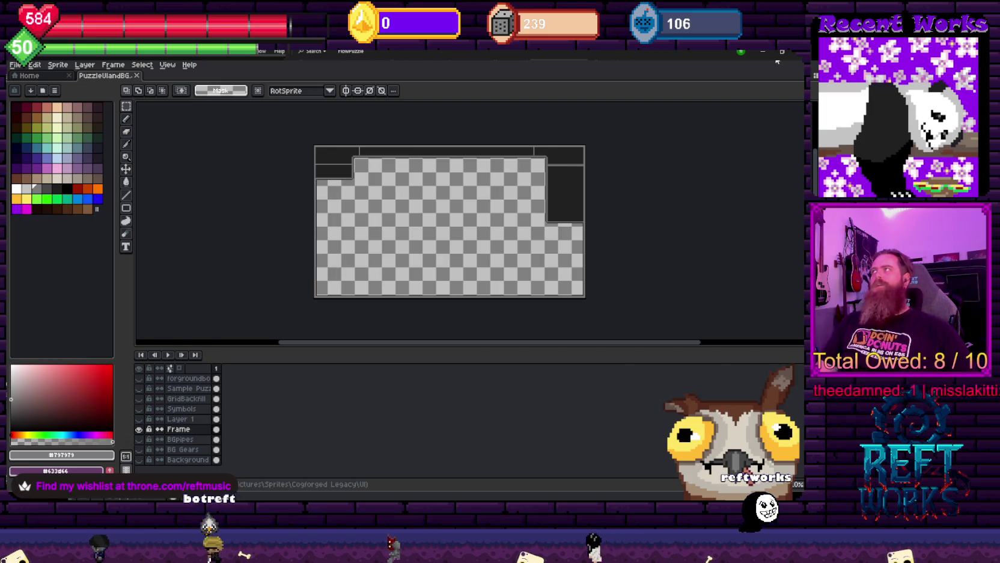
key(alt+Tab)
key(Right)
key(Left)
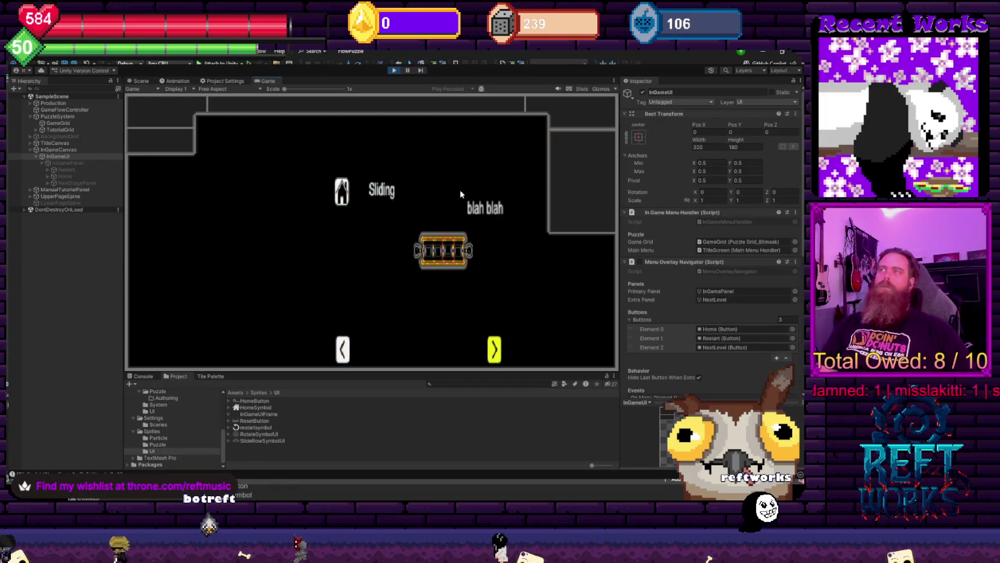